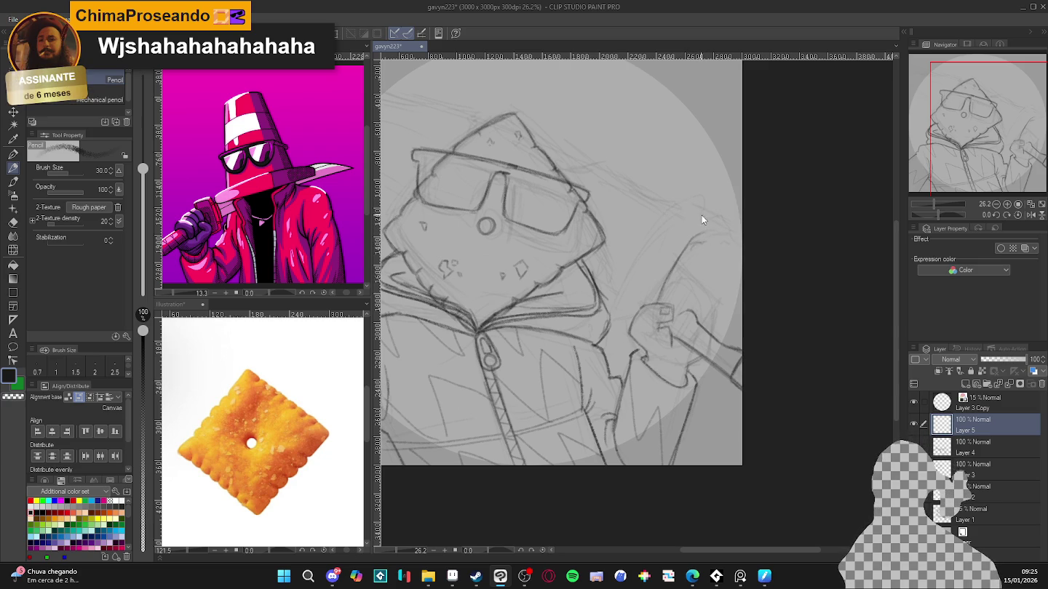
Step: Pencil the blade outline, its tip and upper edge, plus the gripping hand's lines on the right
drag(701, 211, 658, 218)
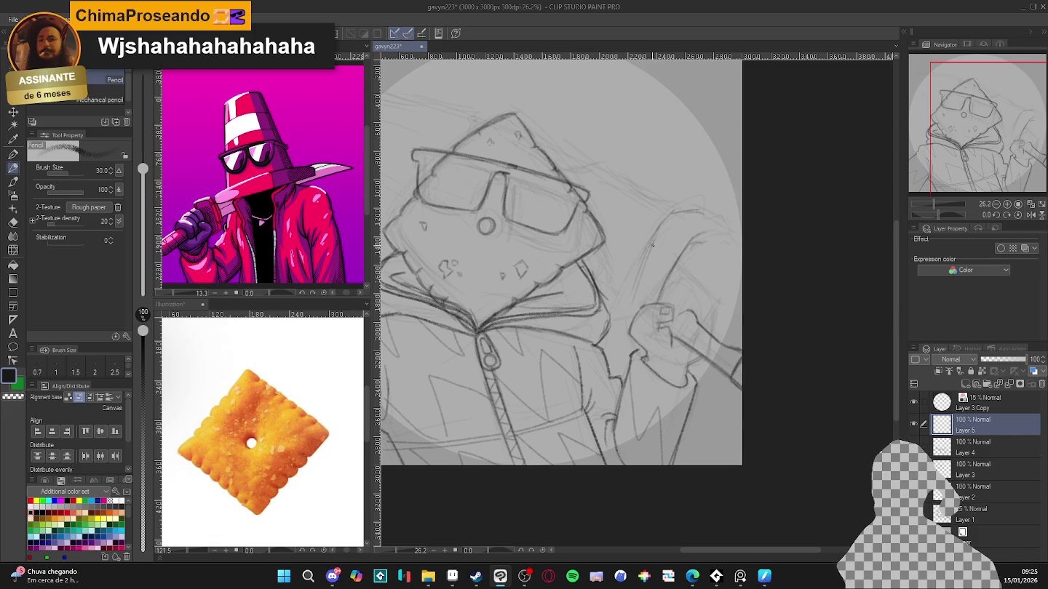
drag(650, 254, 627, 323)
mouse_move(640, 280)
mouse_down()
mouse_move(624, 334)
mouse_move(624, 322)
mouse_up()
drag(649, 248, 682, 211)
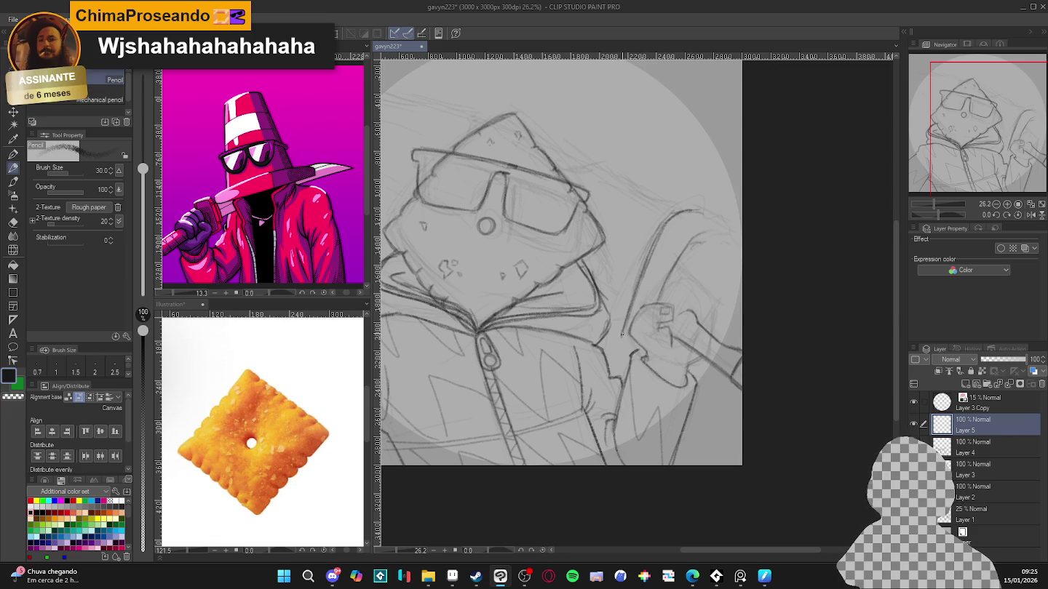
drag(622, 333, 617, 350)
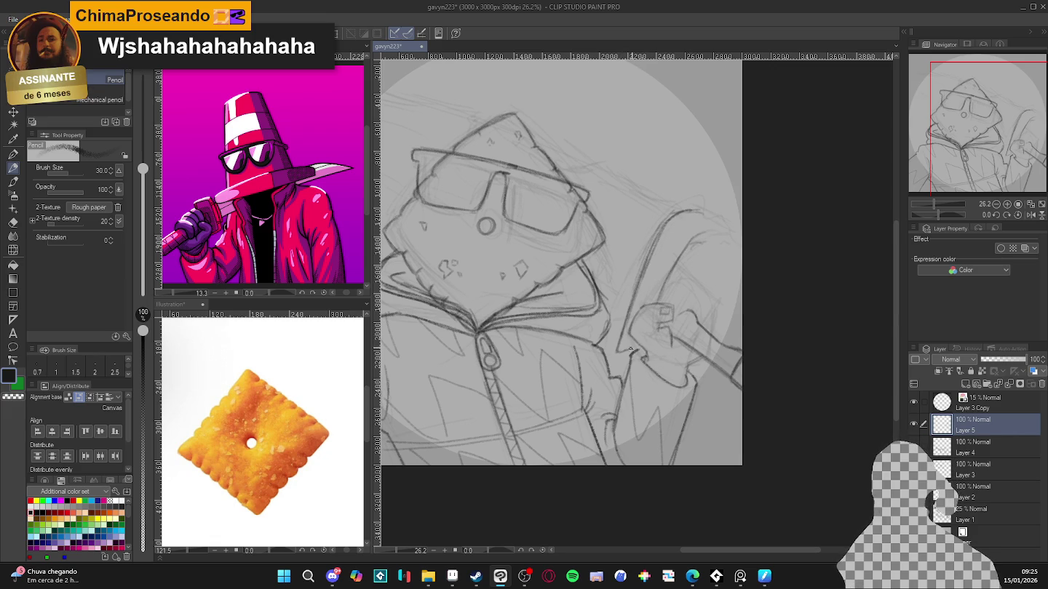
drag(638, 291, 620, 350)
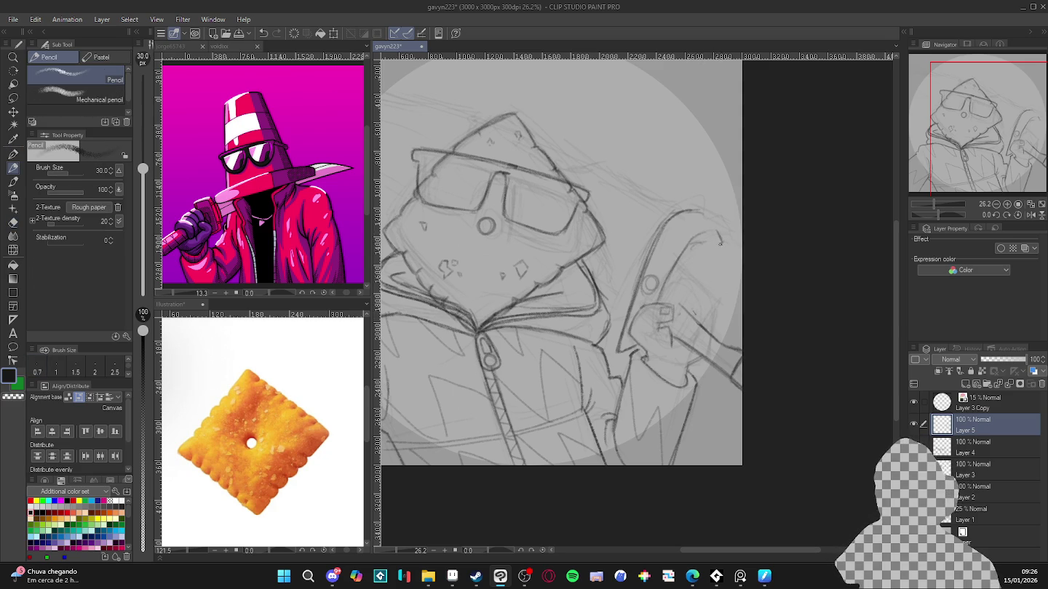
drag(720, 244, 683, 272)
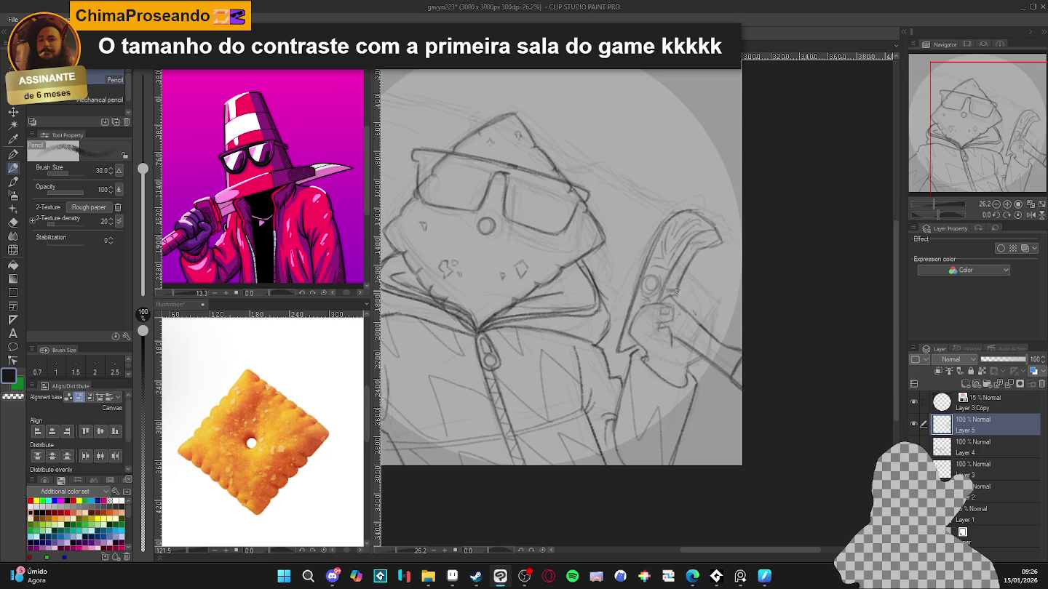
Step: Toggle between eraser and pencil, and between transparent and dark colour, to tidy stray lines
key(e)
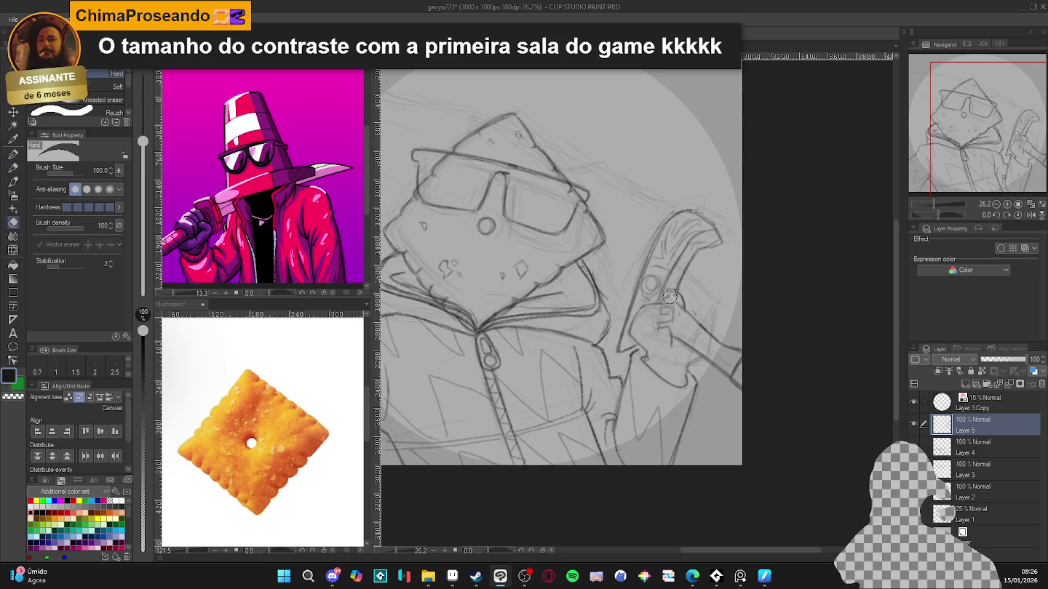
key(p)
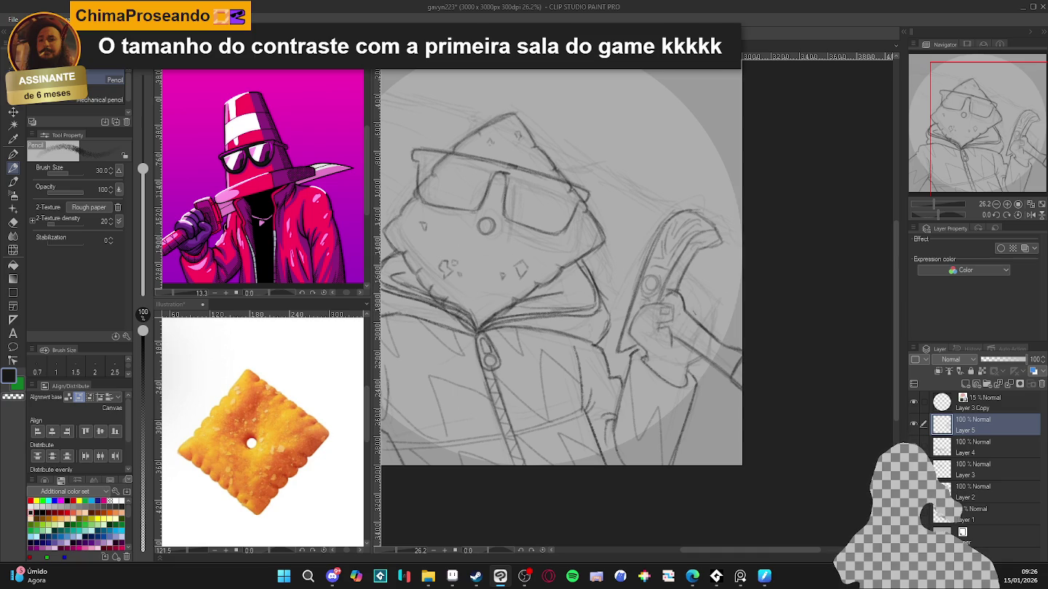
key(c)
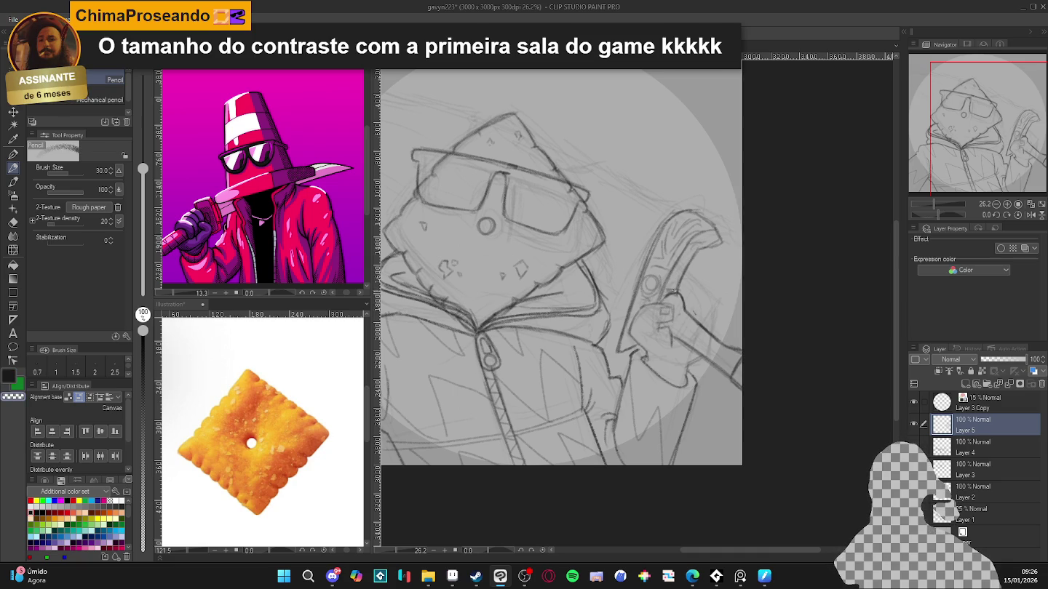
key(c)
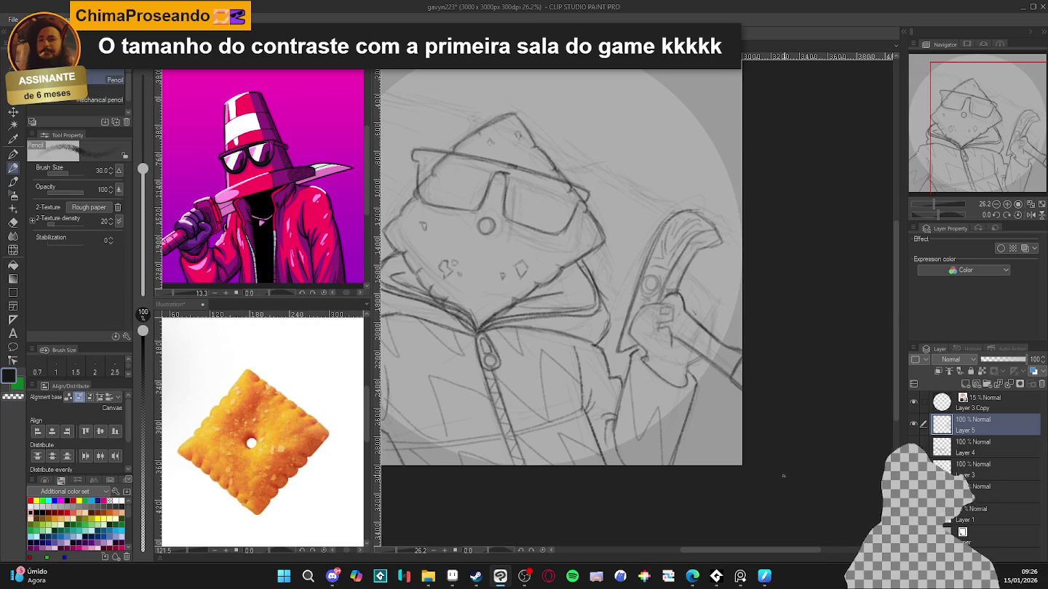
Step: Lasso the sword and hand and transform them slightly down and to the left
key(m)
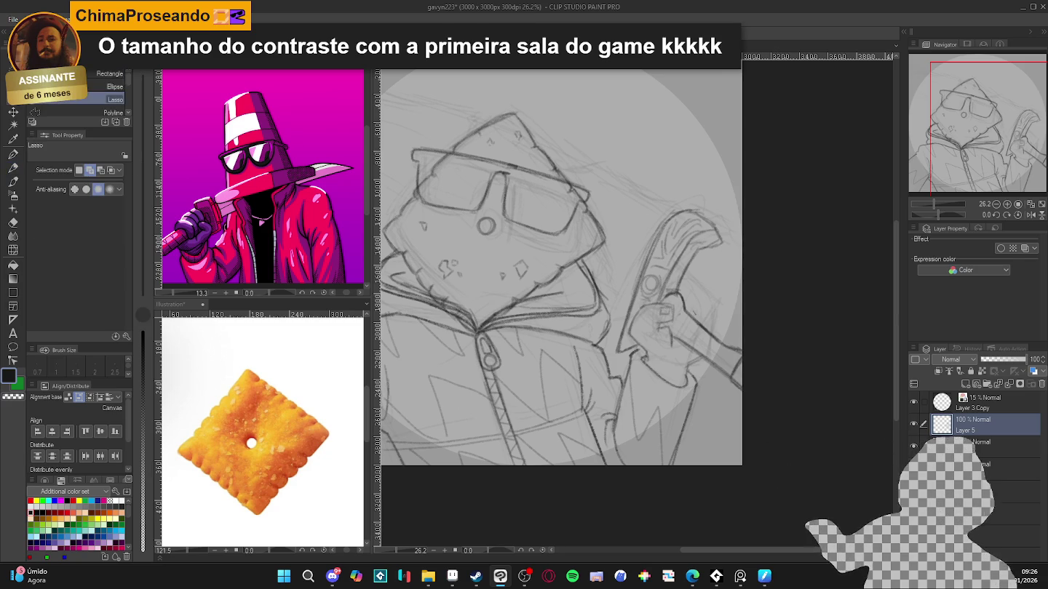
mouse_move(689, 290)
mouse_down()
mouse_move(638, 309)
mouse_move(655, 213)
mouse_up()
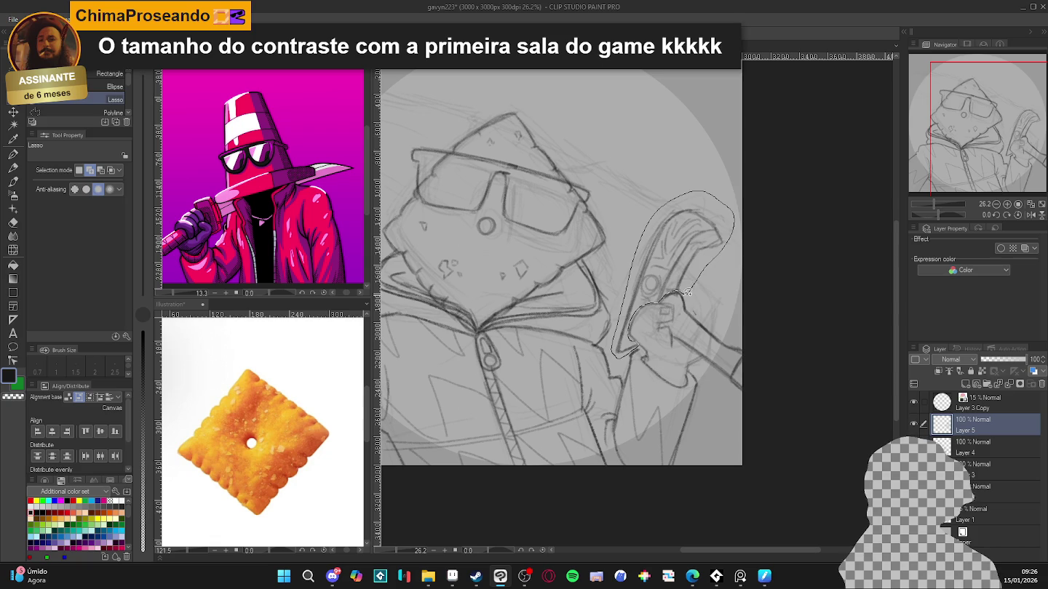
drag(655, 213, 683, 292)
key(ctrl+t)
drag(699, 253, 685, 278)
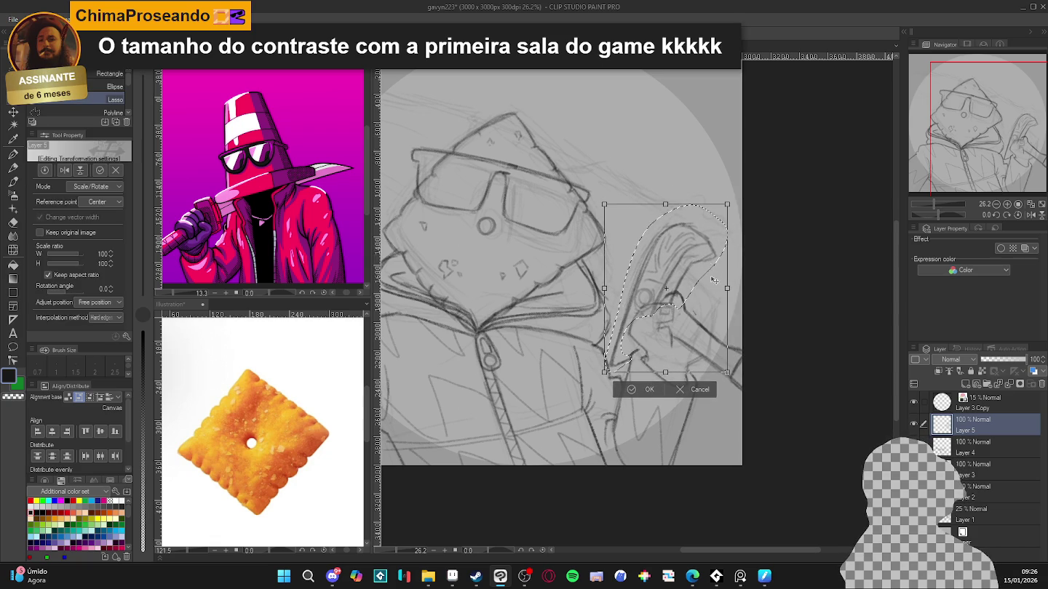
key(Return)
key(e)
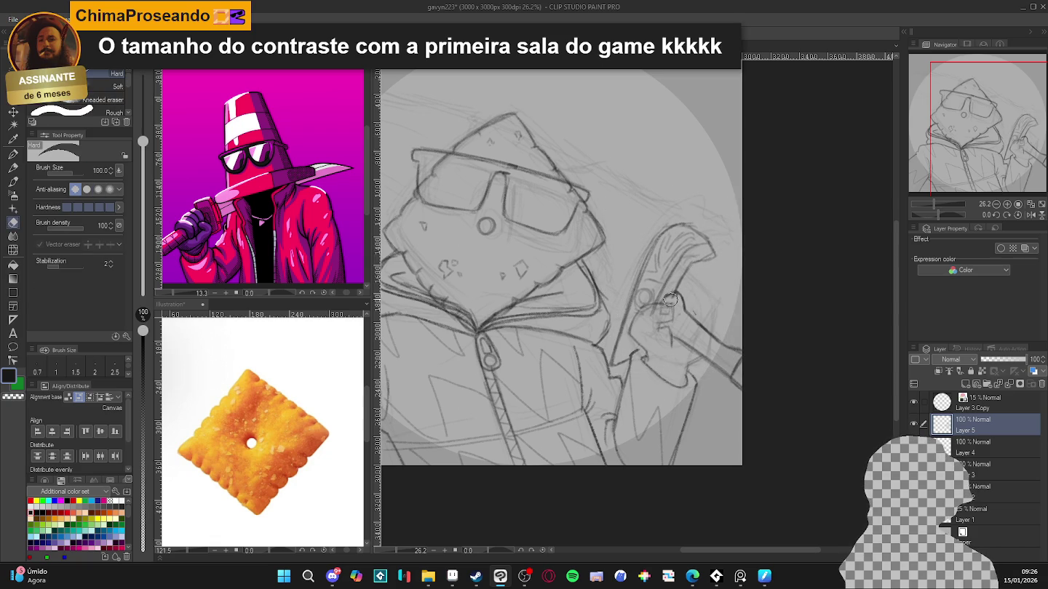
key(p)
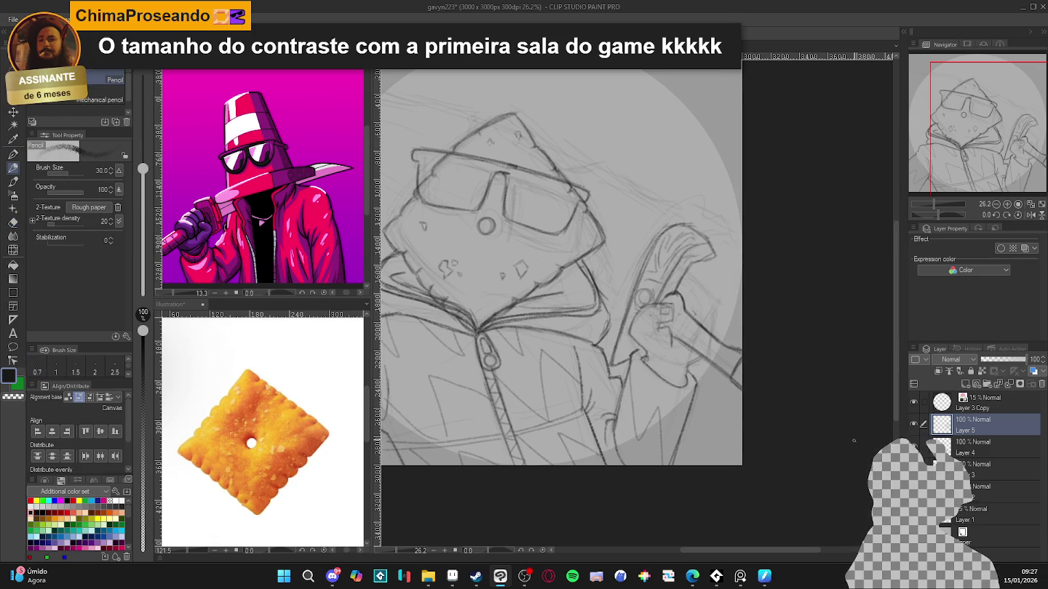
Step: Nudge the hand-and-sword layer slightly with Move layer and pan the view right
key(v)
drag(726, 356, 720, 349)
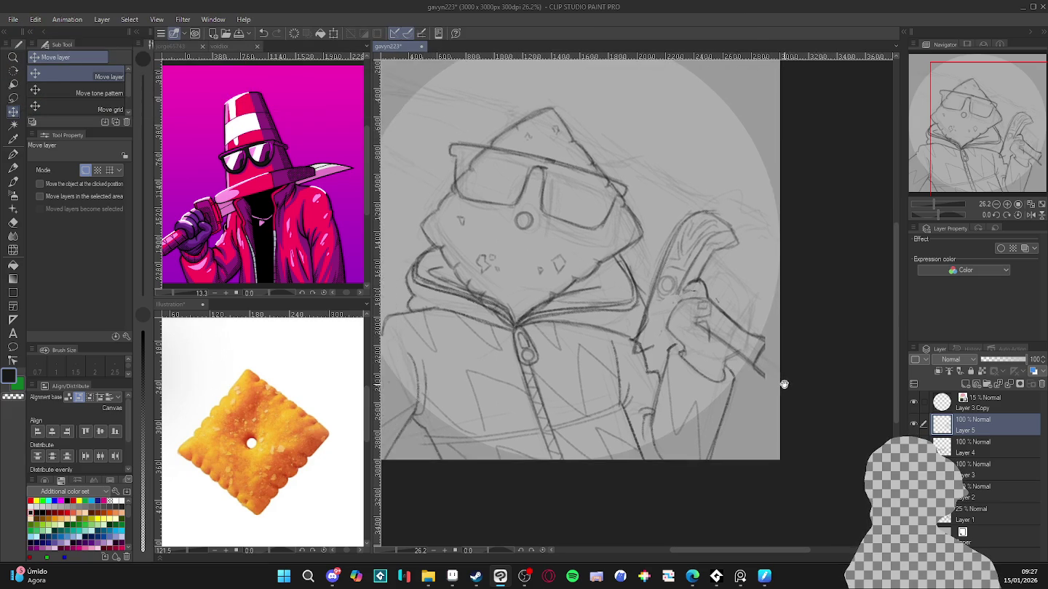
drag(746, 389, 785, 383)
key(p)
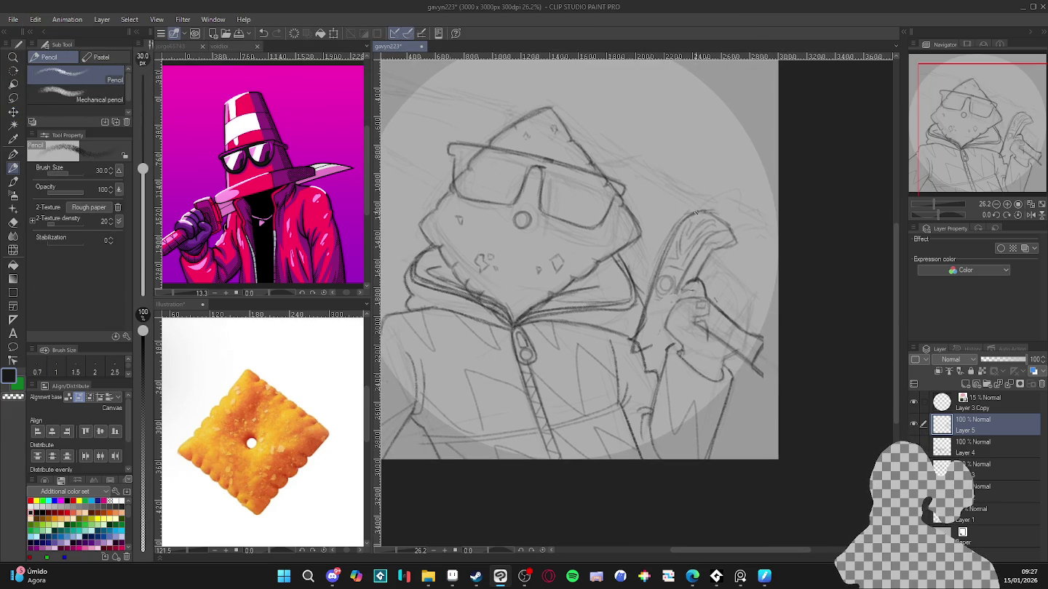
key(e)
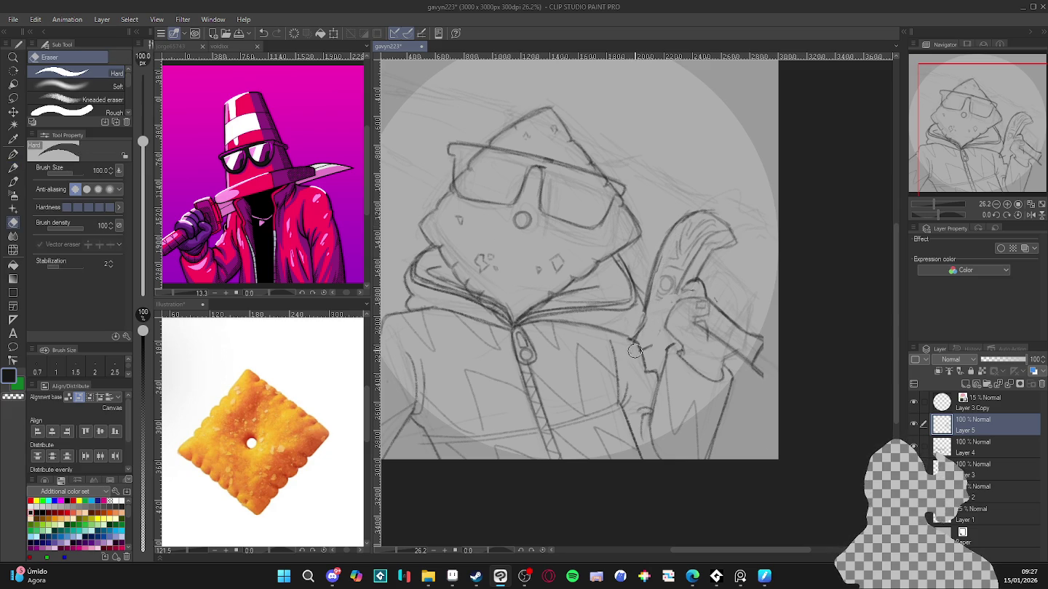
key(p)
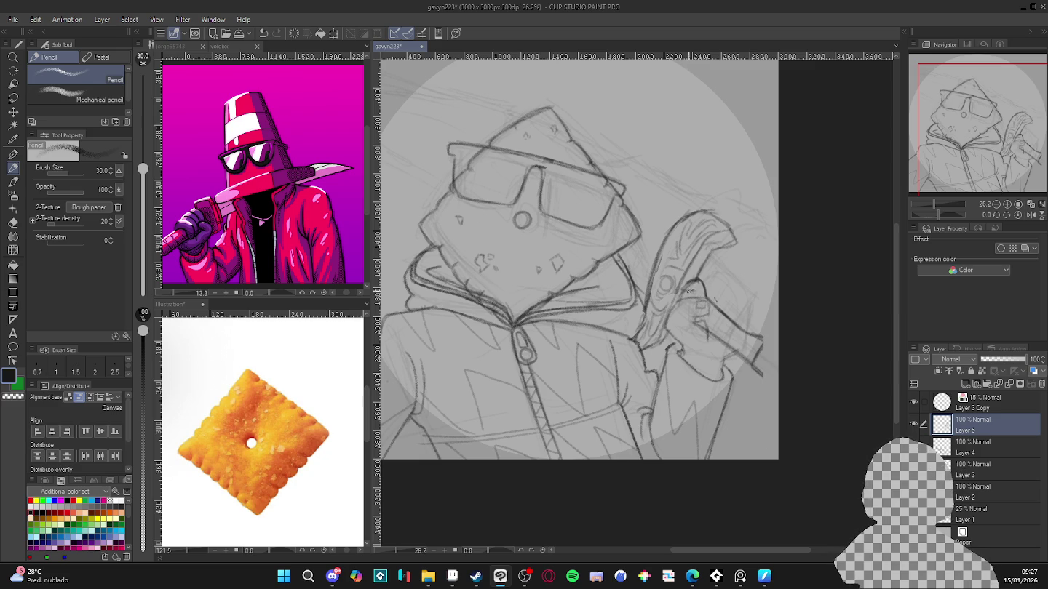
Step: Darken the hand, strap and sword-handle outlines and add marks at the handle's edges
drag(688, 291, 757, 336)
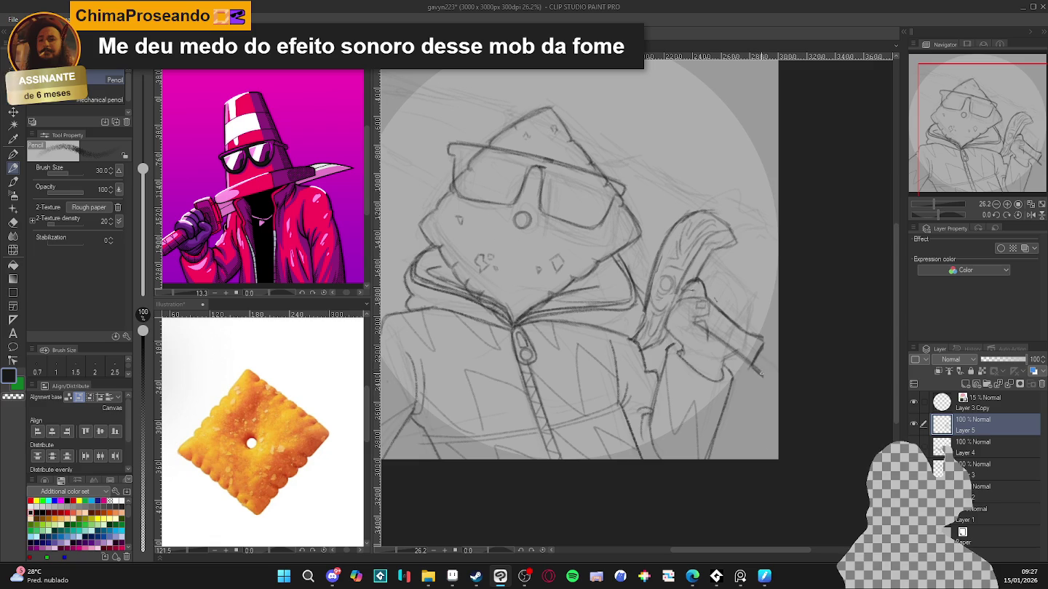
drag(761, 371, 748, 381)
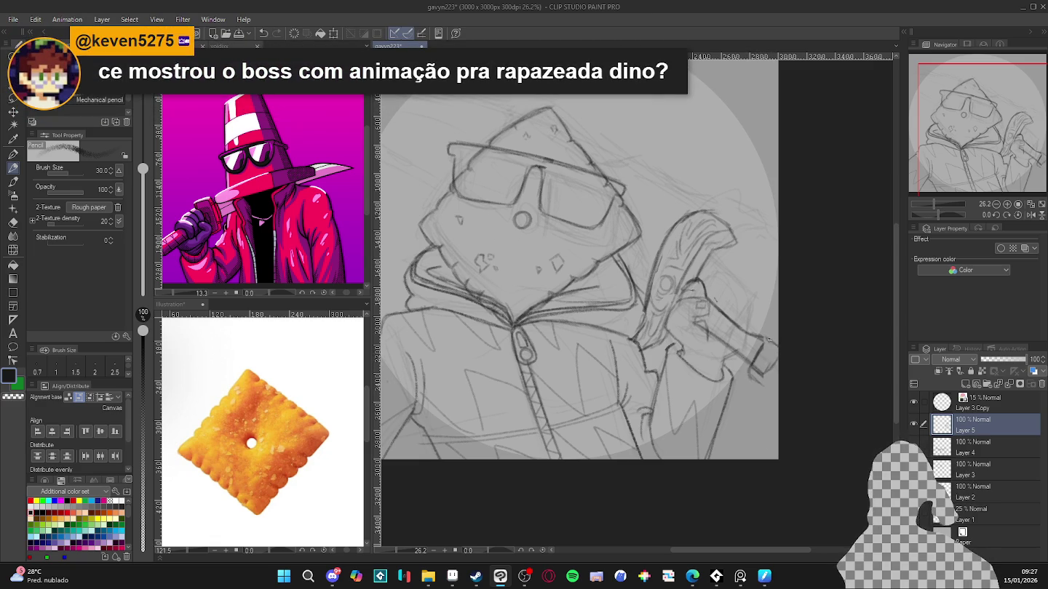
drag(767, 339, 777, 355)
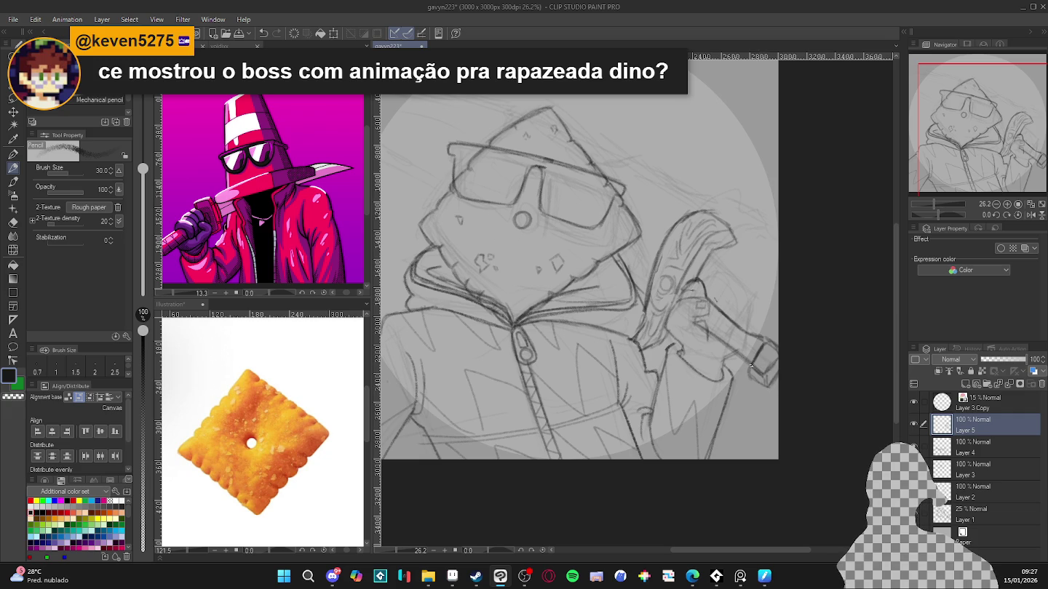
drag(752, 367, 747, 378)
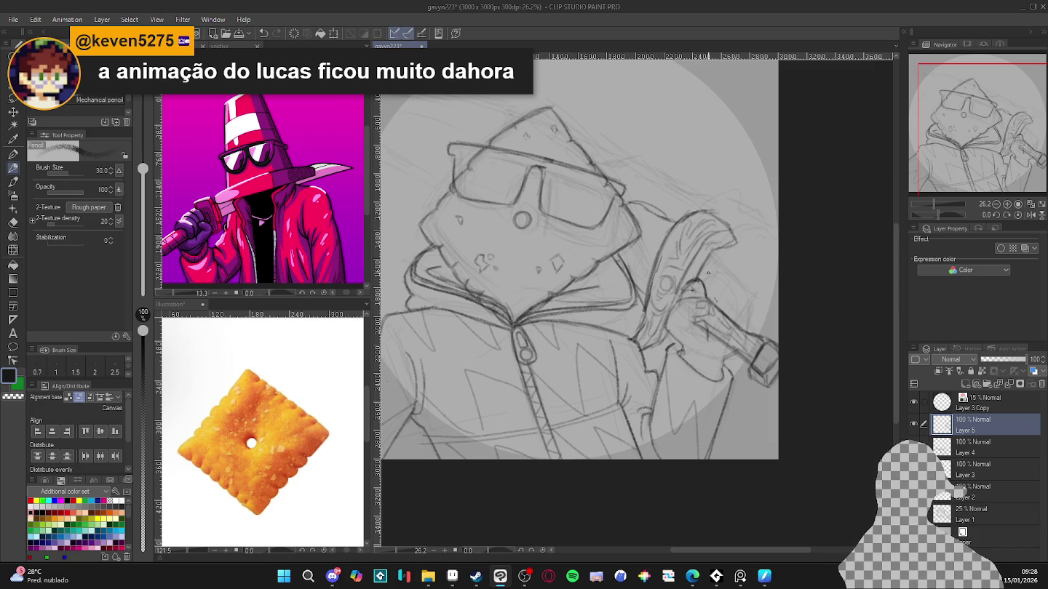
drag(578, 172, 639, 148)
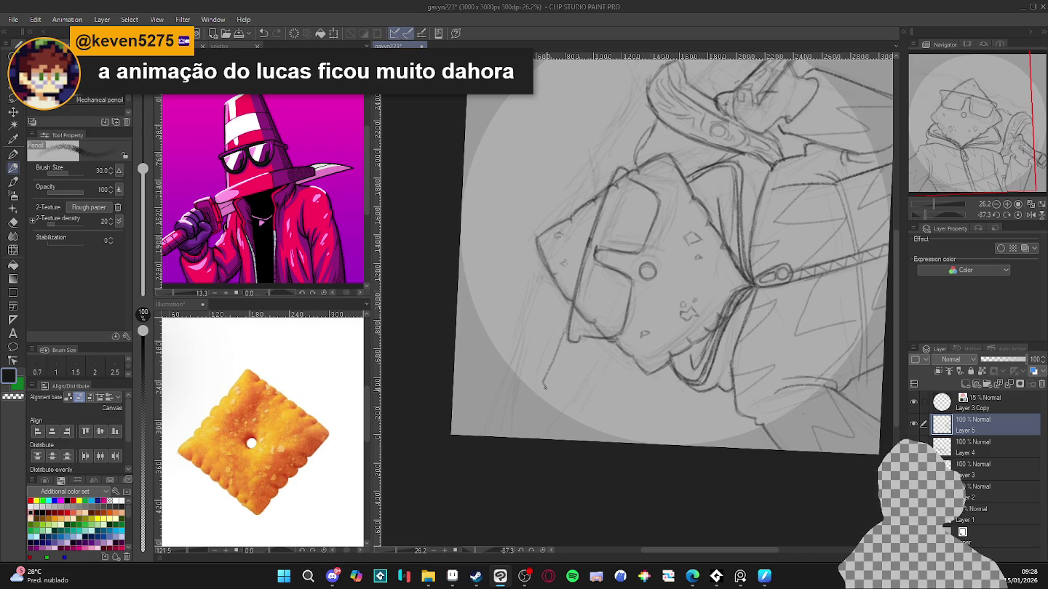
Step: Add short strokes along the hood edge and hatch shading onto the jacket
drag(544, 387, 534, 410)
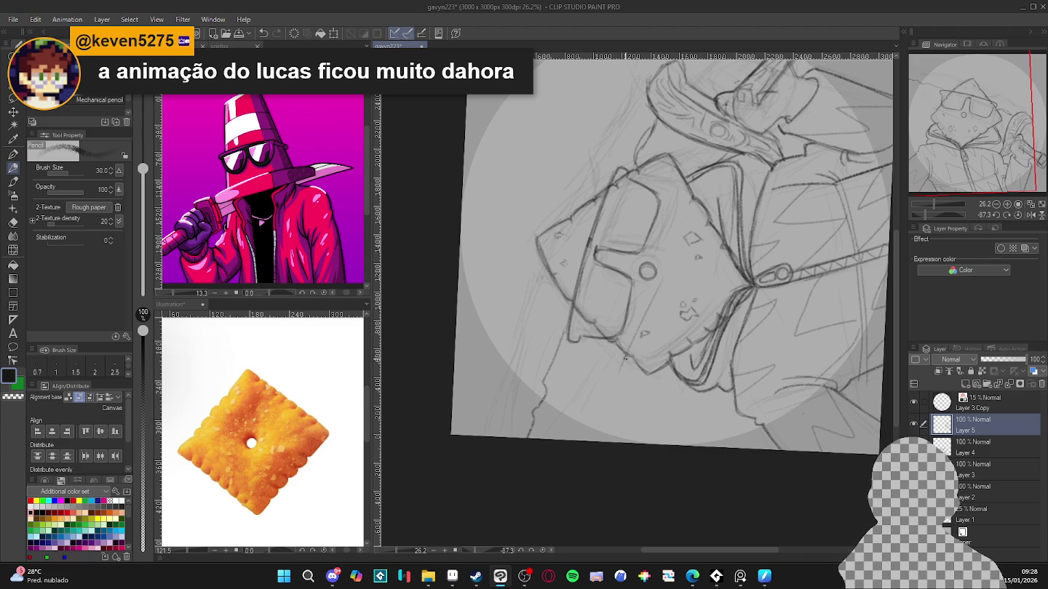
drag(577, 408, 580, 420)
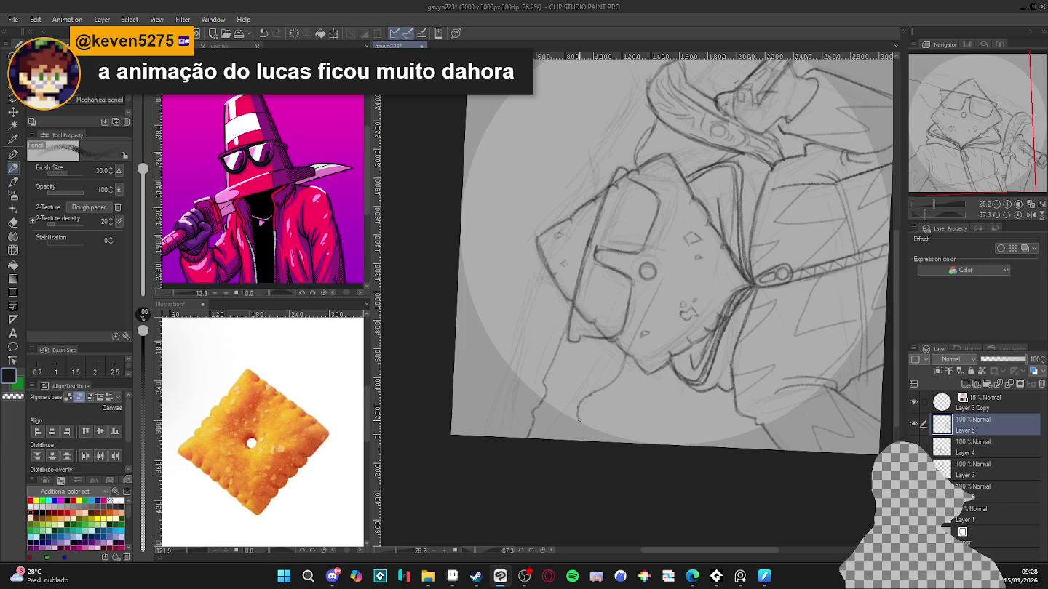
key(ctrl+@)
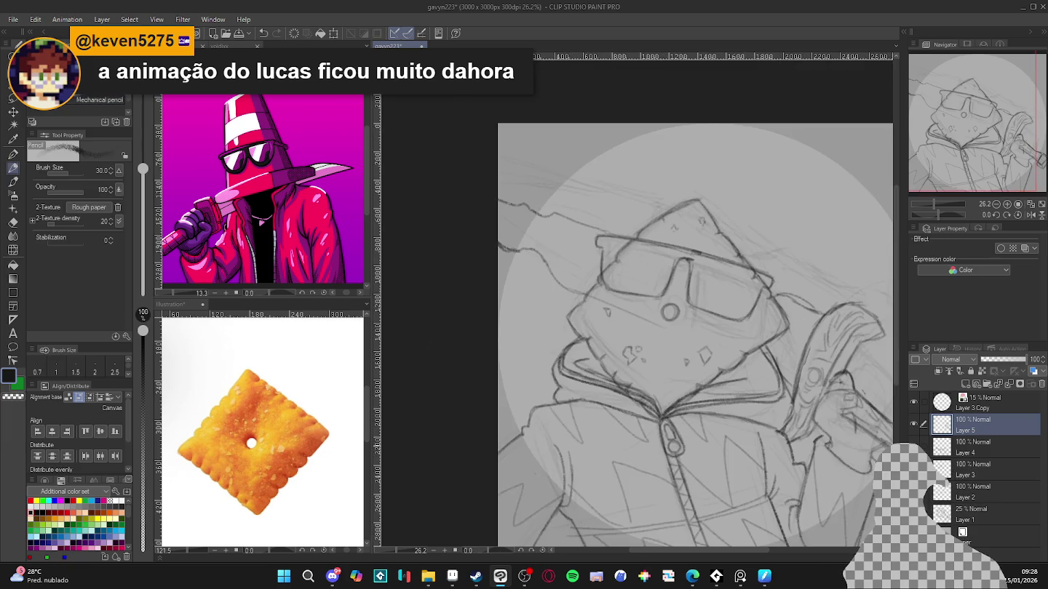
drag(728, 328, 631, 328)
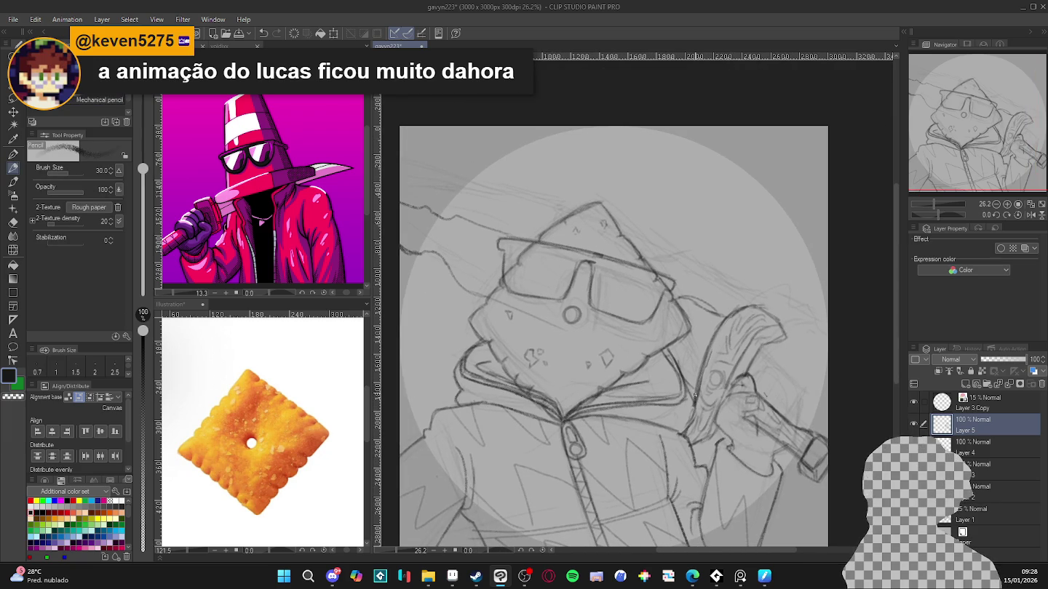
mouse_move(703, 373)
mouse_down()
mouse_move(681, 352)
mouse_move(705, 339)
mouse_move(700, 314)
mouse_move(681, 303)
mouse_up()
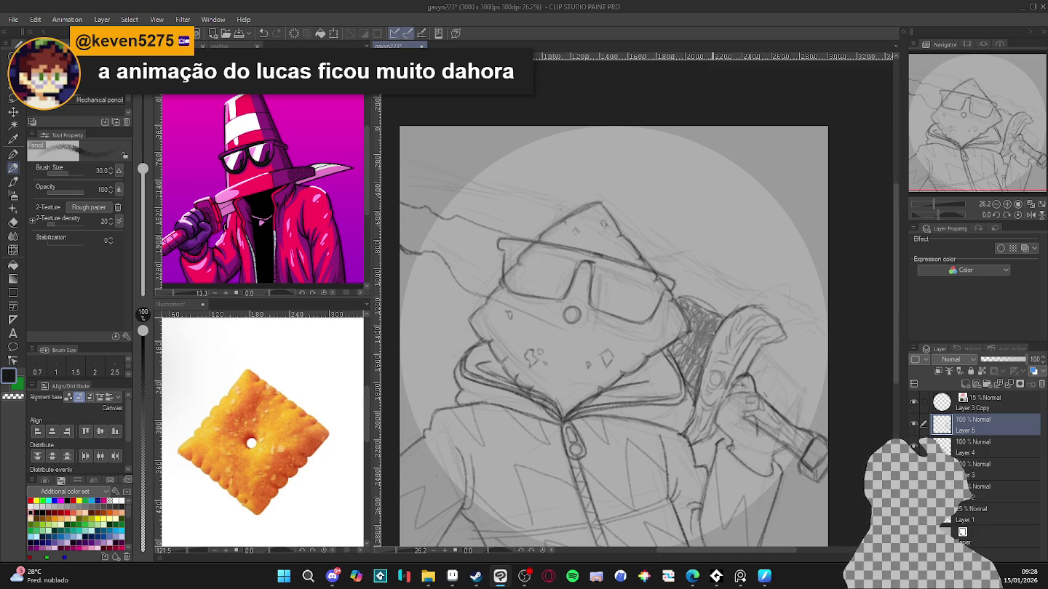
Step: Scribble dense shading over the blade behind the head, left of the glasses
drag(730, 372, 806, 358)
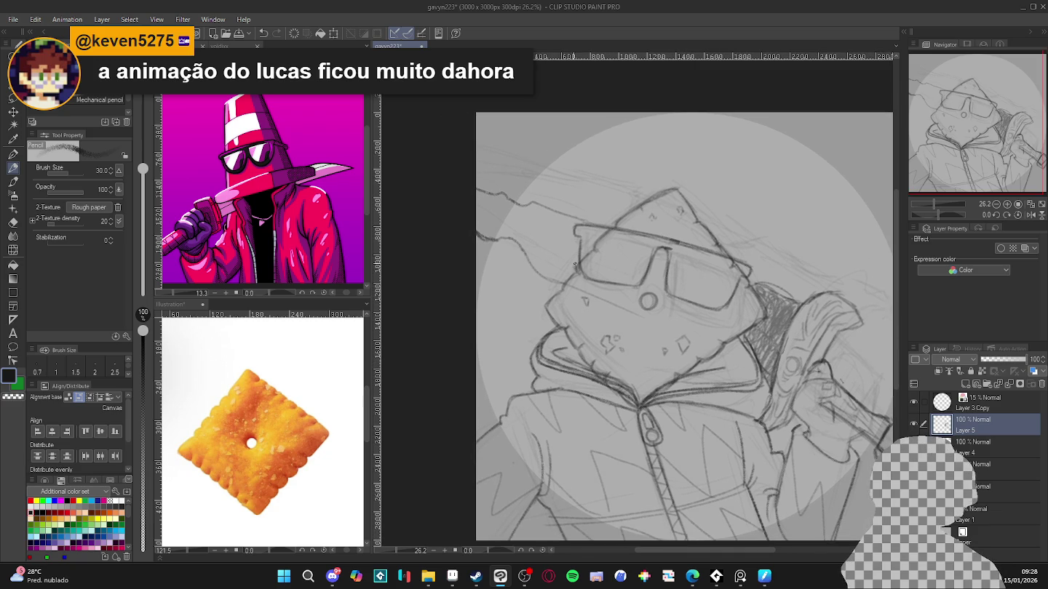
mouse_move(560, 280)
mouse_down()
mouse_move(547, 262)
mouse_move(571, 247)
mouse_move(577, 255)
mouse_move(571, 232)
mouse_move(544, 270)
mouse_move(544, 215)
mouse_move(530, 247)
mouse_move(526, 222)
mouse_move(509, 225)
mouse_move(486, 206)
mouse_move(480, 226)
mouse_move(488, 203)
mouse_up()
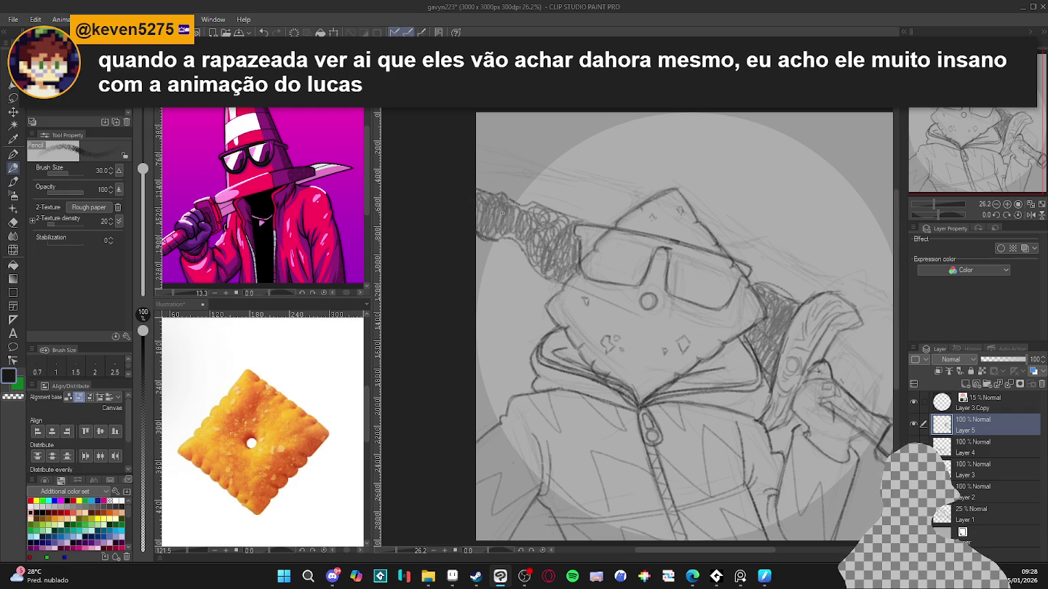
mouse_move(513, 234)
mouse_down()
mouse_move(555, 276)
mouse_move(575, 249)
mouse_up()
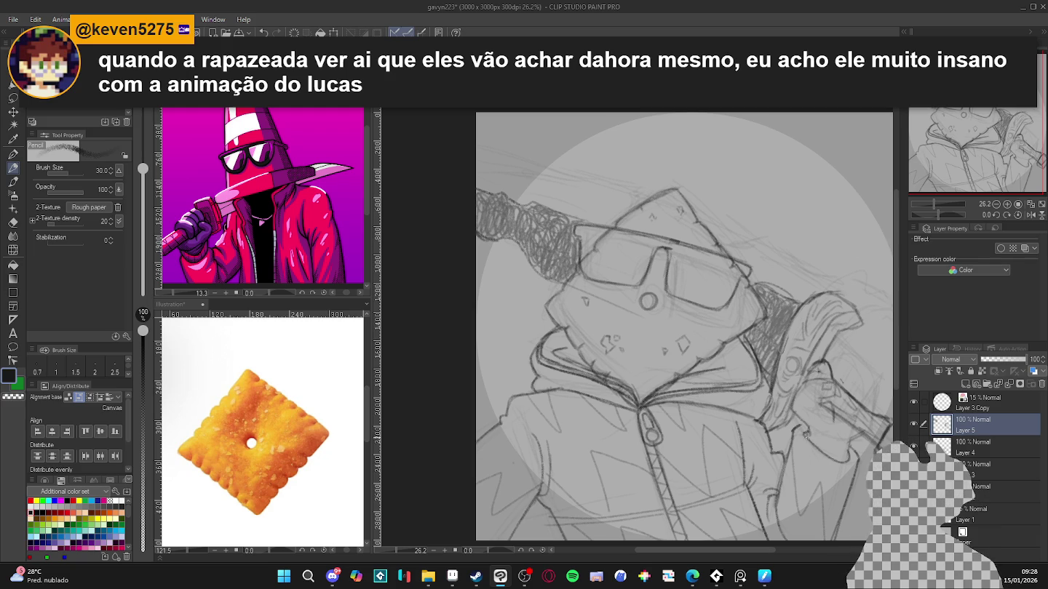
drag(621, 268, 603, 259)
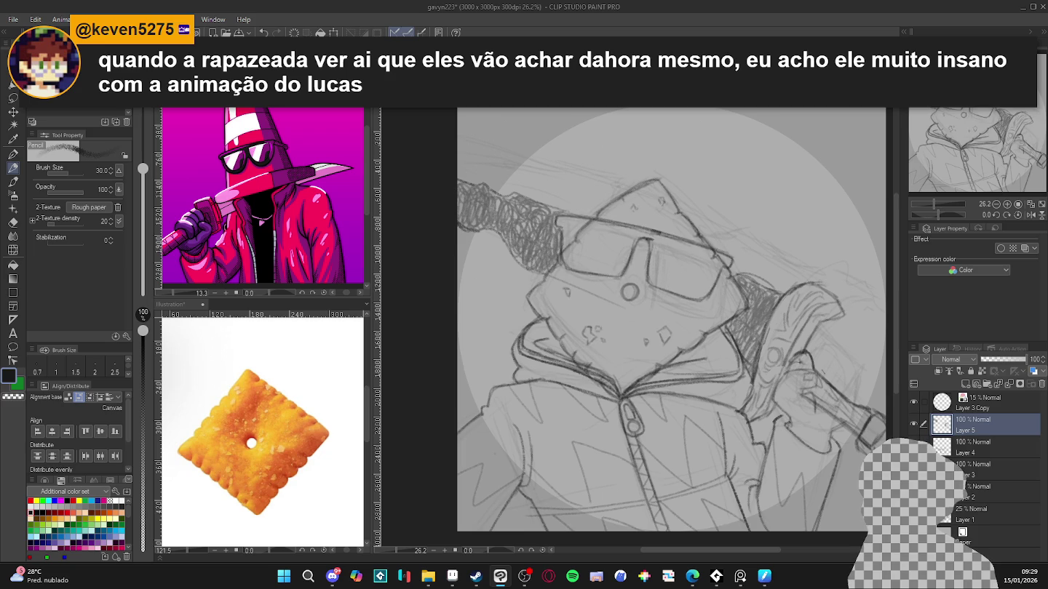
Step: Create a new raster layer above Layer 1 and set the pen size to 120
click(1000, 491)
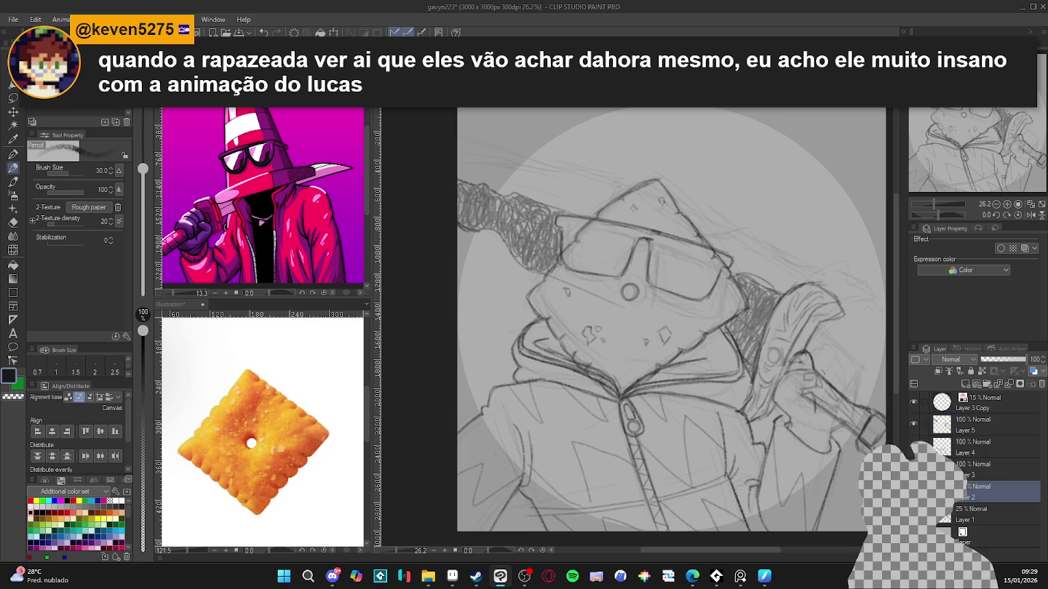
click(956, 513)
key(ctrl+shift+n)
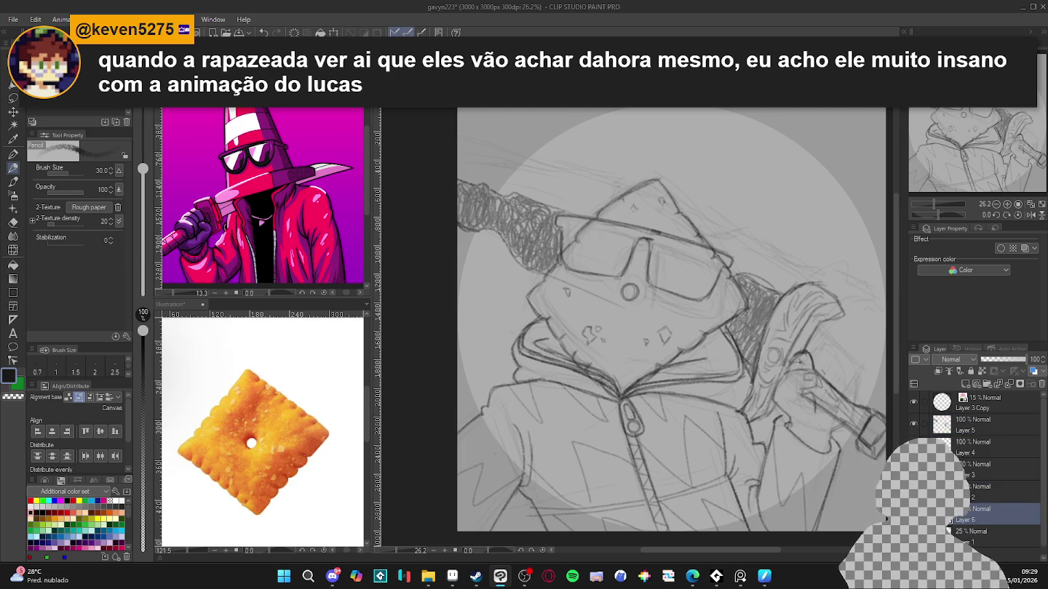
key(p)
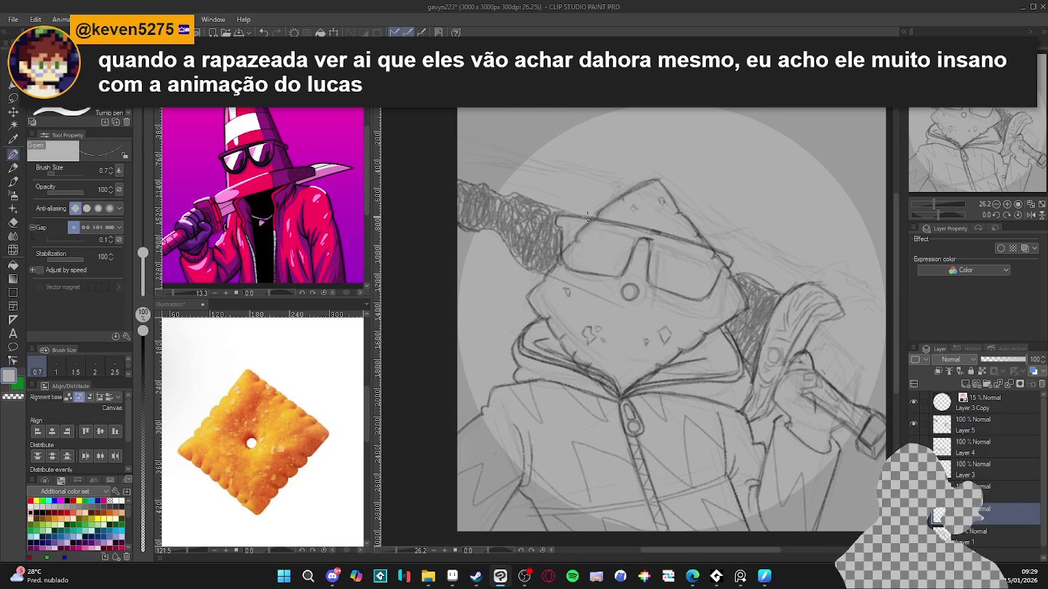
key(bracketright)
key(bracketright)
key(bracketright)
key(bracketright)
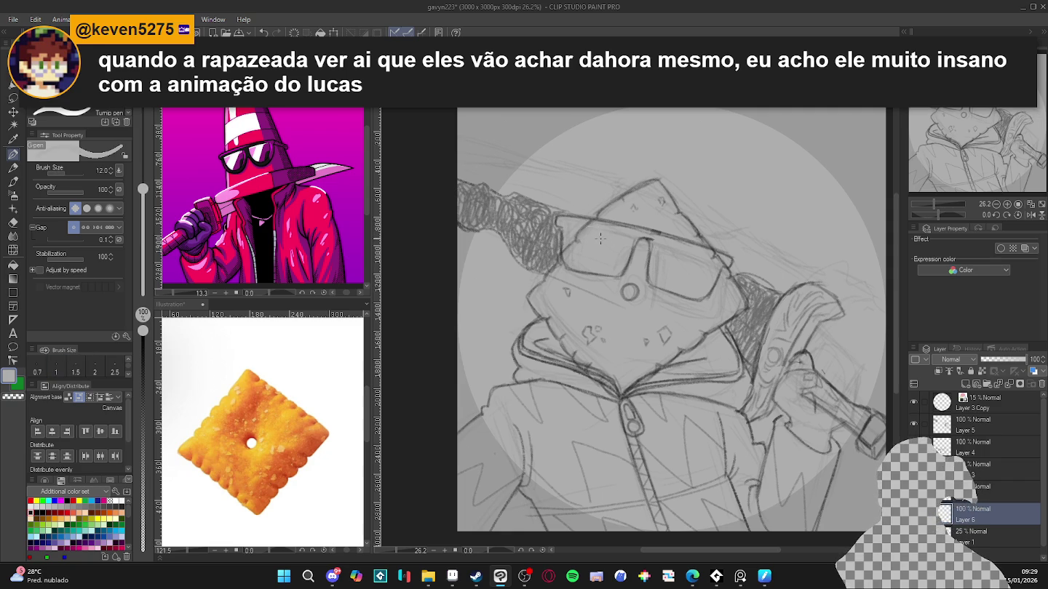
key(bracketright)
key(bracketright)
key(bracketright)
key(bracketright)
key(bracketright)
key(bracketright)
key(bracketright)
key(bracketright)
key(bracketright)
key(bracketleft)
key(bracketleft)
key(bracketleft)
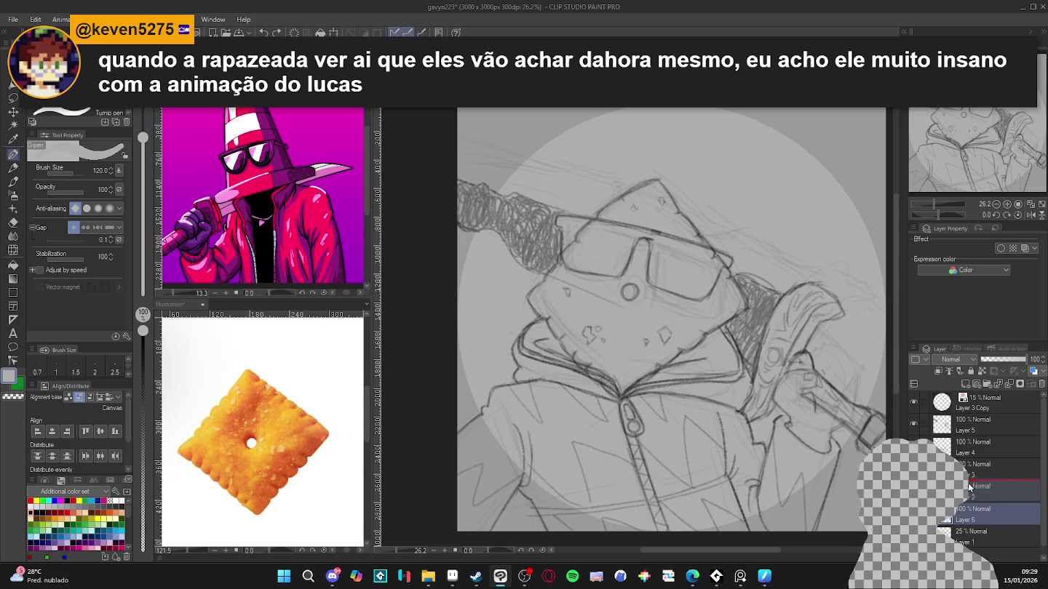
Step: Drag Layer 6 above Layer 2, then make Layer 4 the active pencil layer
drag(975, 514, 975, 487)
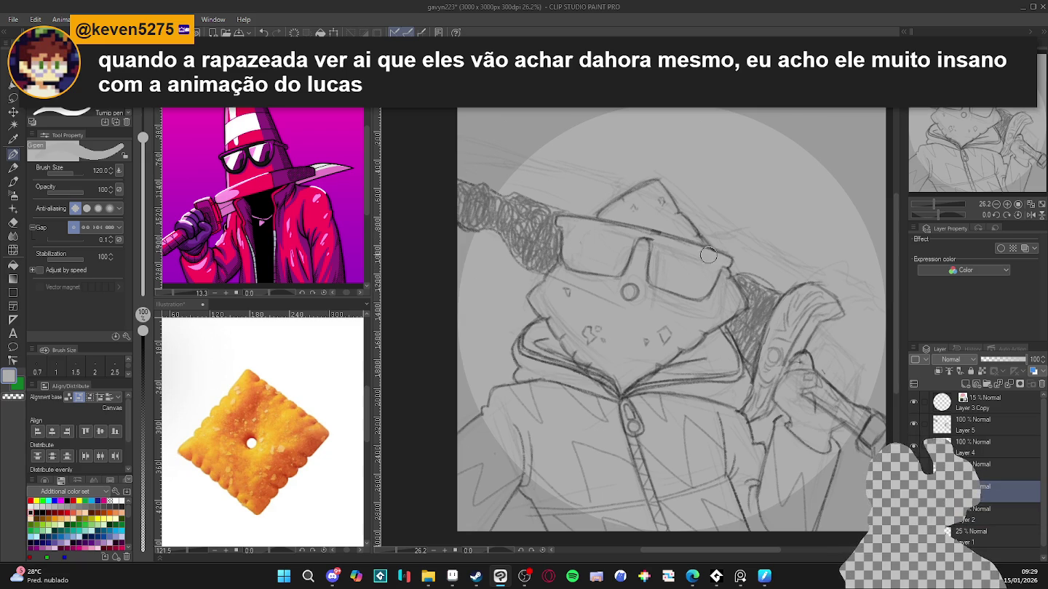
drag(837, 485, 821, 470)
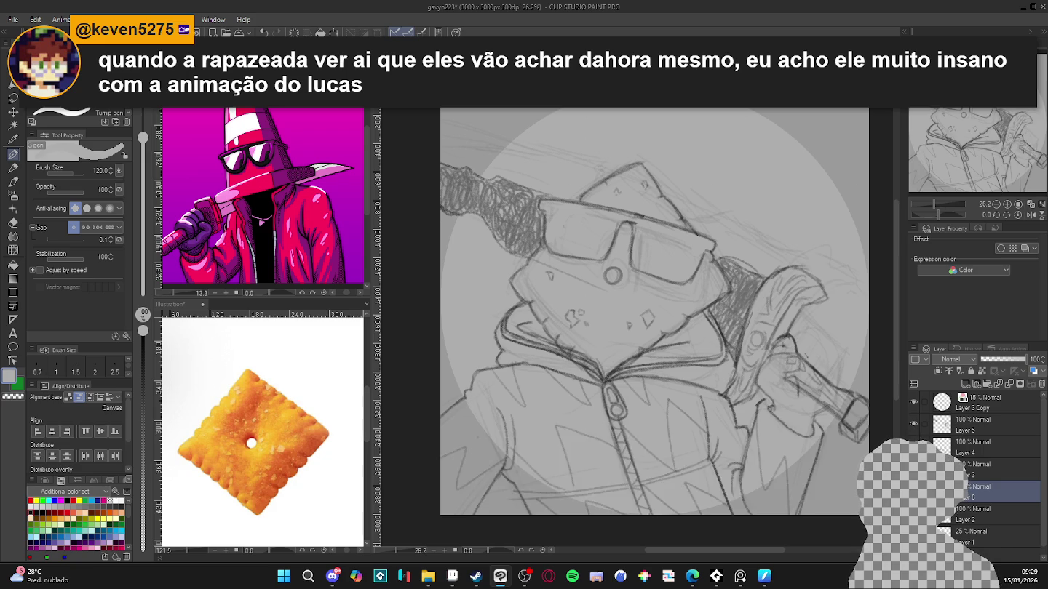
click(978, 447)
key(p)
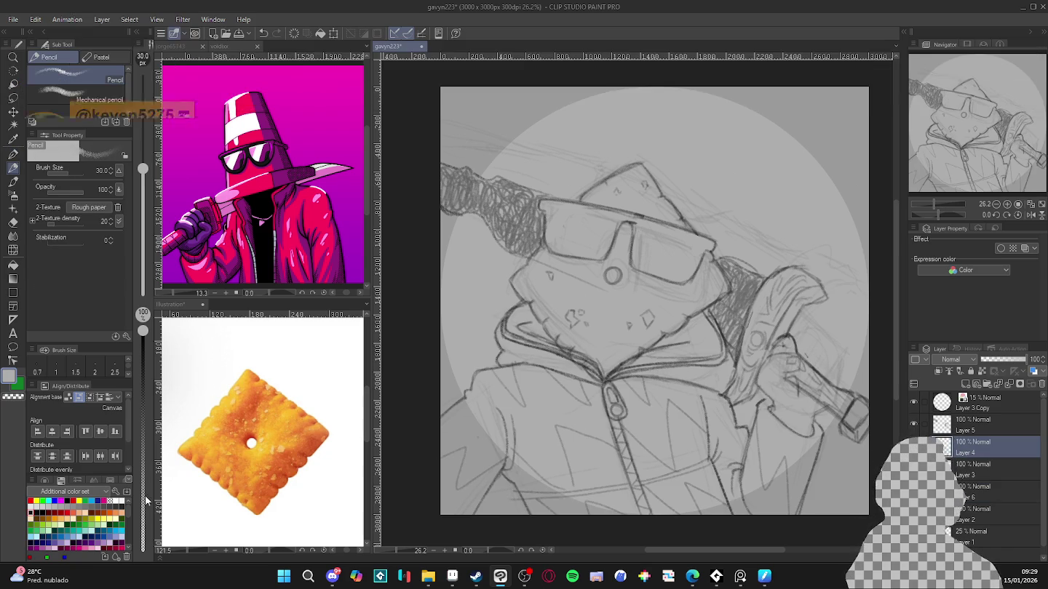
Step: Set the colour to black and sketch a stroke at the sword hilt
click(35, 509)
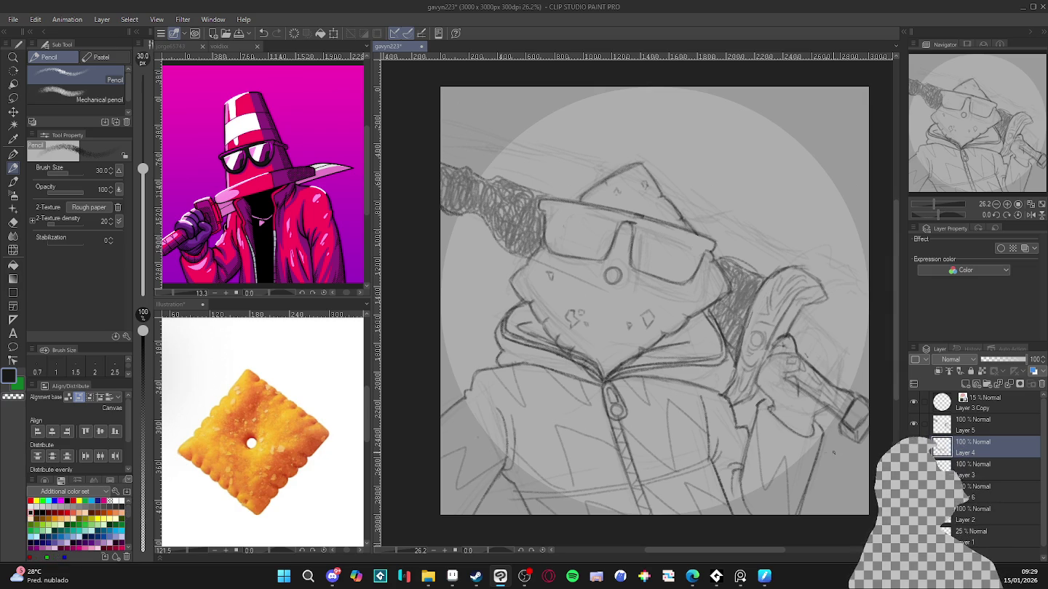
drag(780, 418, 742, 406)
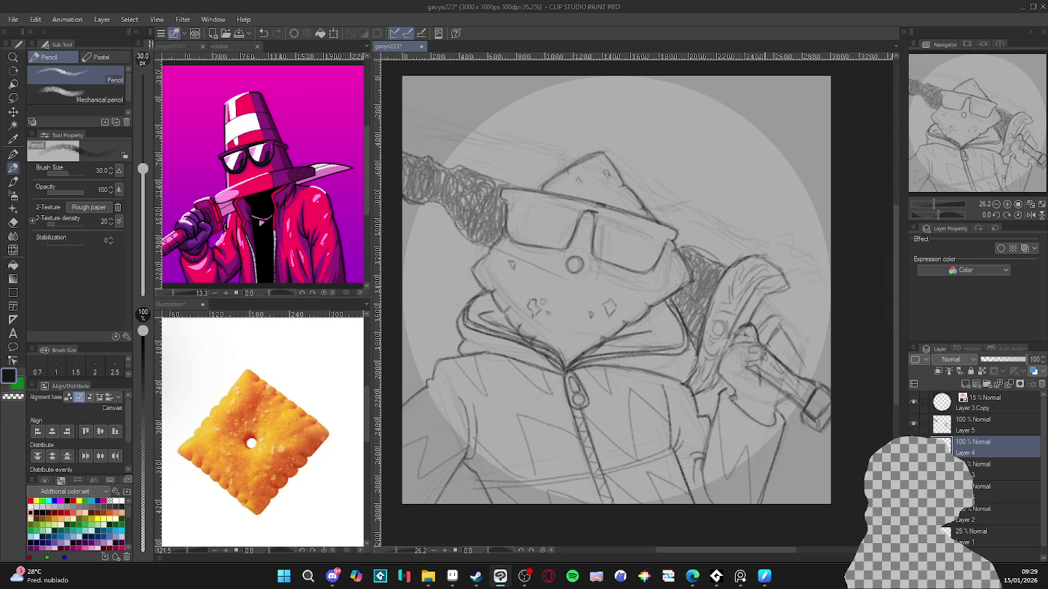
drag(763, 353, 767, 367)
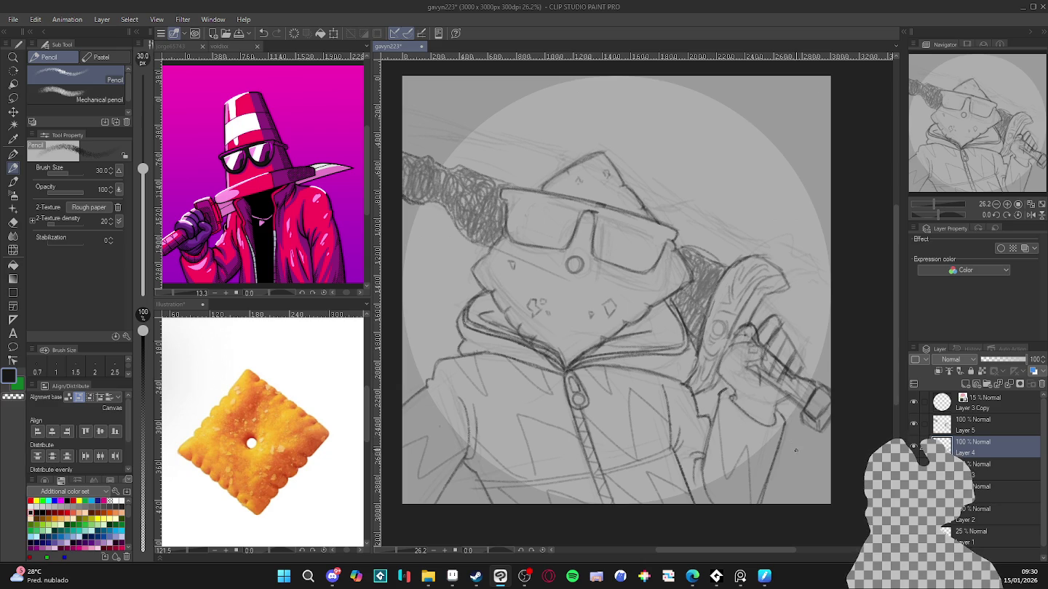
Step: Toggle layer visibility to find which layer holds the hand and stick lines
click(913, 468)
click(913, 469)
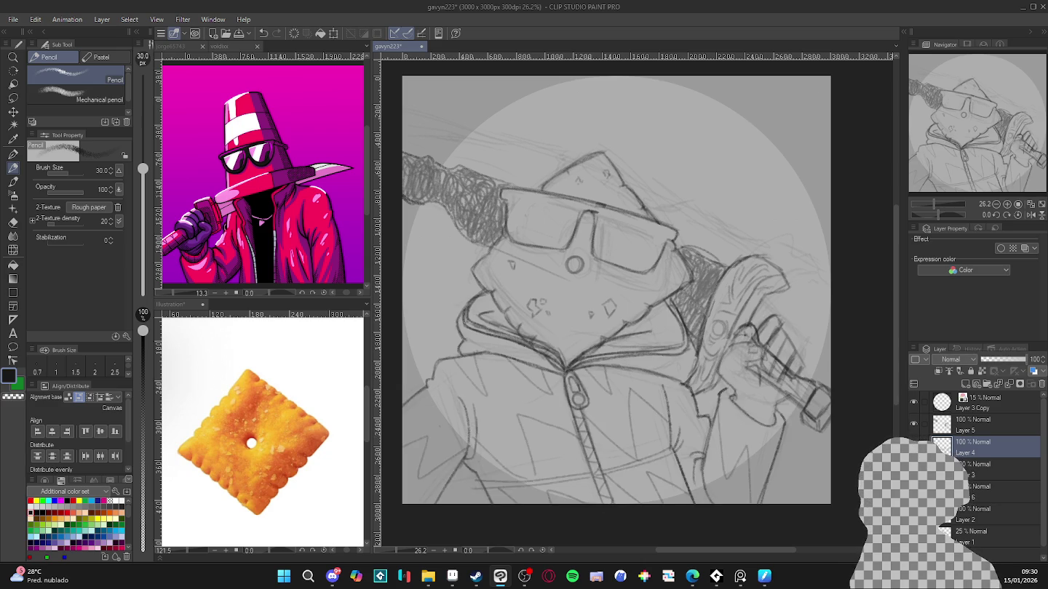
click(913, 446)
click(914, 446)
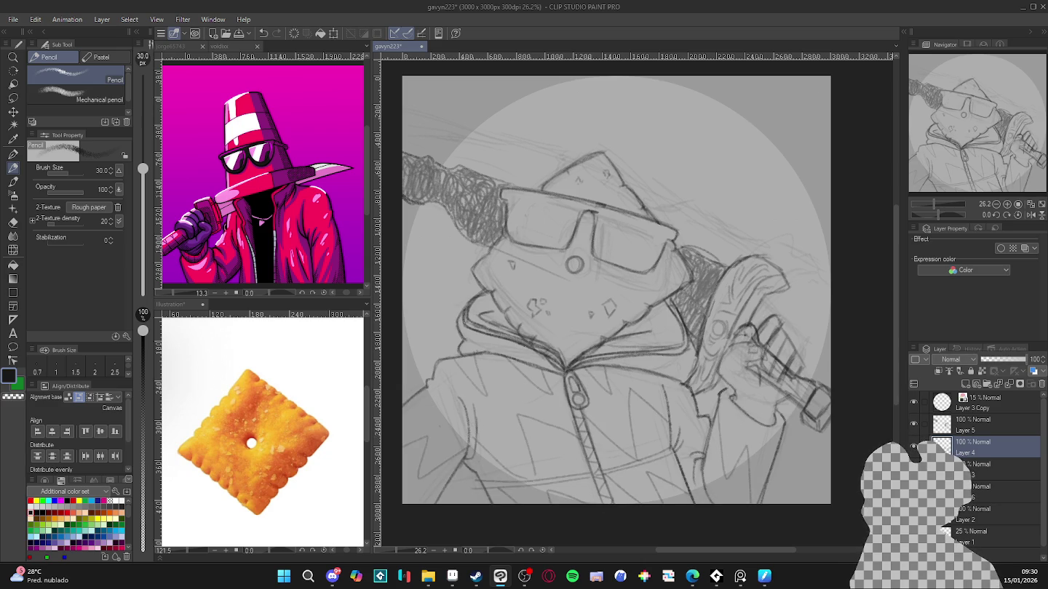
click(914, 446)
click(913, 446)
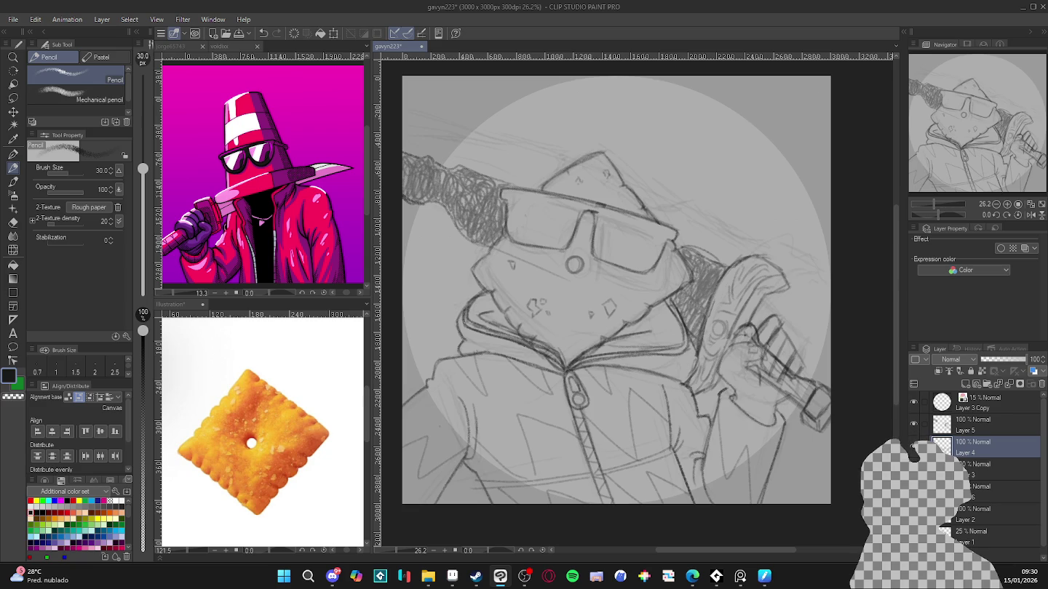
click(913, 469)
click(913, 469)
click(913, 423)
click(913, 423)
Step: Select Layer 5 and redraw cleaner finger lines on the gripping hand
click(946, 426)
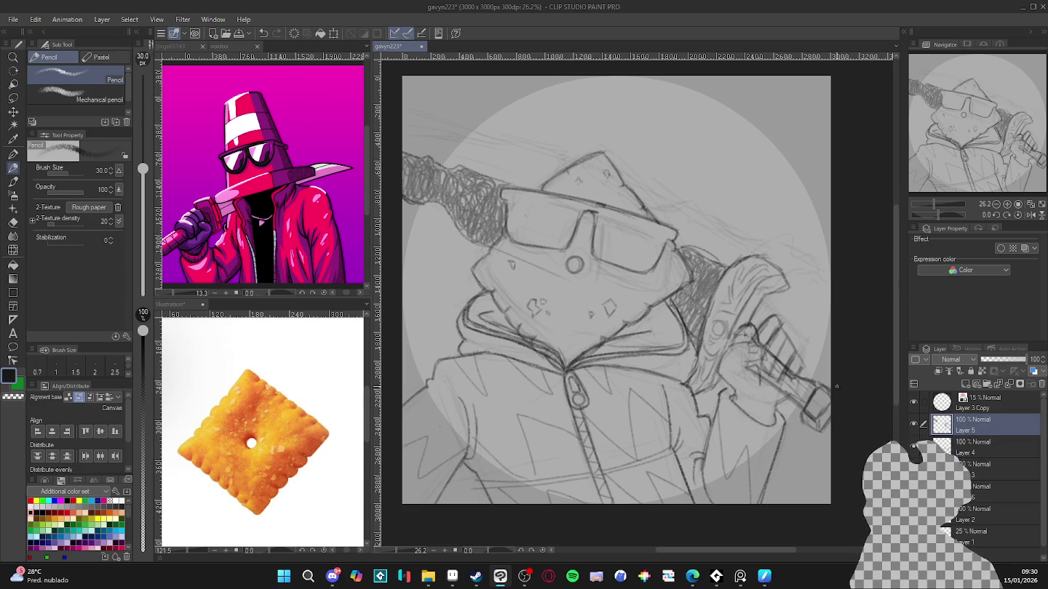
key(e)
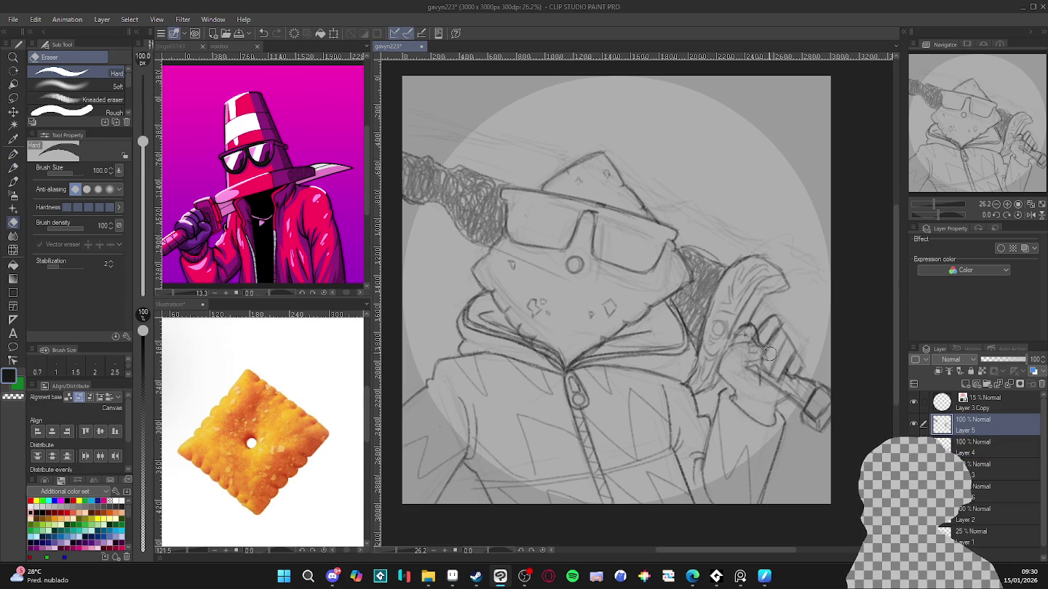
key(p)
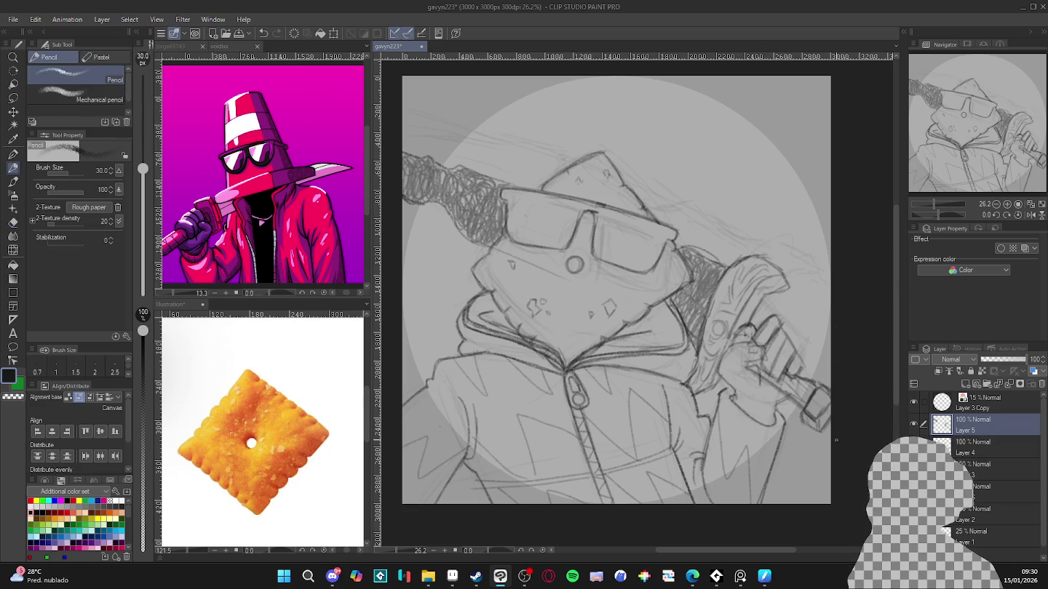
key(e)
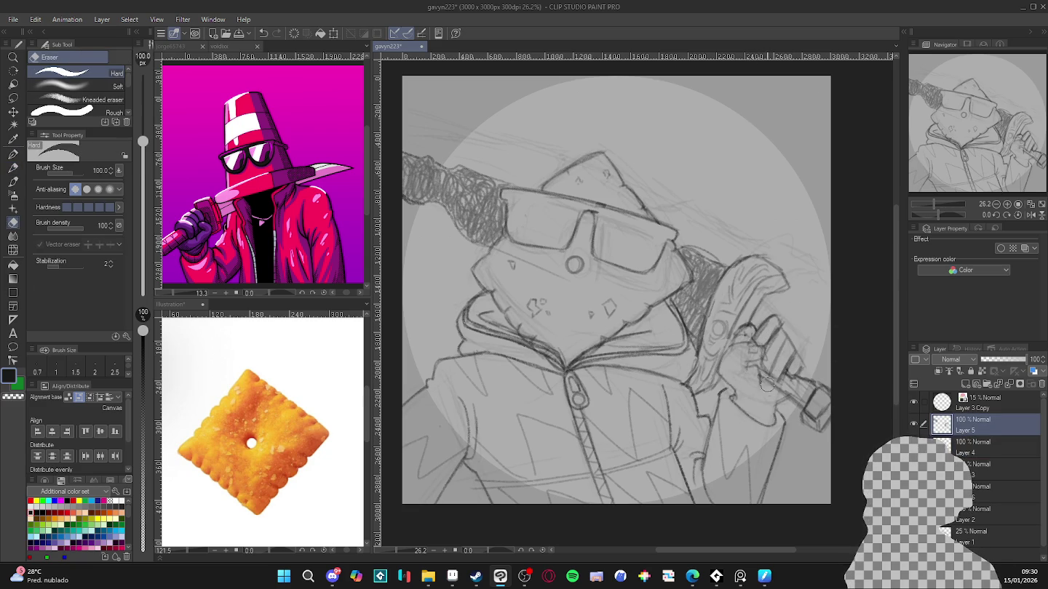
key(p)
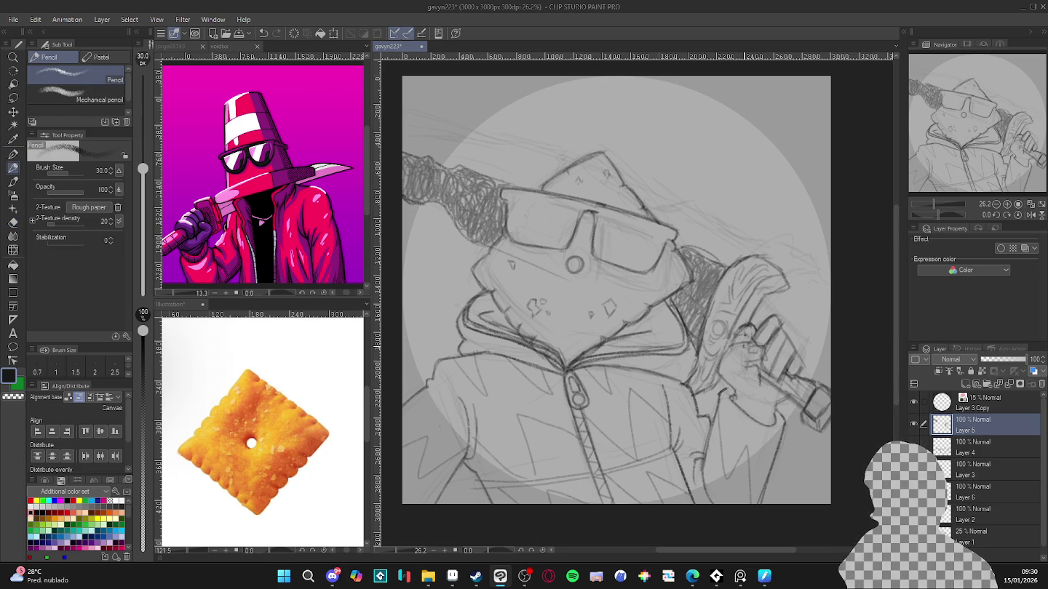
scroll(714, 329, down, 2)
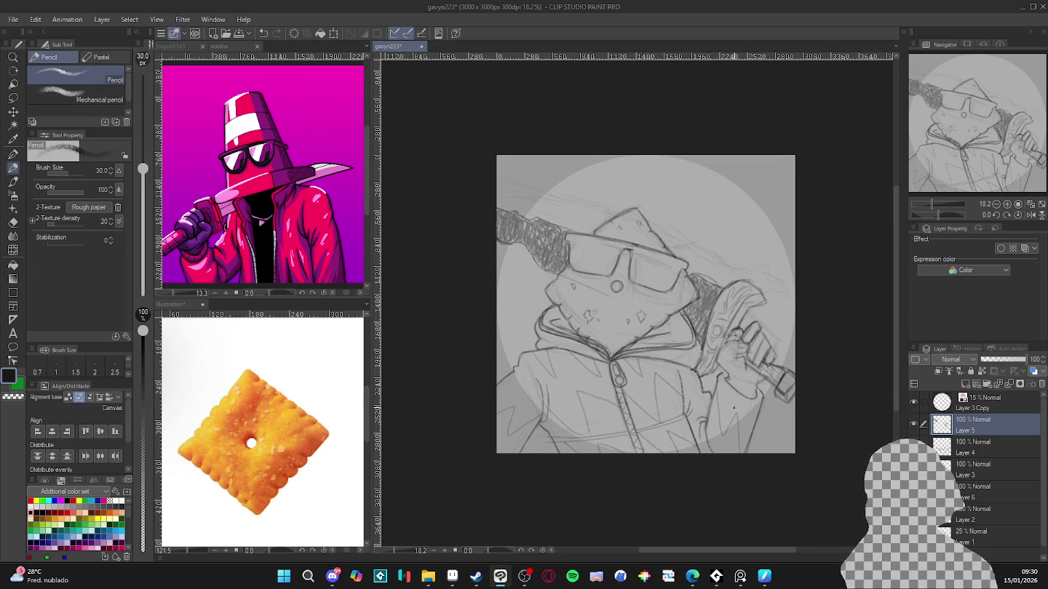
Step: Select Layers 5 through 1 and scale the sketch up to fill more canvas
drag(733, 409, 711, 406)
drag(667, 441, 675, 442)
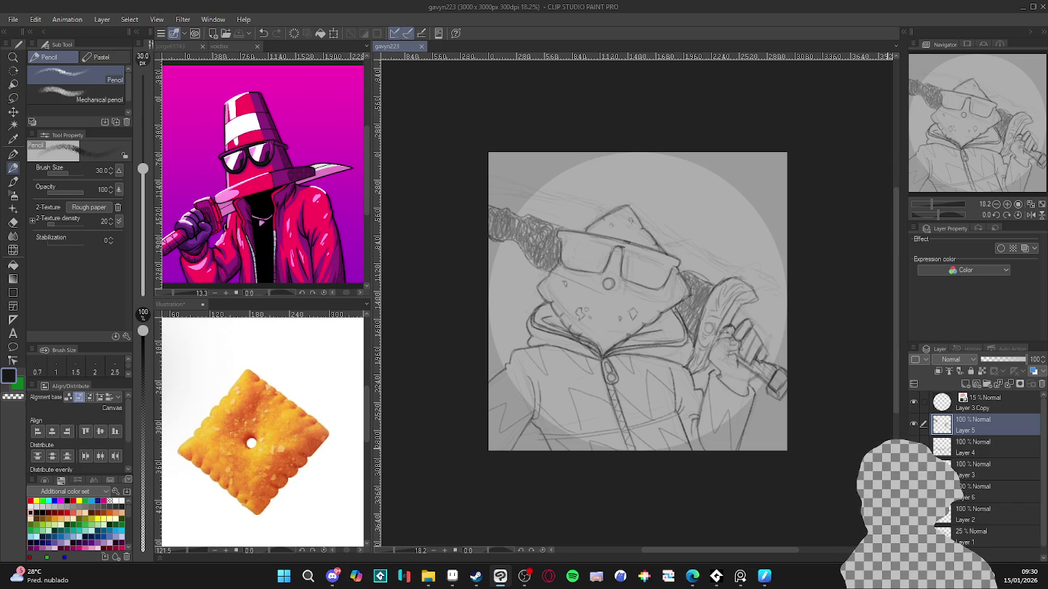
scroll(958, 507, down, 1)
shift+click(982, 528)
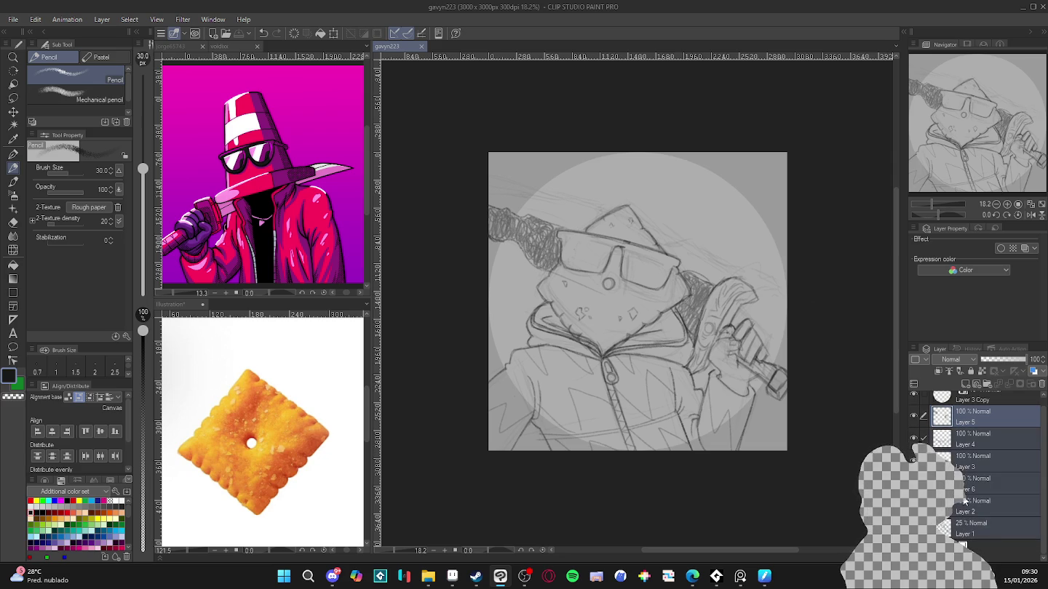
key(ctrl+t)
drag(784, 175, 801, 170)
key(Return)
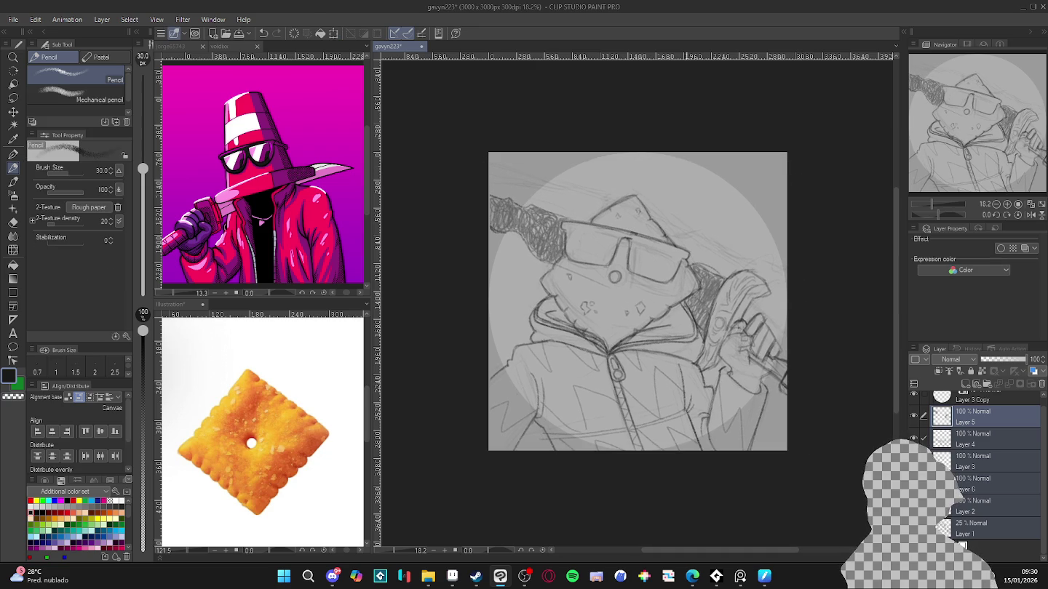
Step: Raise Layer 3 Copy's opacity to about 35% to darken the circular backdrop
scroll(633, 209, up, 1)
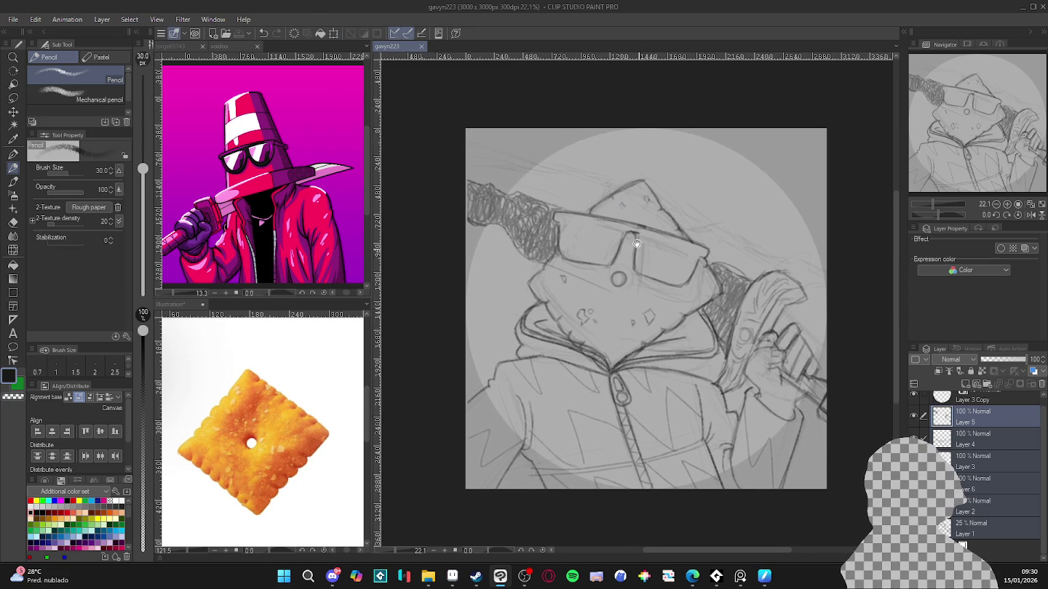
scroll(634, 218, up, 1)
click(973, 399)
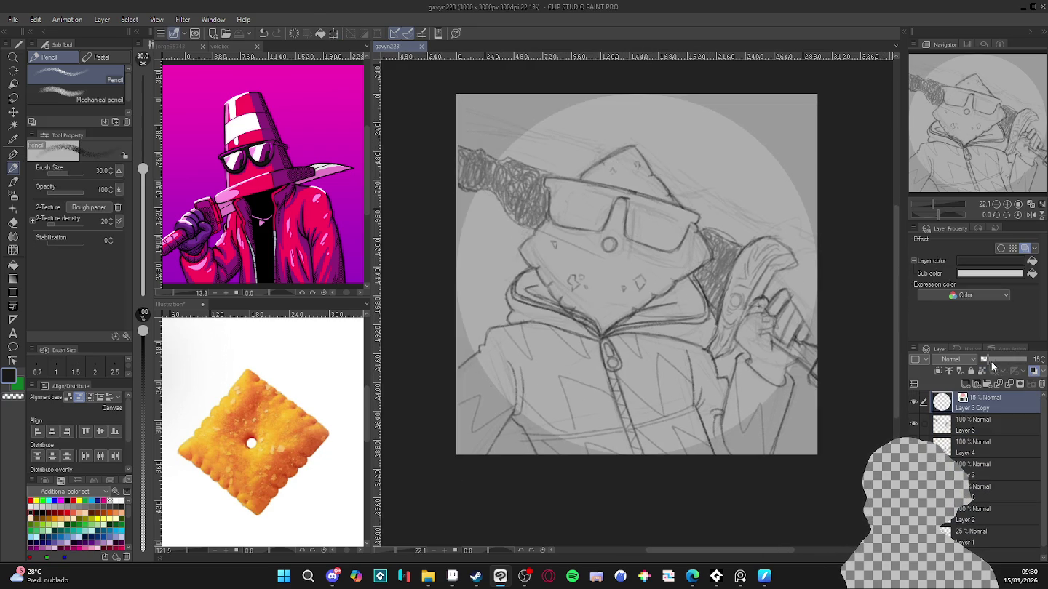
drag(991, 366, 996, 363)
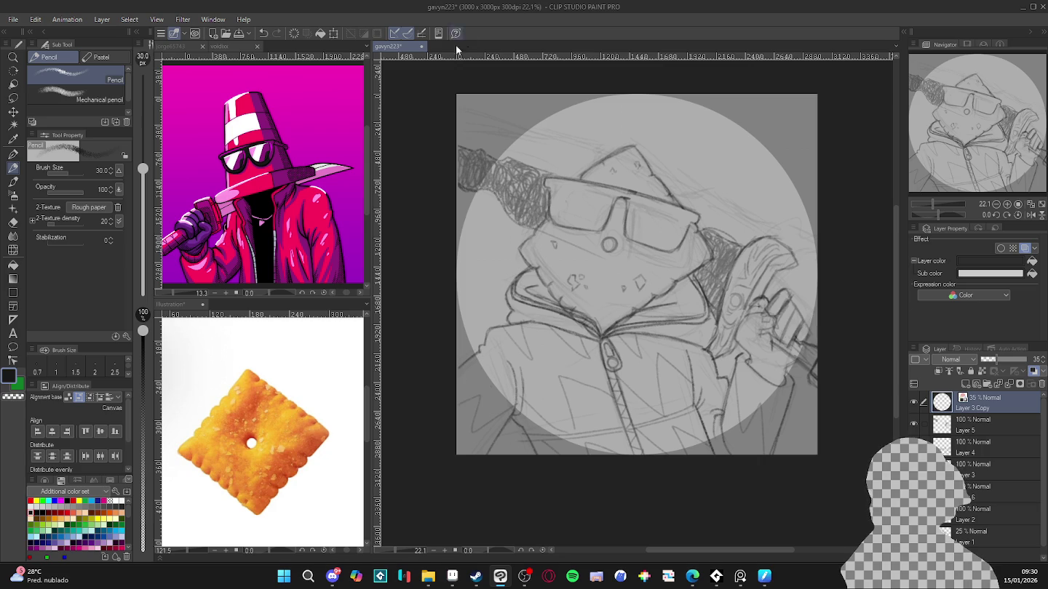
key(super+shift+s)
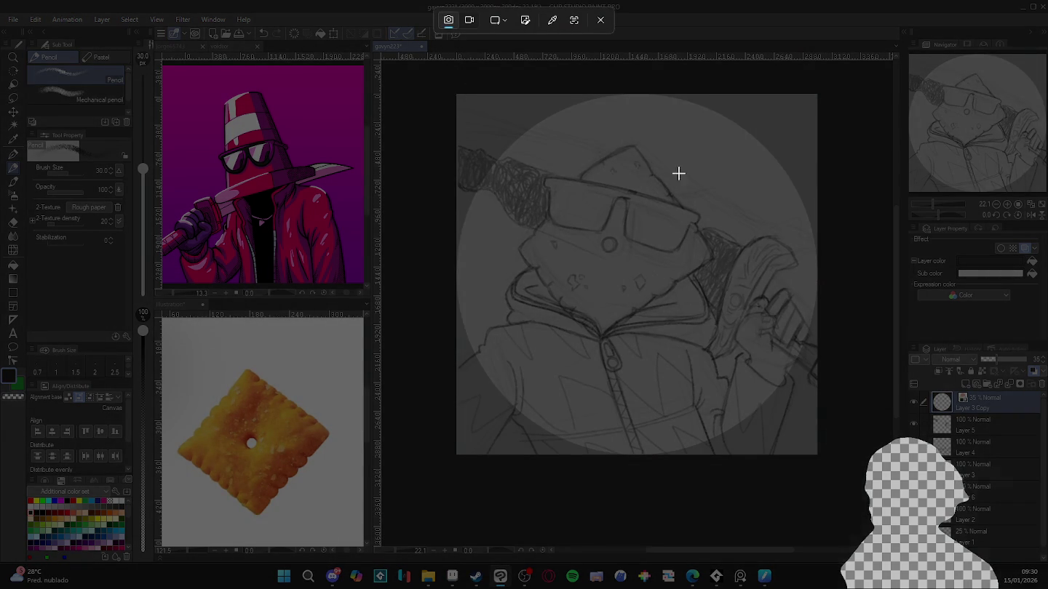
key(Escape)
click(979, 544)
click(980, 549)
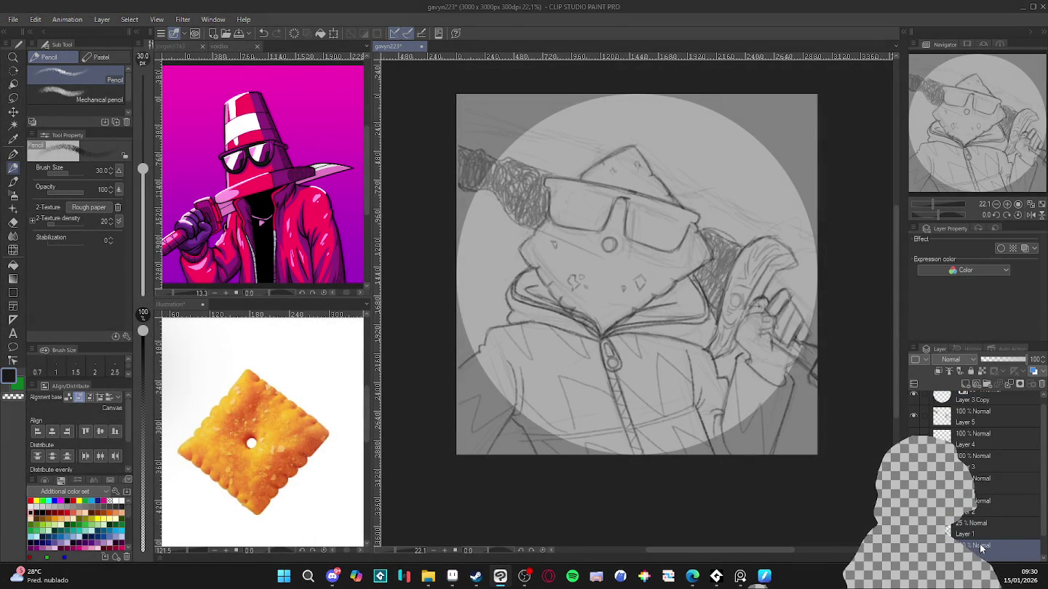
Step: Set a near-white pen at size 60 and add light strokes around the hand
key(p)
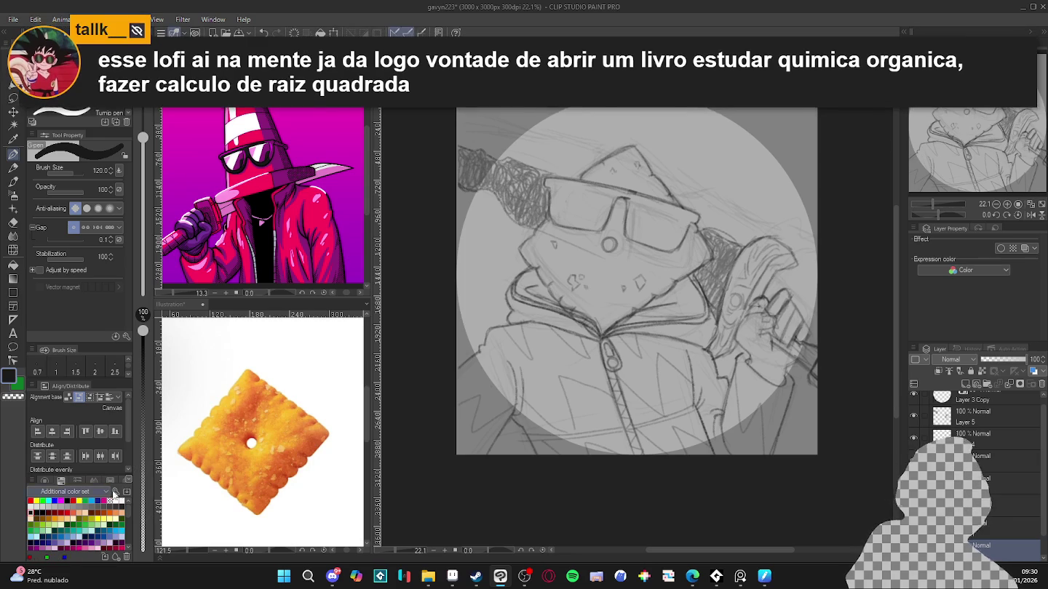
click(120, 500)
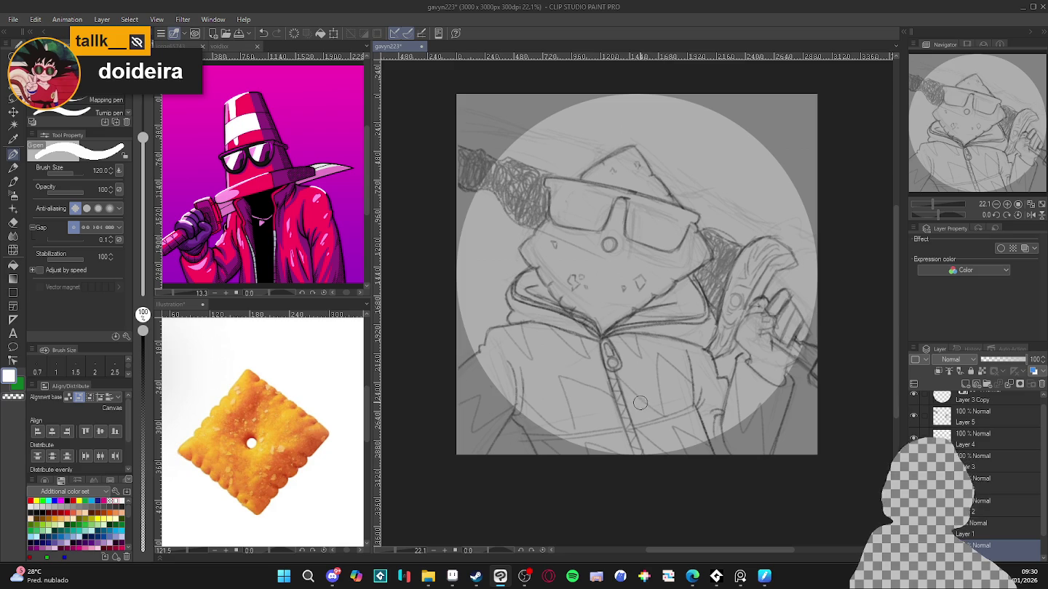
key(bracketleft)
key(bracketleft)
key(bracketleft)
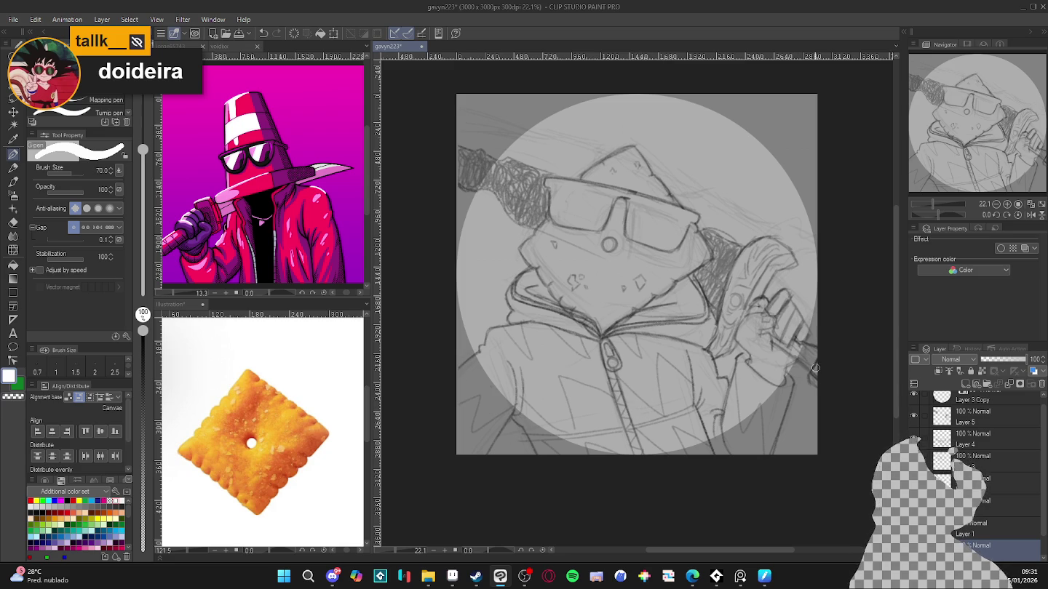
key(bracketleft)
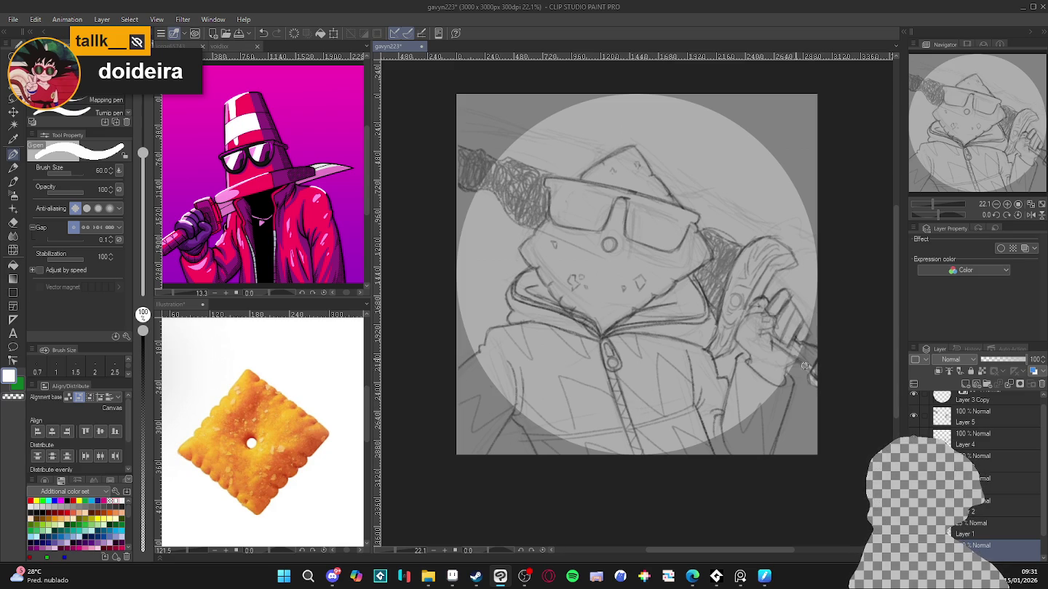
drag(791, 378, 764, 455)
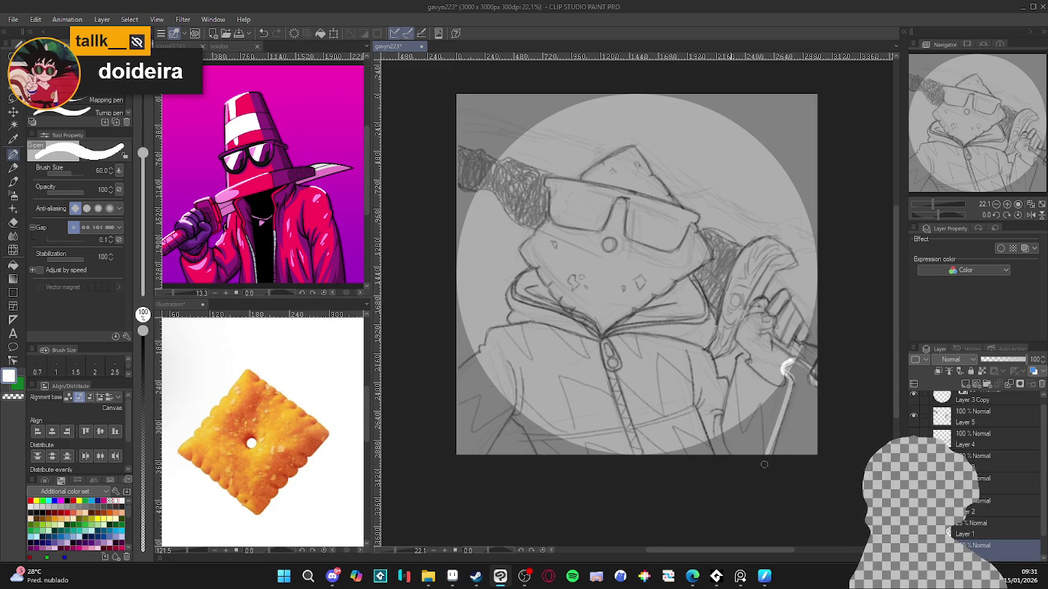
mouse_move(803, 343)
mouse_down()
mouse_move(789, 301)
mouse_move(765, 308)
mouse_move(793, 264)
mouse_move(736, 262)
mouse_up()
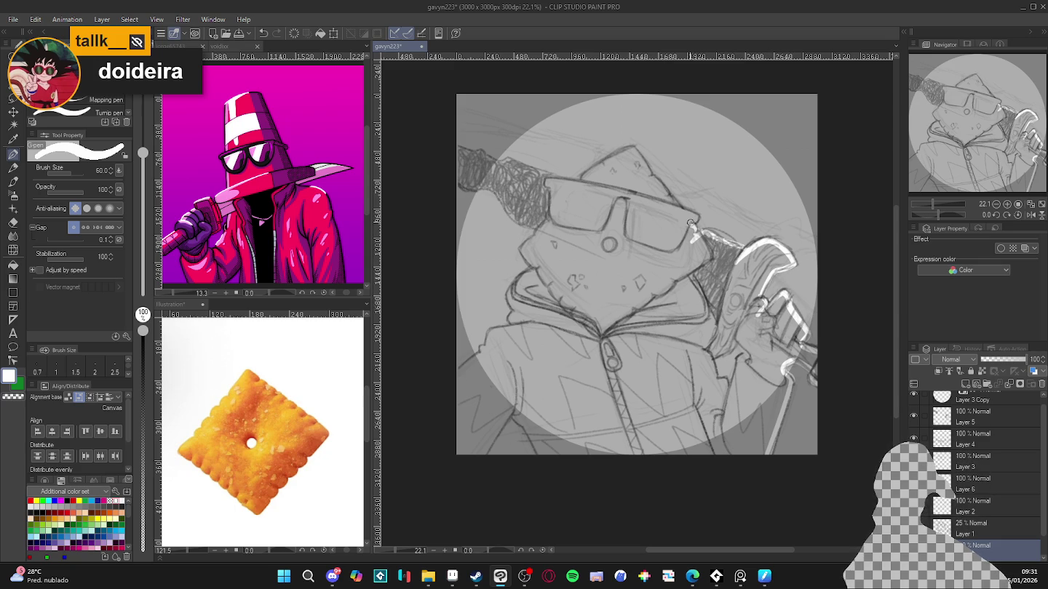
Step: Highlight the glasses' top edge, both bat edges, the lower-left face and the jacket
mouse_move(693, 214)
mouse_down()
mouse_move(651, 200)
mouse_move(654, 179)
mouse_move(631, 147)
mouse_move(583, 177)
mouse_move(580, 206)
mouse_up()
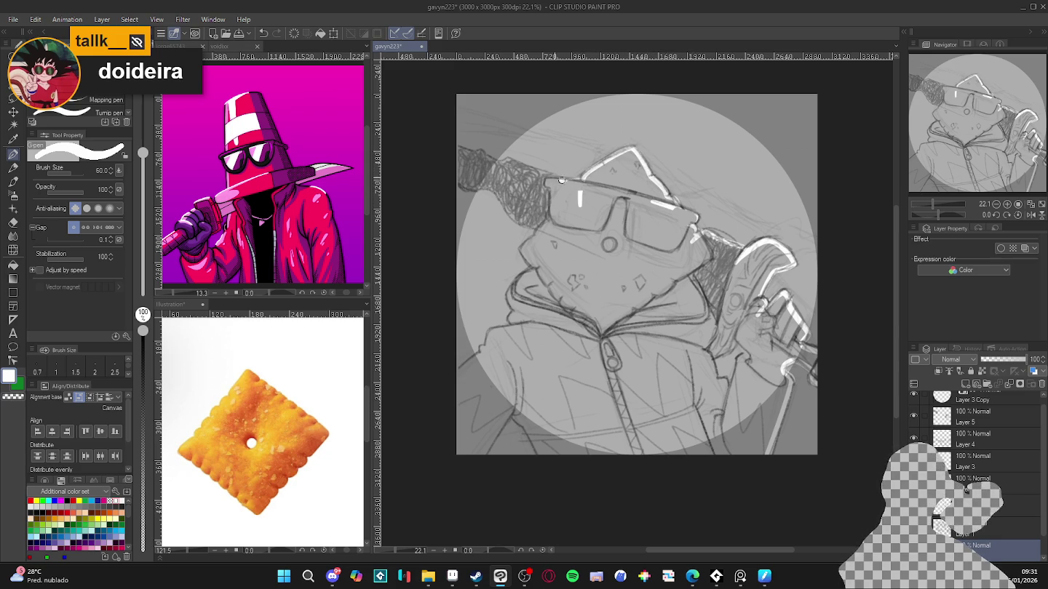
drag(507, 160, 456, 147)
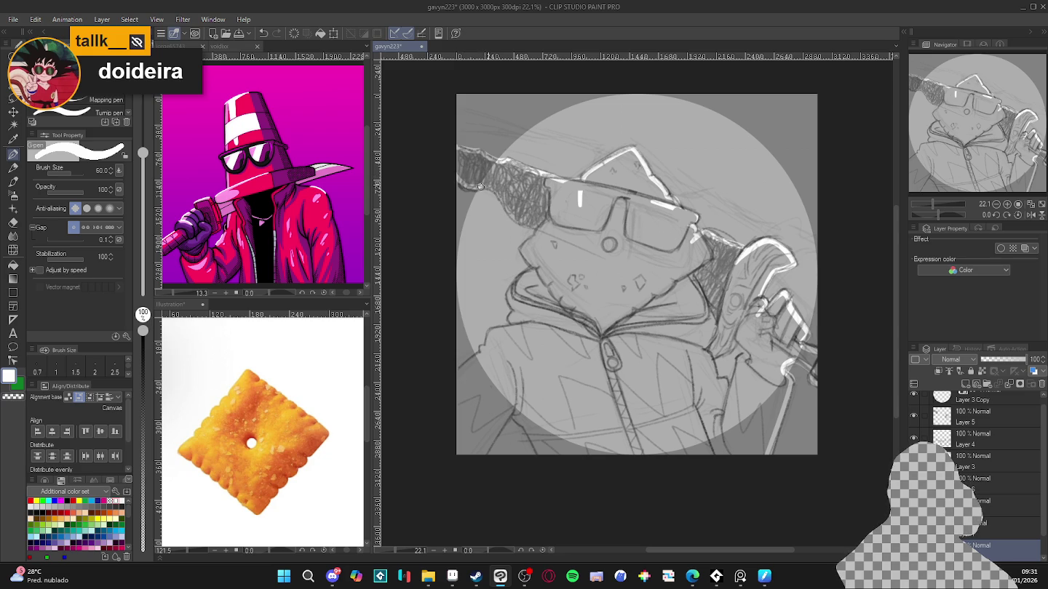
mouse_move(493, 188)
mouse_down()
mouse_move(540, 231)
mouse_move(520, 253)
mouse_up()
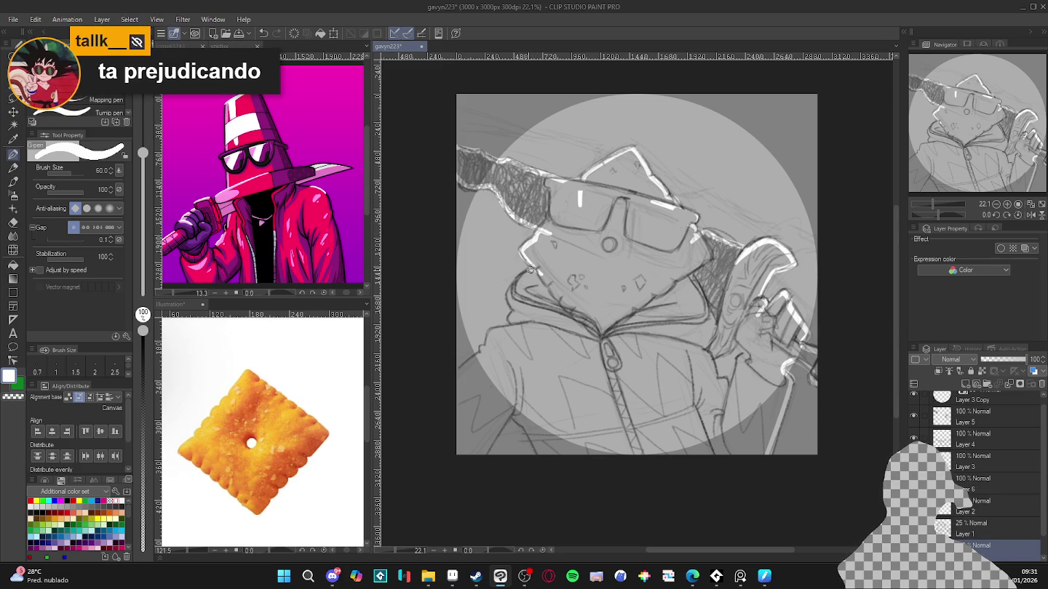
mouse_move(510, 290)
mouse_down()
mouse_move(521, 337)
mouse_move(457, 373)
mouse_up()
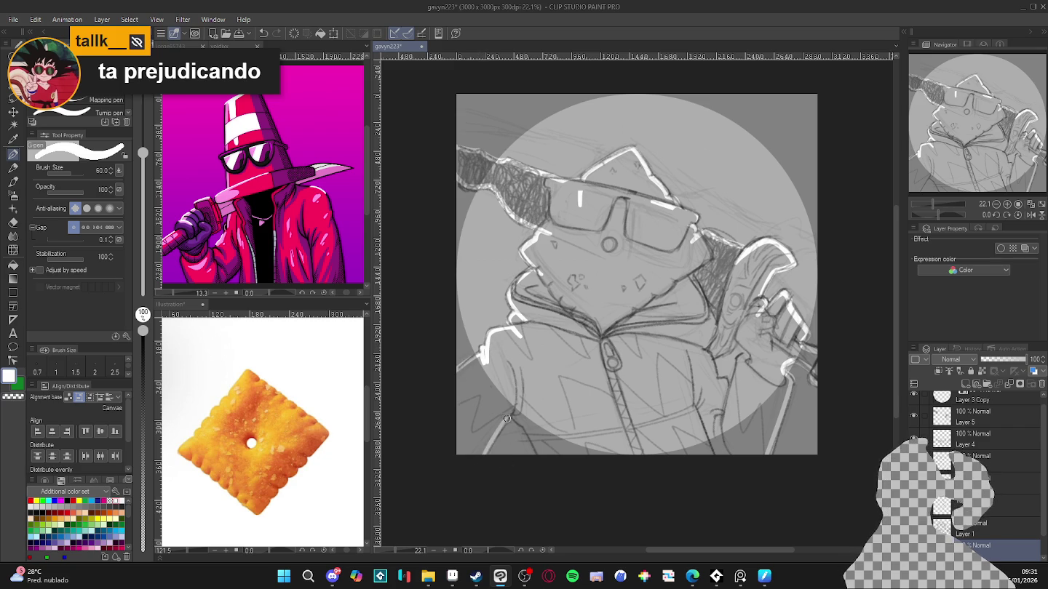
drag(508, 409, 538, 447)
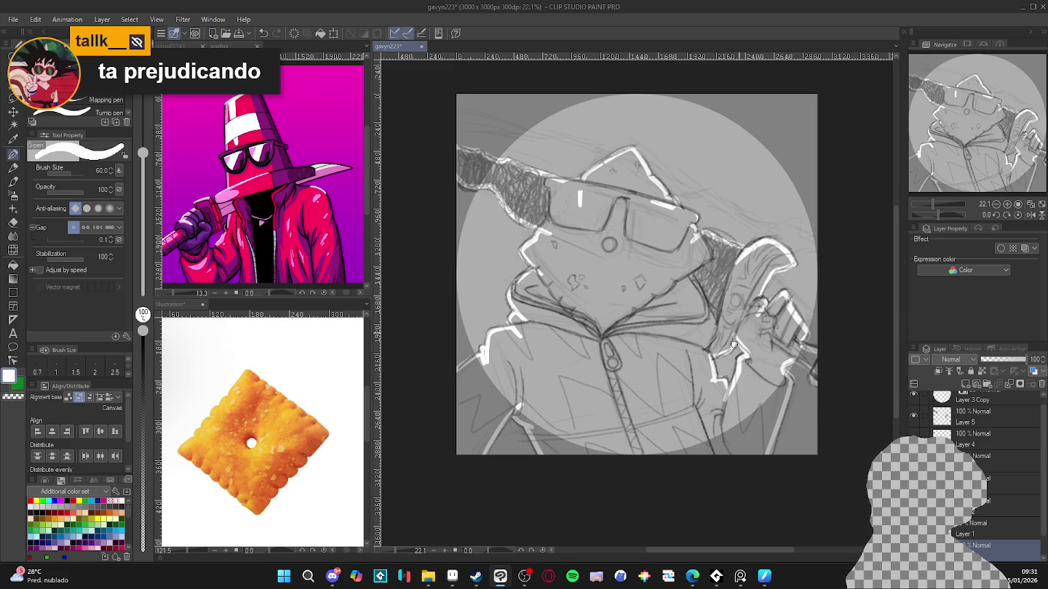
Step: Fill the character's body with a lighter tone using the Fill tool
key(g)
click(733, 365)
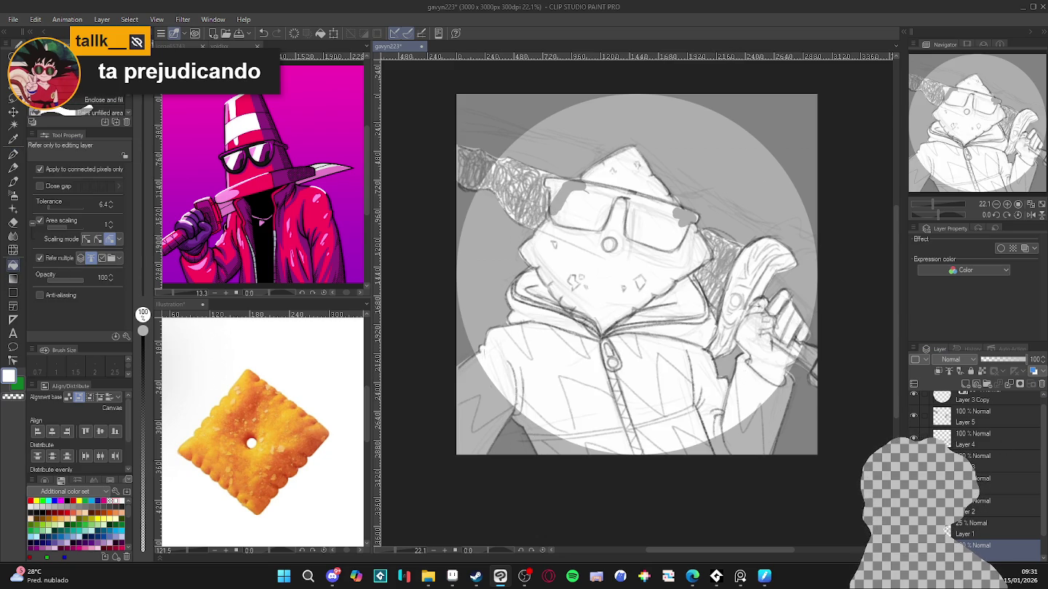
click(1015, 478)
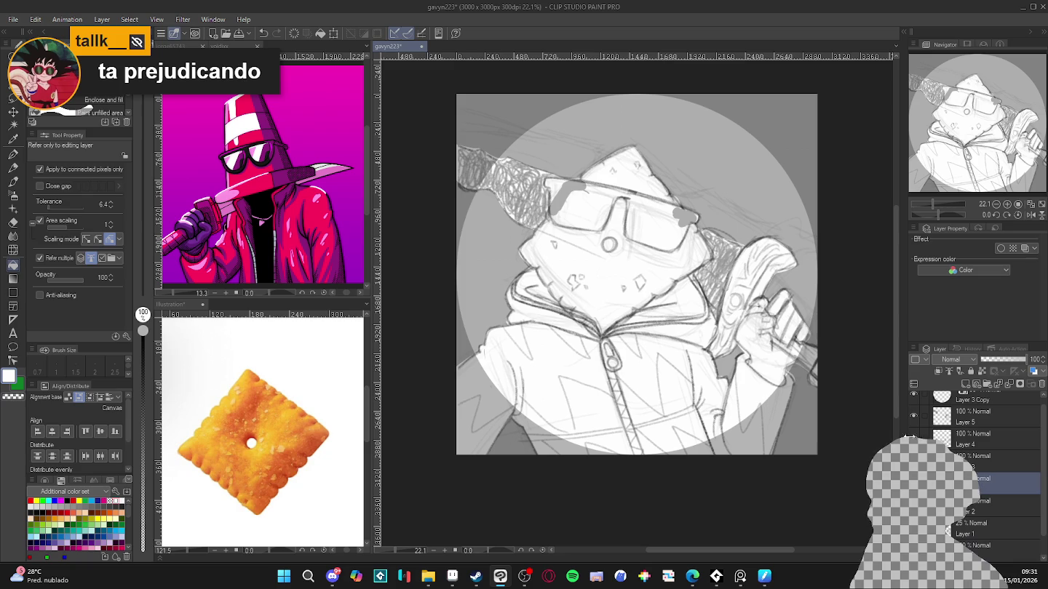
key(p)
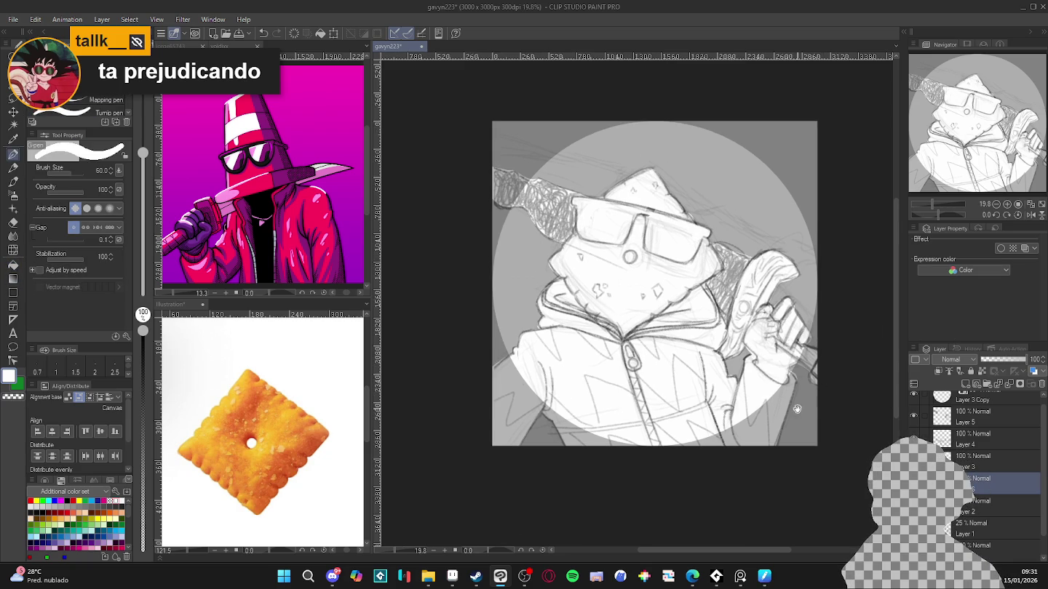
scroll(808, 449, down, 1)
Step: Snip the canvas area, then lower the music player volume to 10% and minimize it
key(super+shift+s)
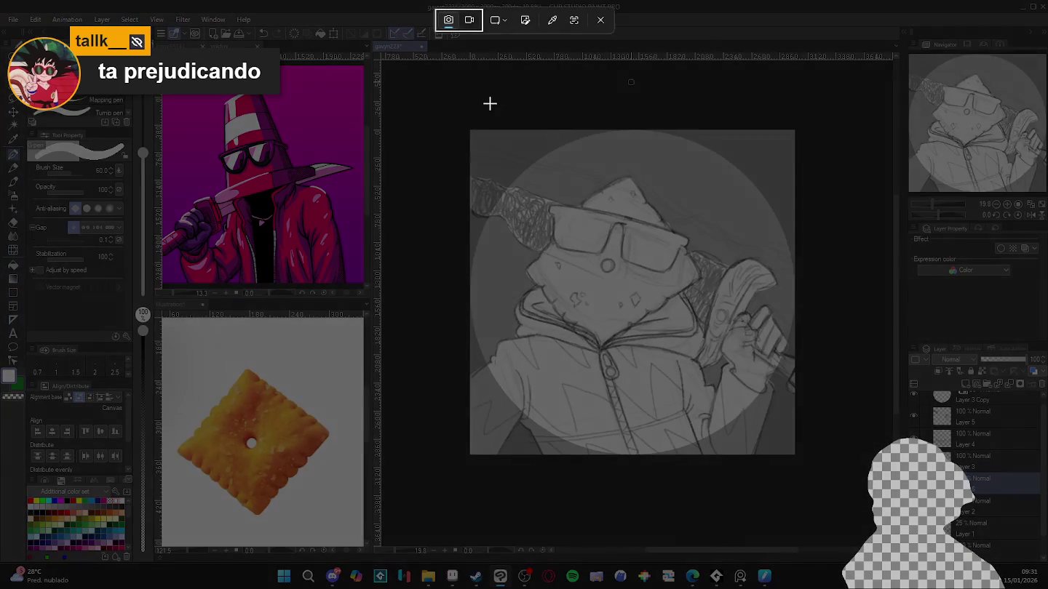
drag(469, 128, 793, 455)
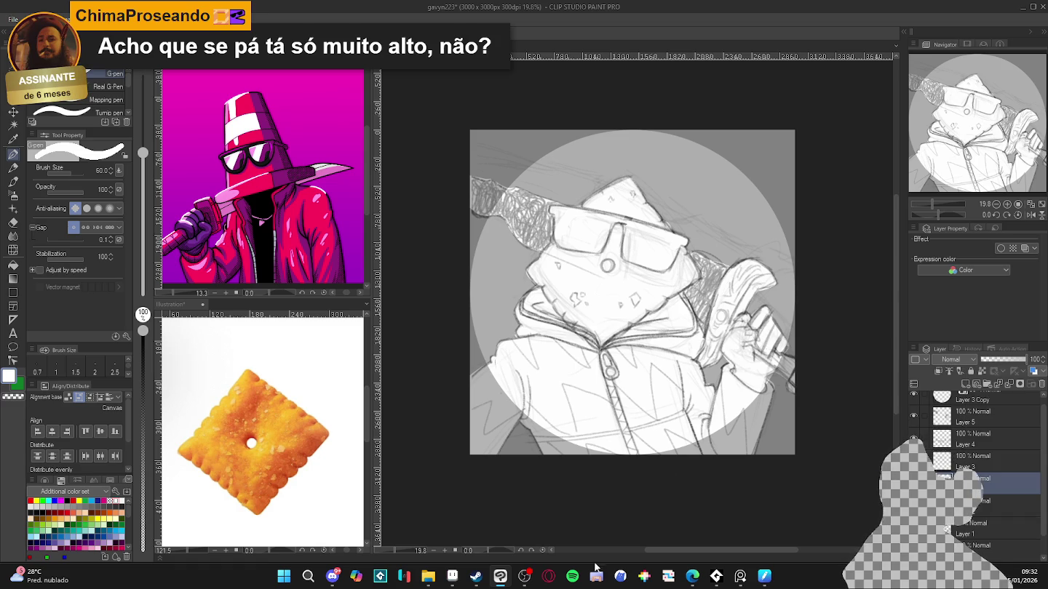
click(716, 577)
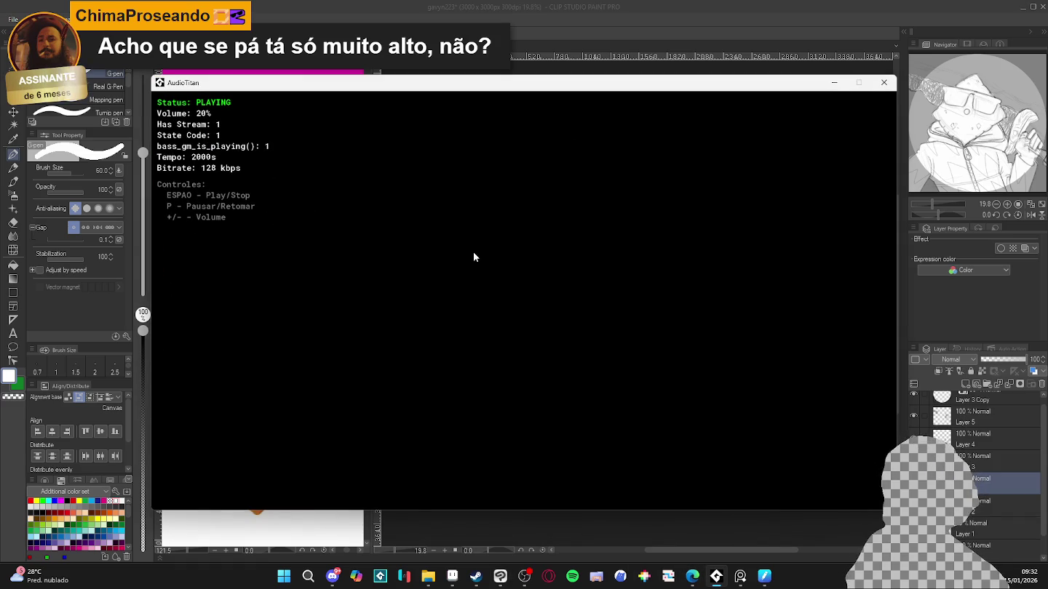
key(minus)
key(minus)
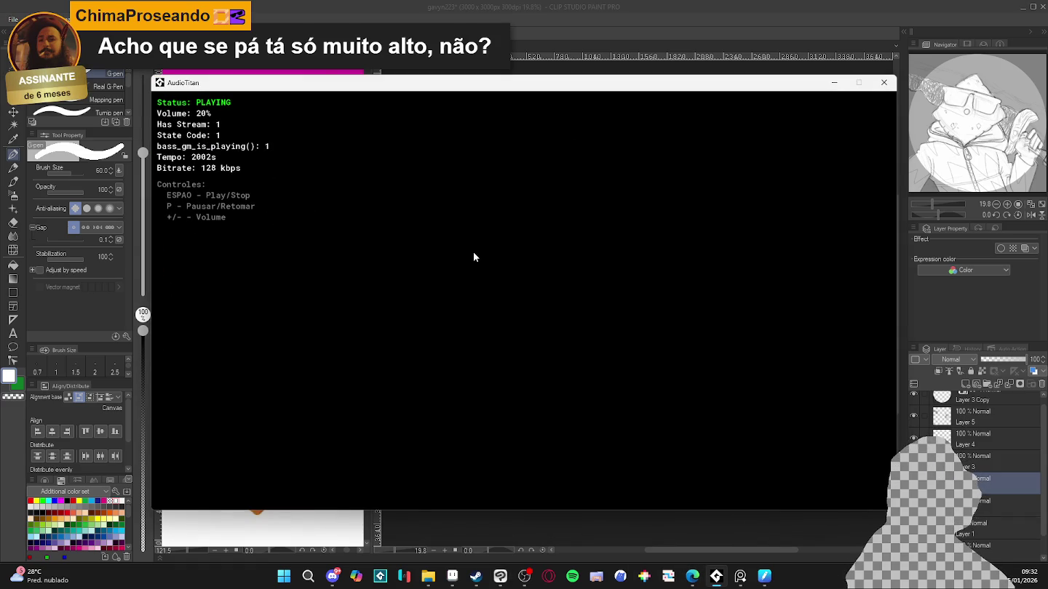
key(minus)
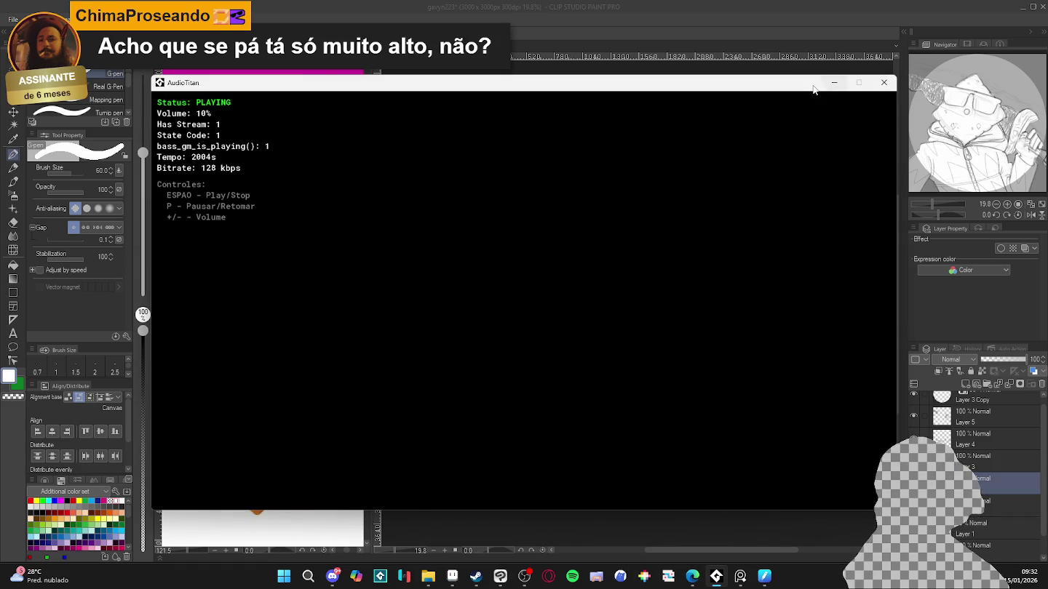
click(831, 85)
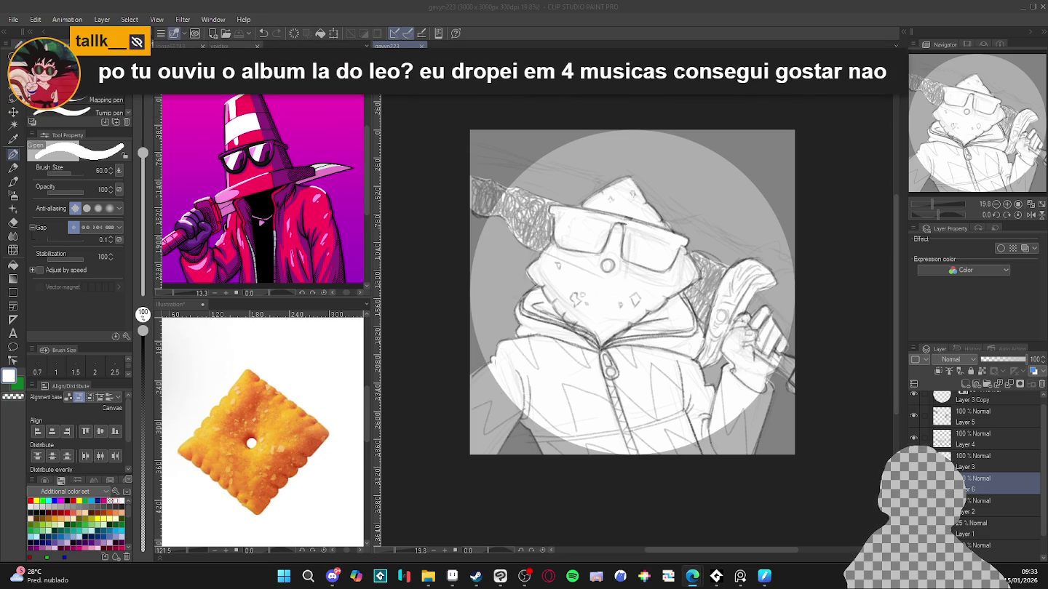
Step: Alt+Tab over to Microsoft Edge displaying the mds.gif pixel-art image
key(alt+Tab)
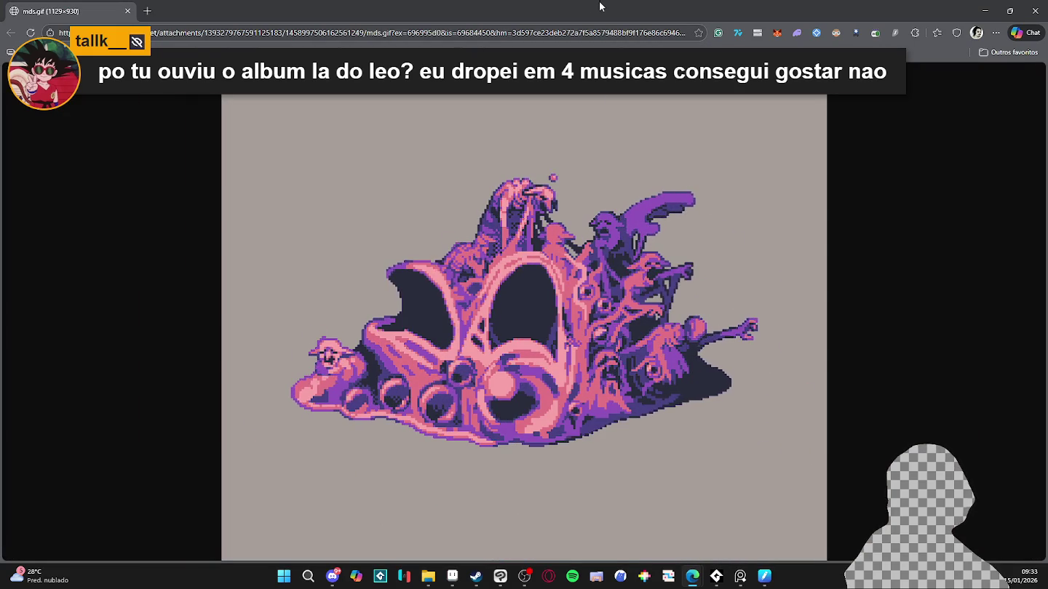
Step: Zoom the Edge page out on the mds.gif creature and switch to Spotify
key(ctrl+minus)
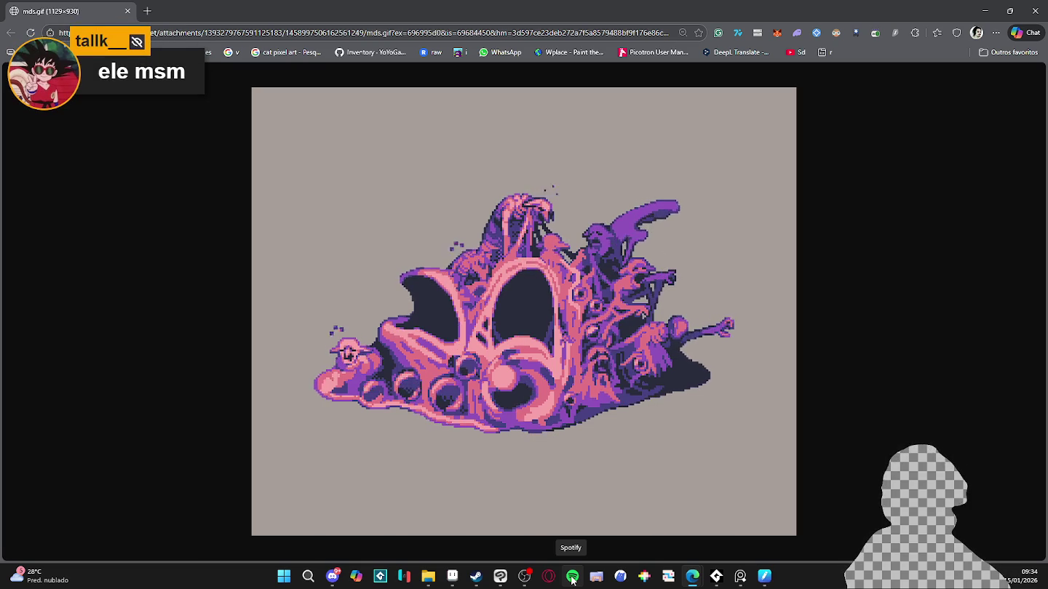
click(572, 577)
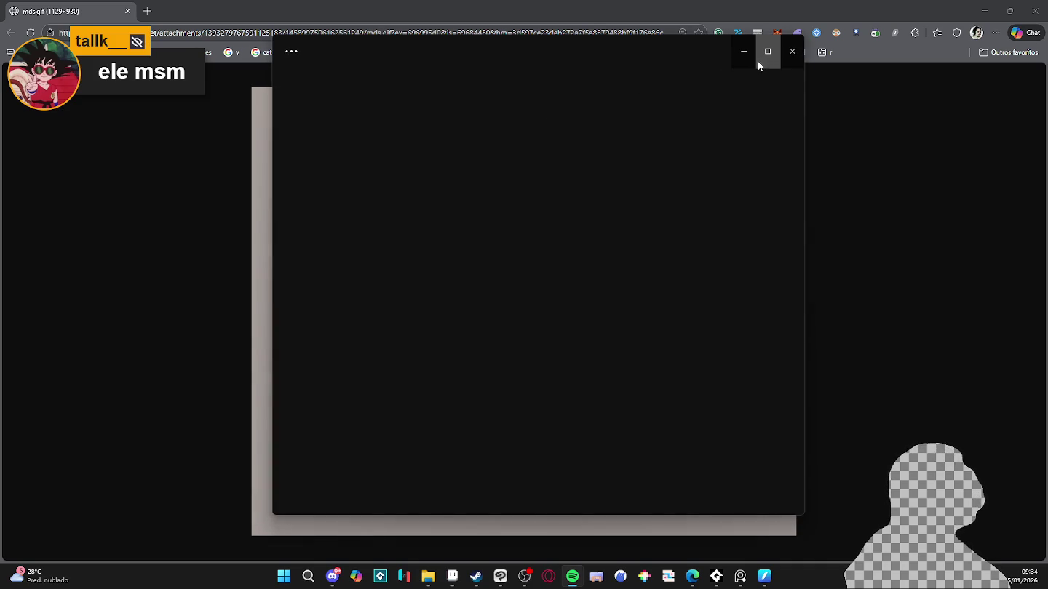
Step: Maximize Spotify, search 'reo lemos' and open the Reolamos artist page
click(766, 51)
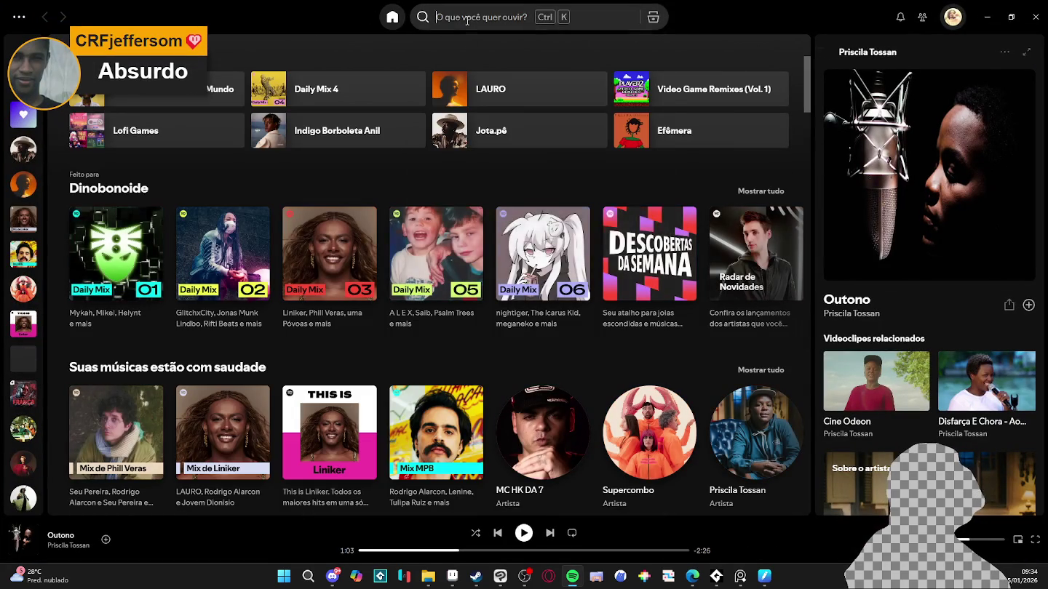
click(467, 18)
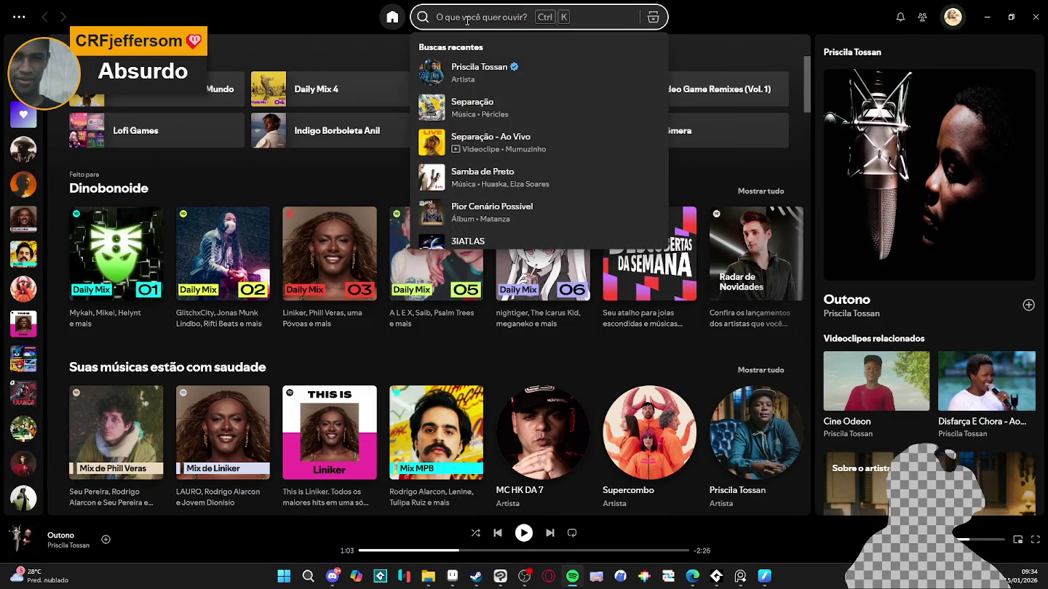
text(re)
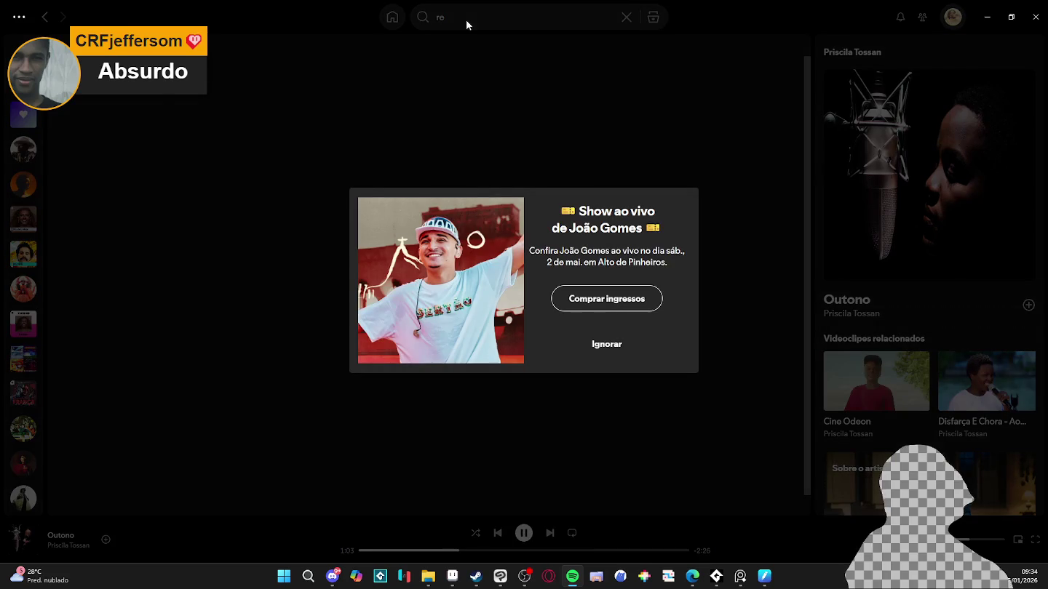
click(607, 344)
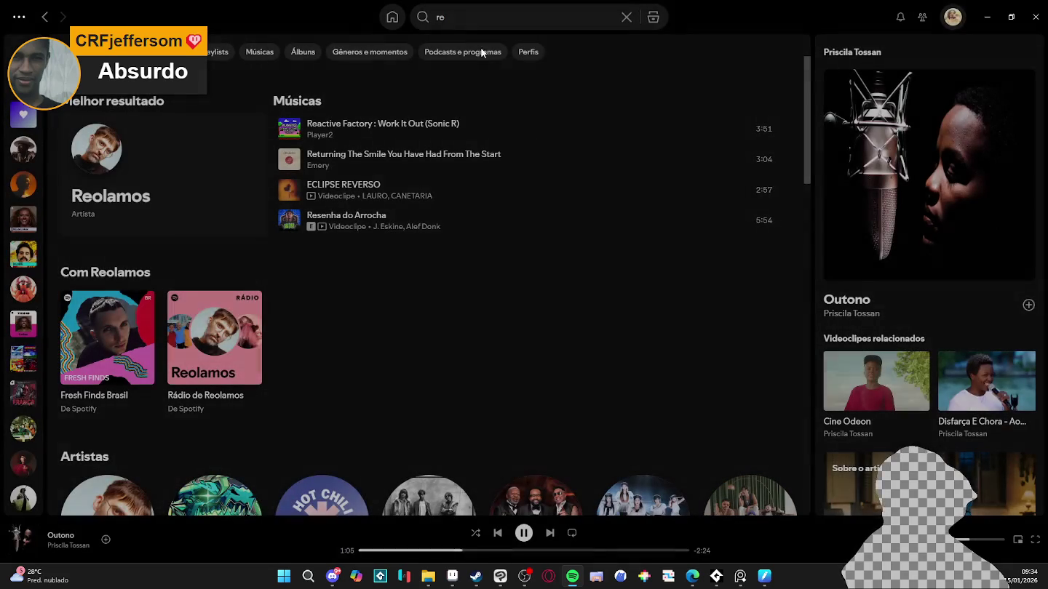
click(474, 27)
text(o)
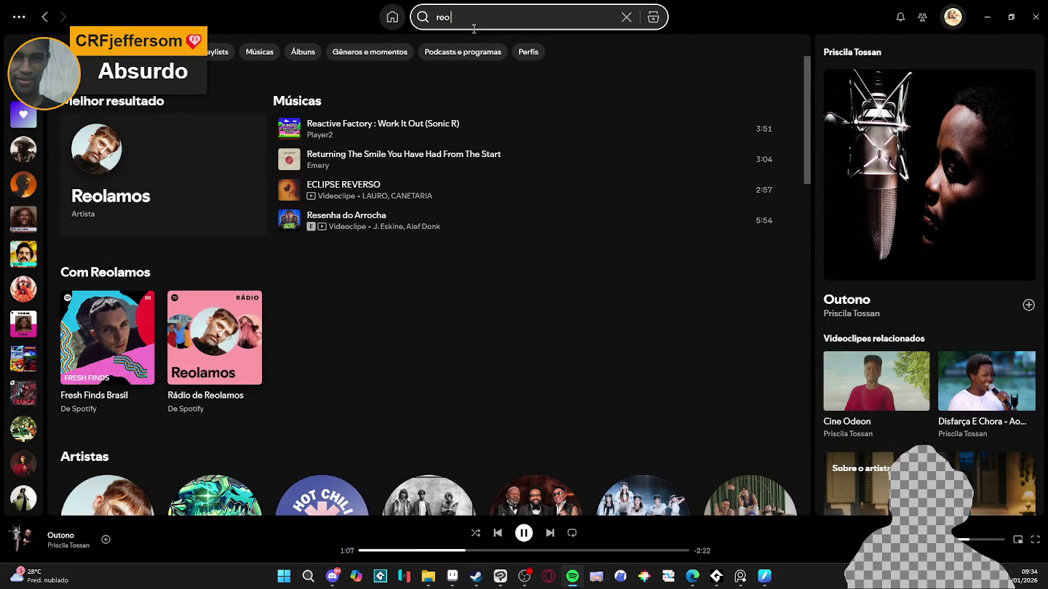
text( lemos)
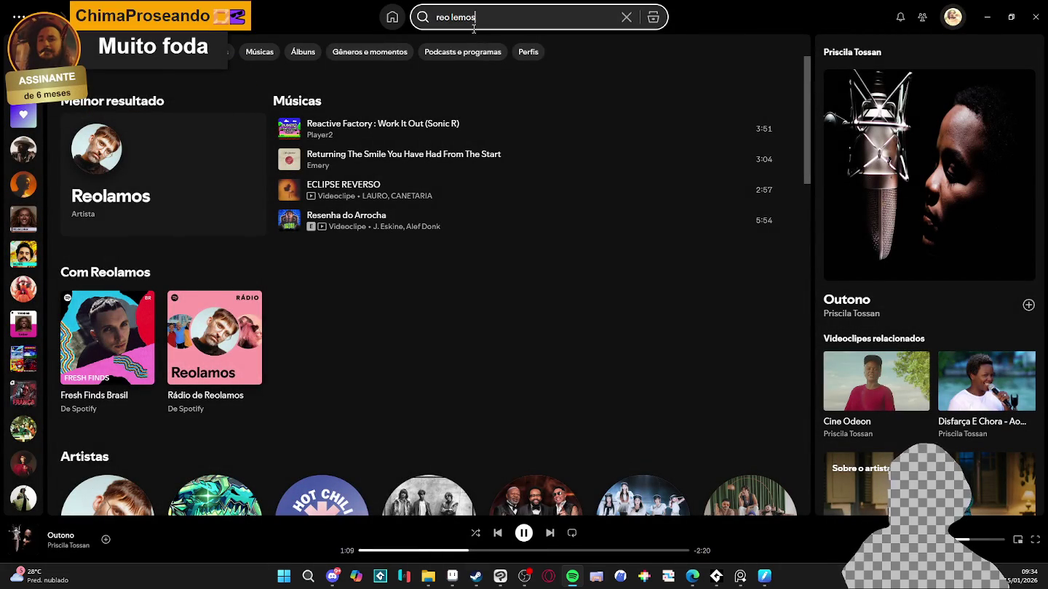
click(162, 189)
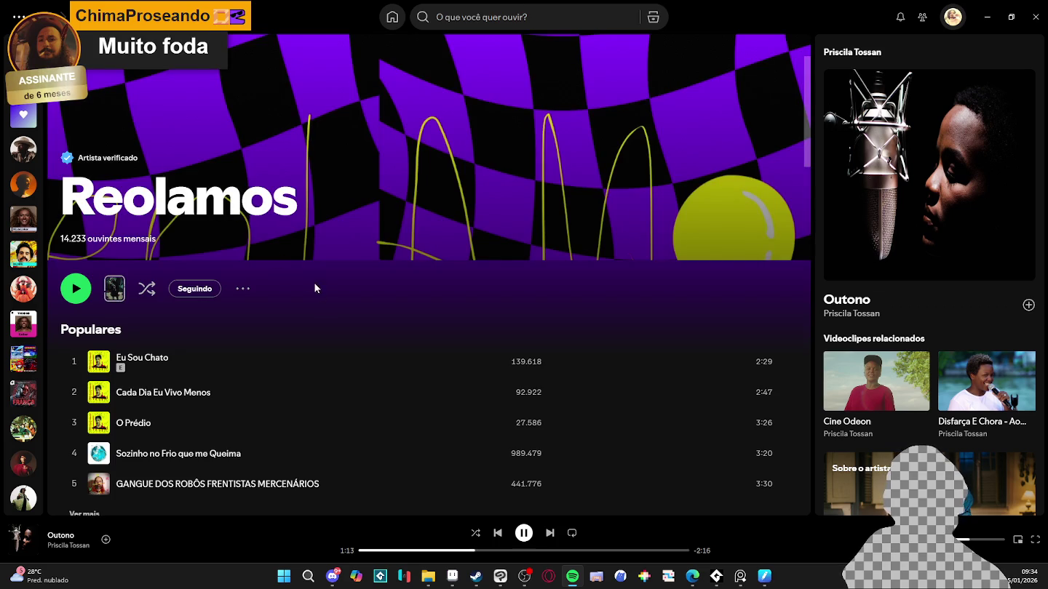
Step: Open the album Superavit de Desatenção, pause the current song and play Mobilete
scroll(323, 313, down, 1)
scroll(323, 317, down, 2)
scroll(255, 287, down, 3)
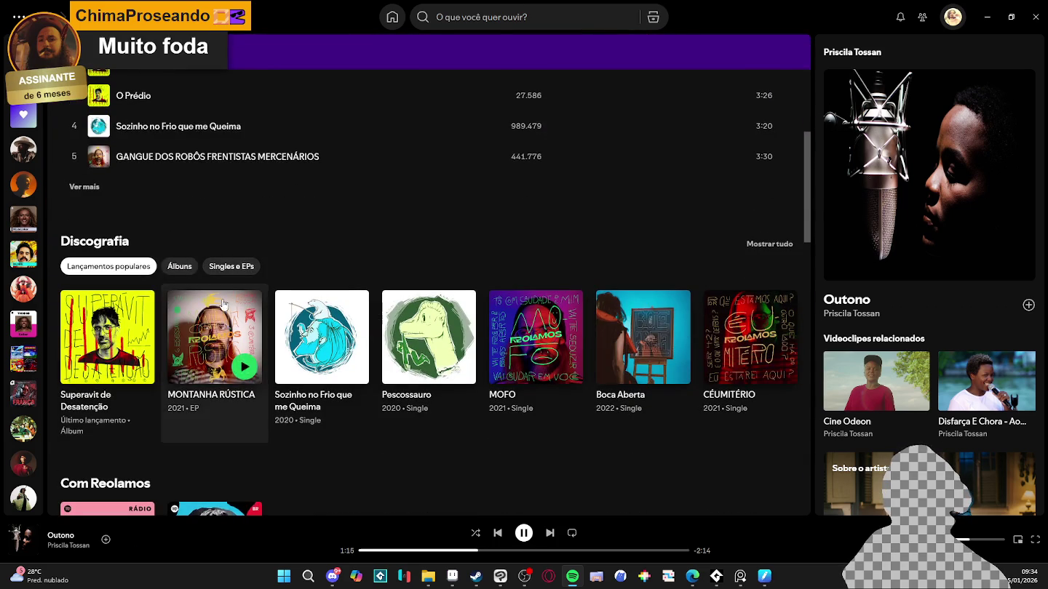
click(101, 415)
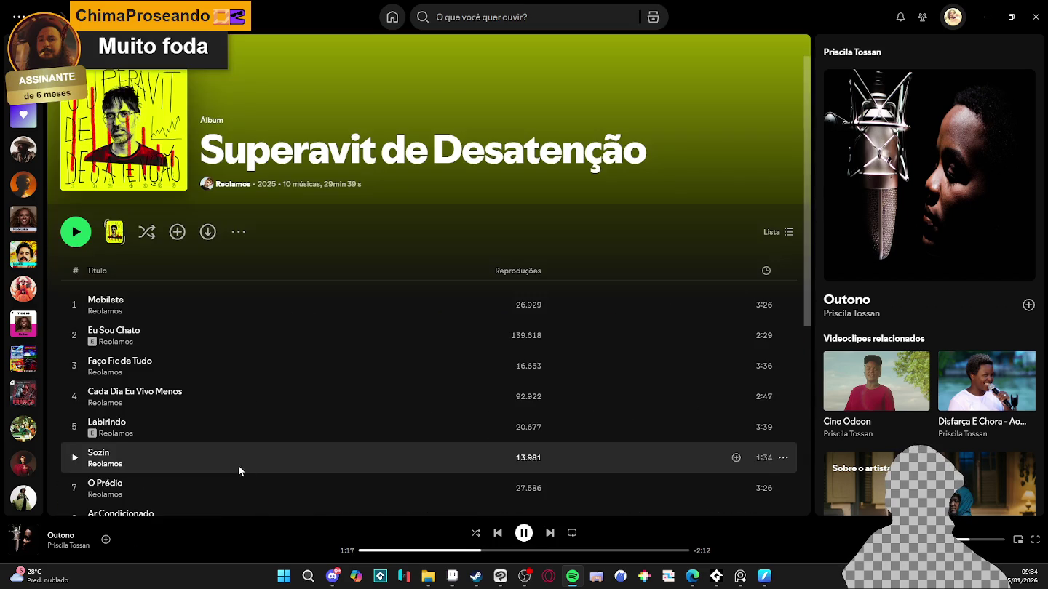
scroll(262, 342, down, 1)
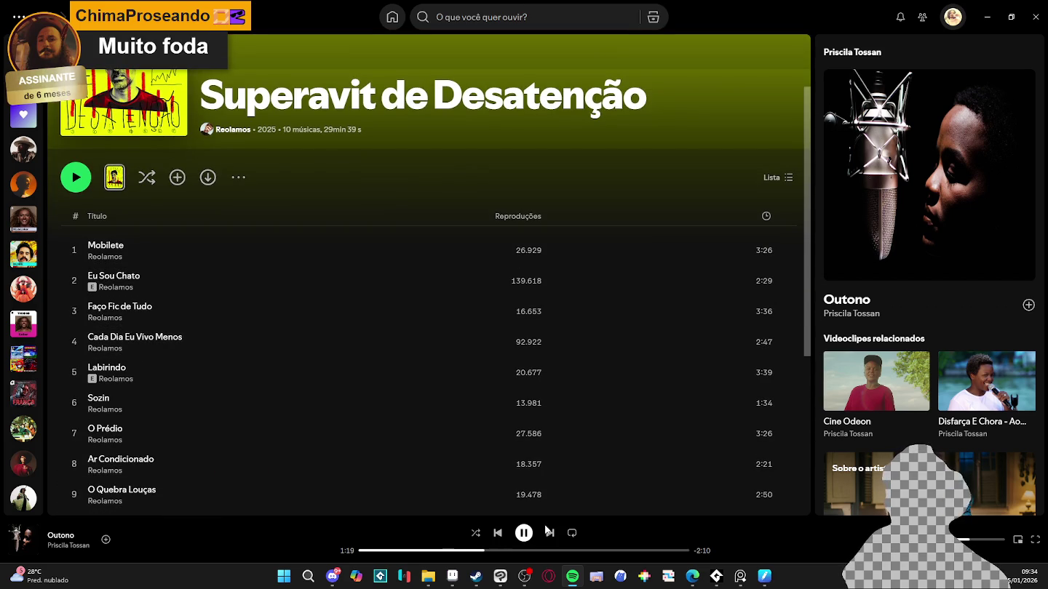
click(523, 533)
scroll(280, 479, down, 1)
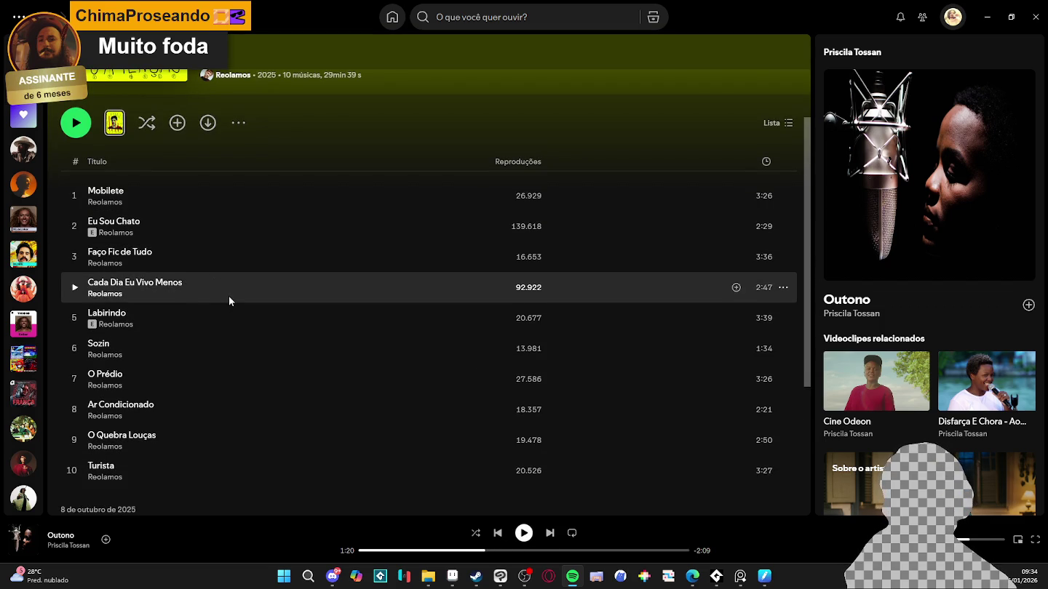
scroll(187, 314, up, 1)
double_click(244, 243)
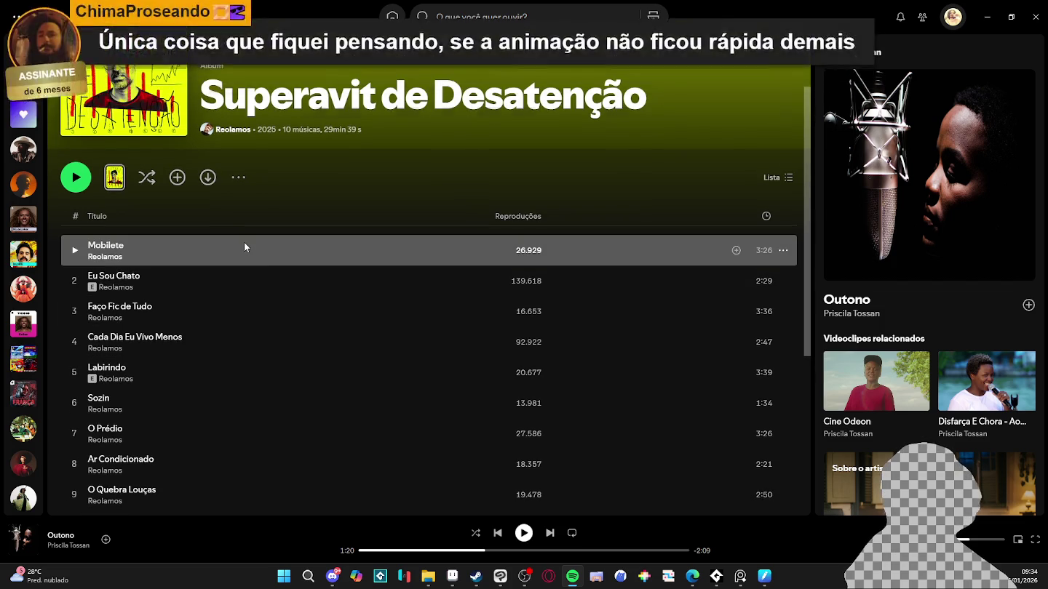
click(716, 576)
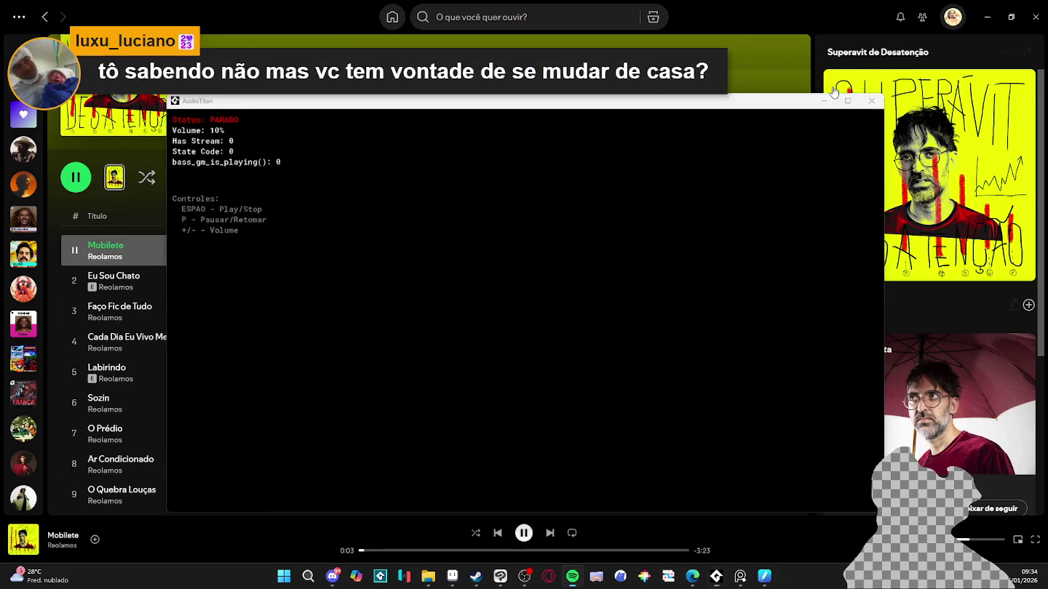
click(835, 83)
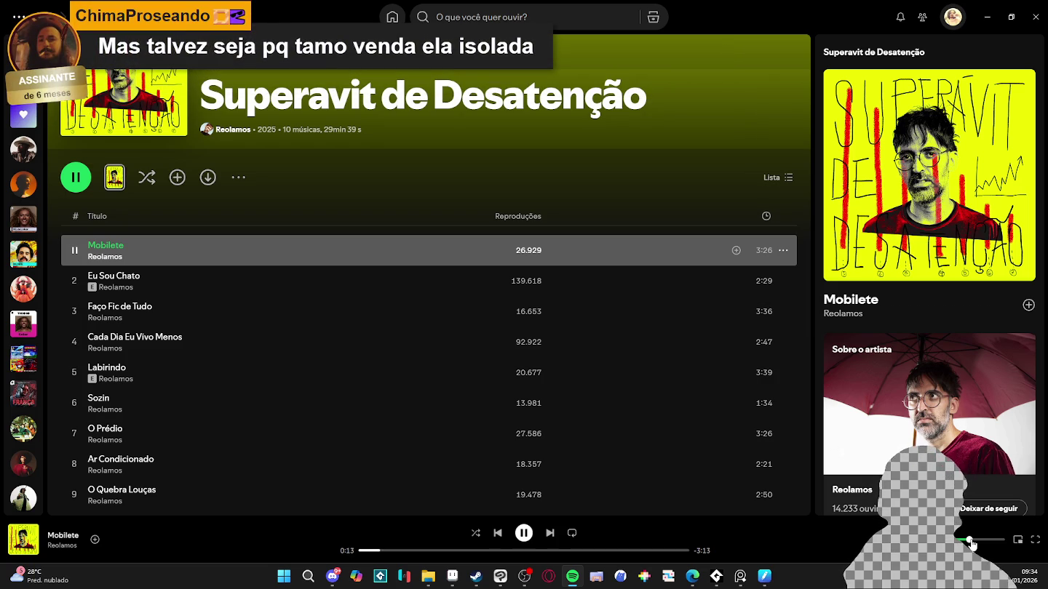
click(990, 19)
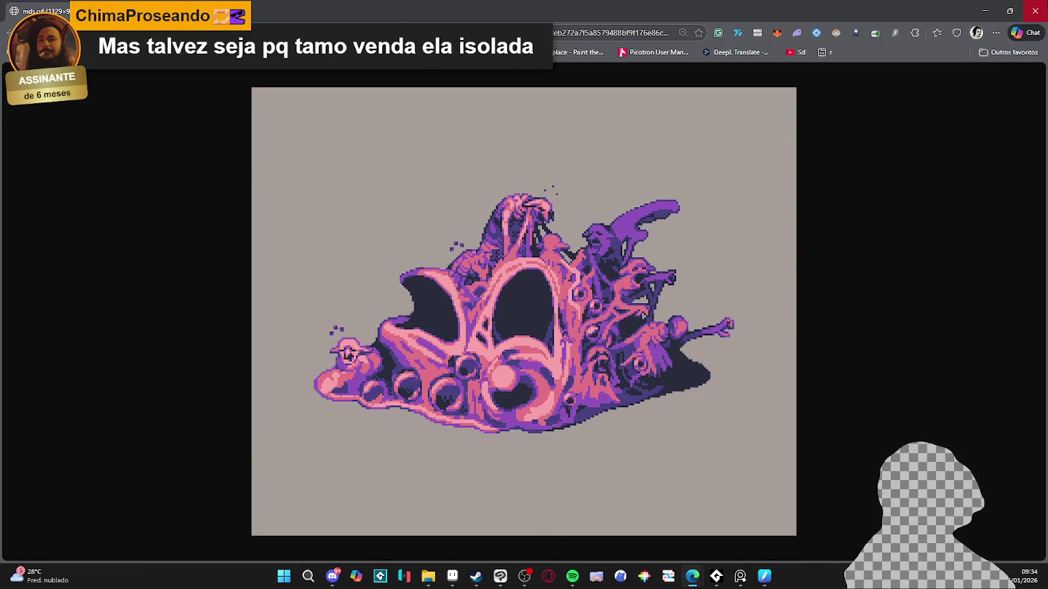
click(984, 11)
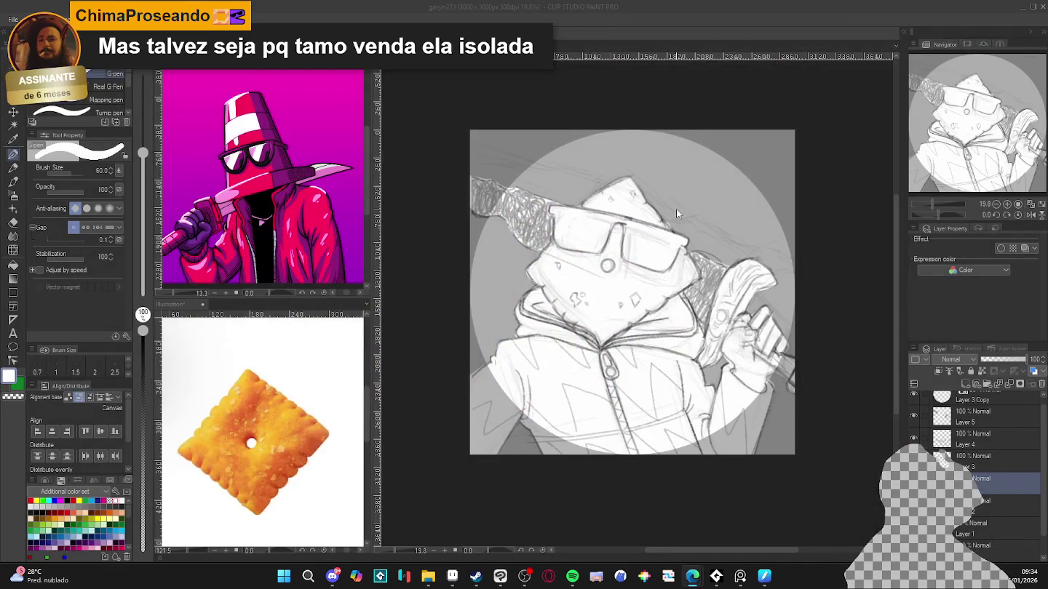
click(657, 5)
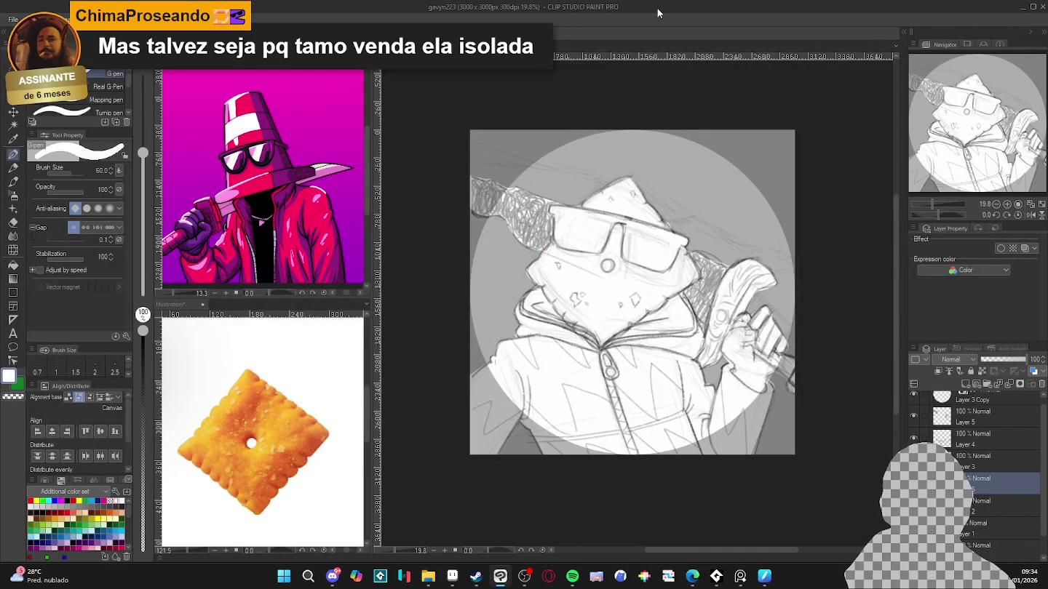
click(571, 577)
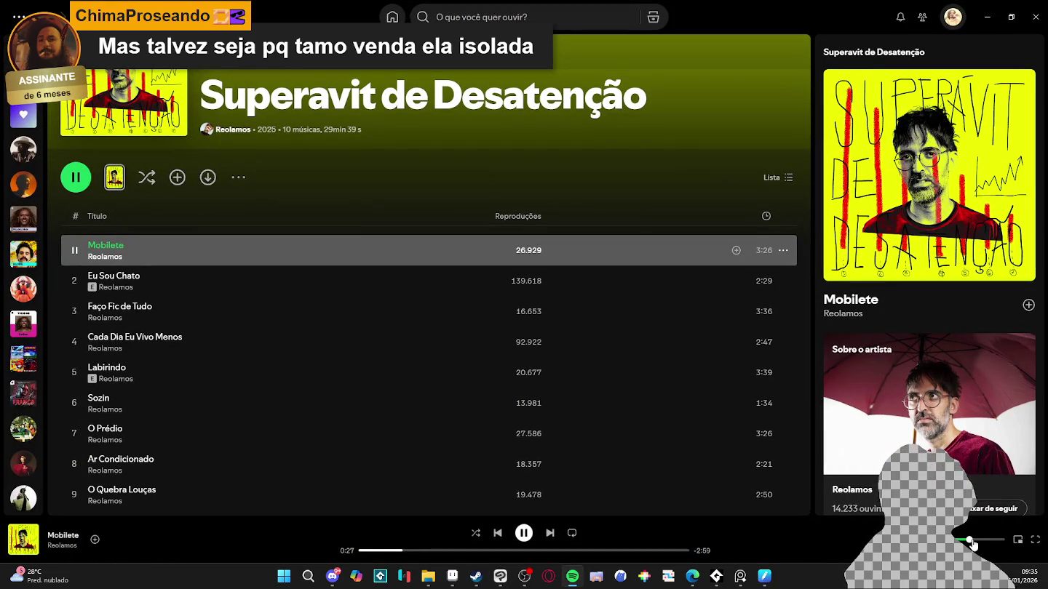
Step: Switch back to Clip Studio Paint showing the cracker-headed character sketch
click(987, 16)
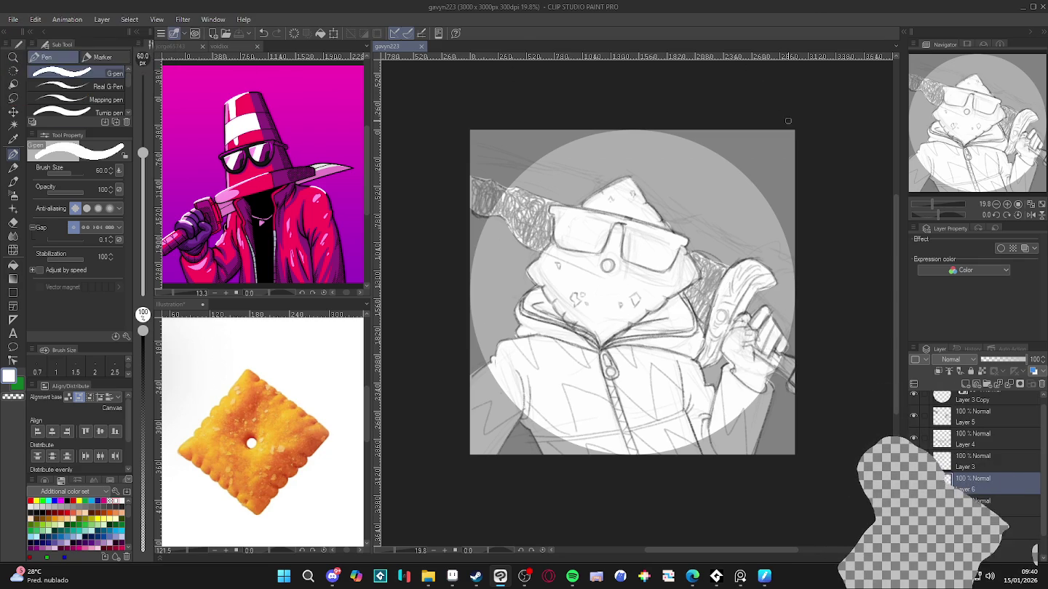
mouse_move(452, 576)
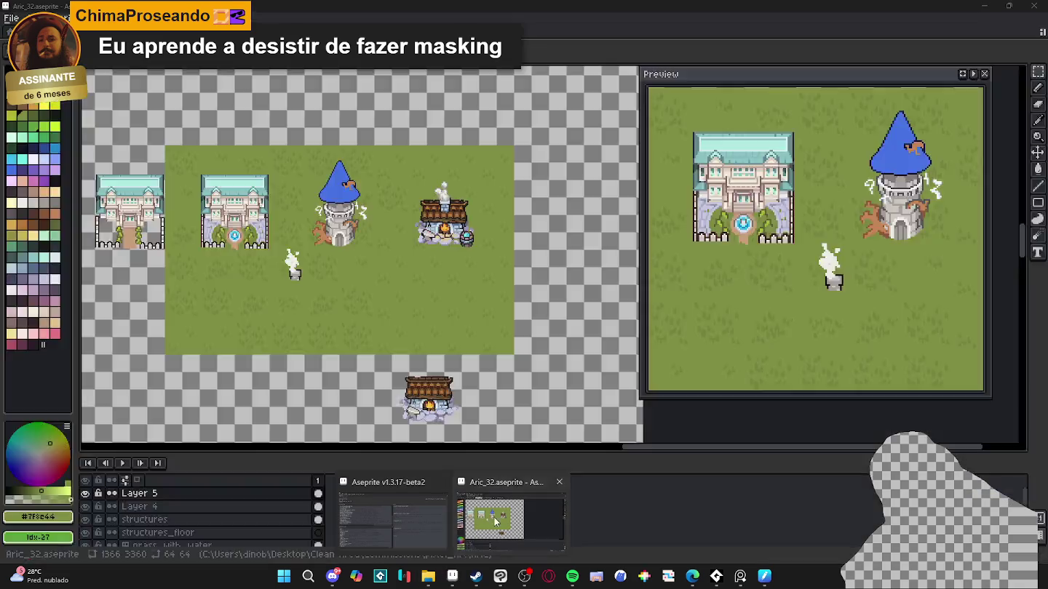
Step: Bring the Aric_32.aseprite town map forward and zoom and pan toward the tower
click(495, 520)
scroll(396, 272, up, 1)
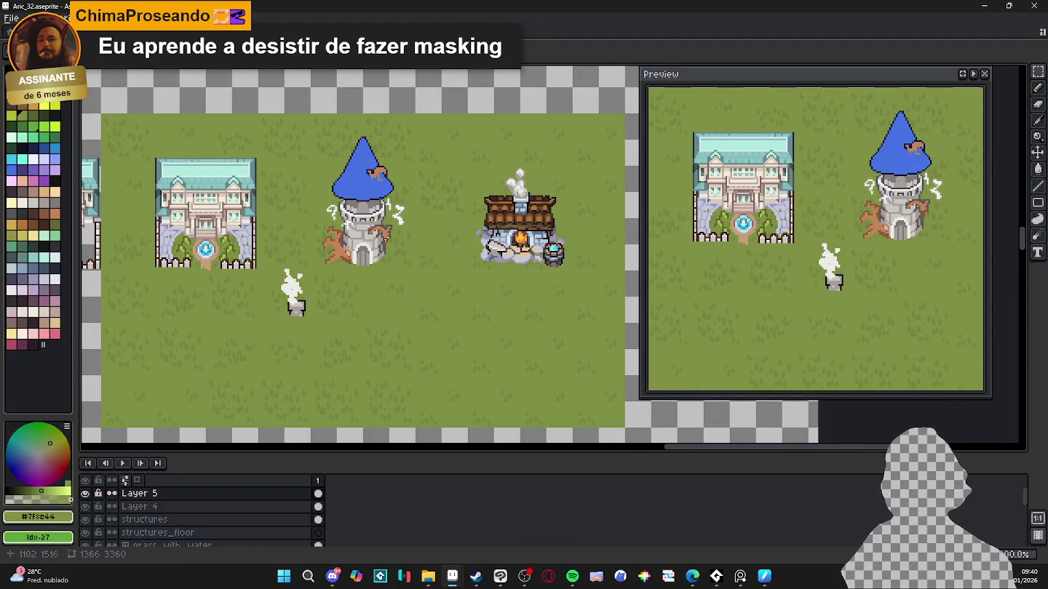
scroll(396, 271, up, 1)
drag(395, 271, 361, 323)
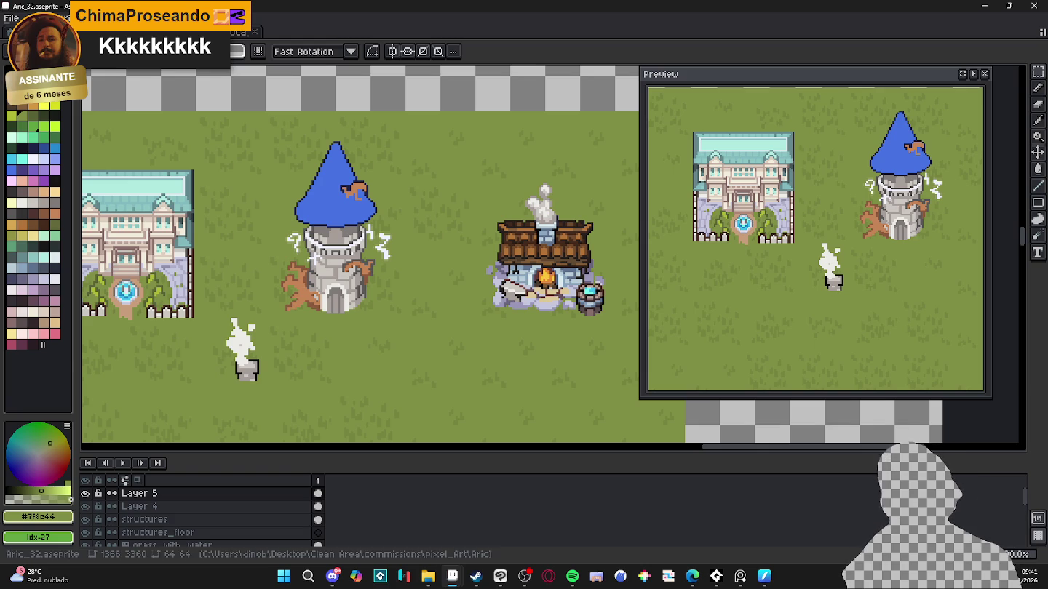
Step: Select the 'structures' layer in the Layers panel
ctrl+click(342, 209)
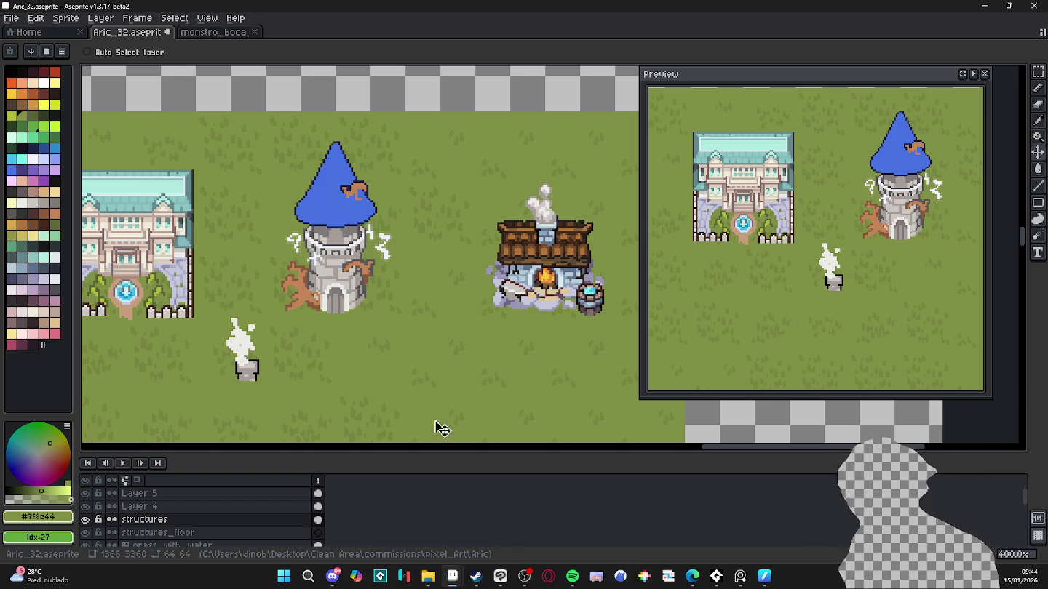
Step: Pan and zoom the canvas to centre on the wizard tower's blue roof
drag(402, 229, 456, 252)
scroll(407, 268, up, 1)
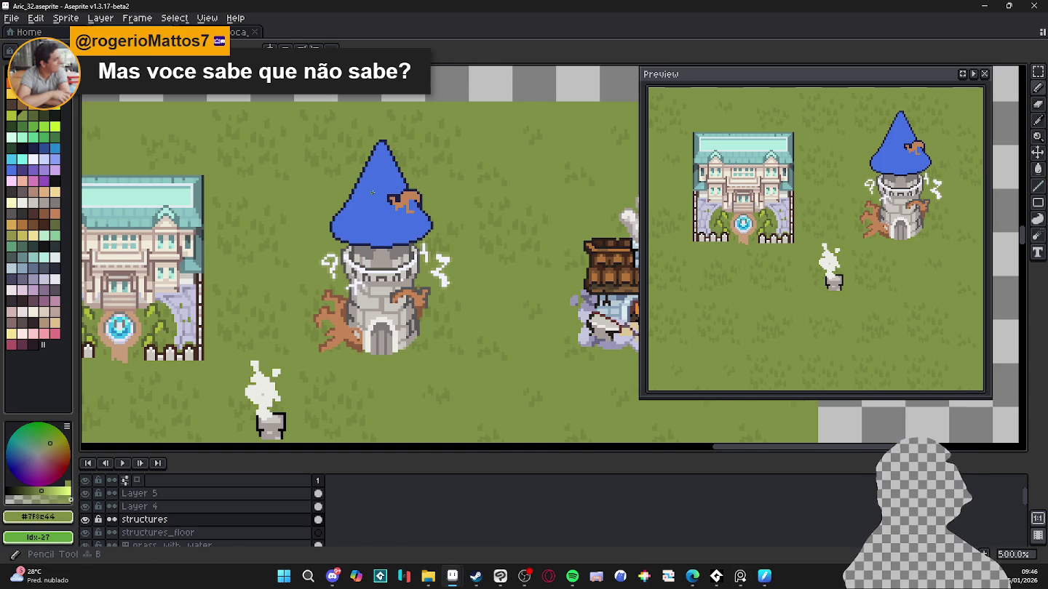
Step: Pick a dark blue from the palette, briefly selecting then deselecting the roof by colour
scroll(348, 189, up, 2)
scroll(356, 184, down, 1)
scroll(360, 180, up, 1)
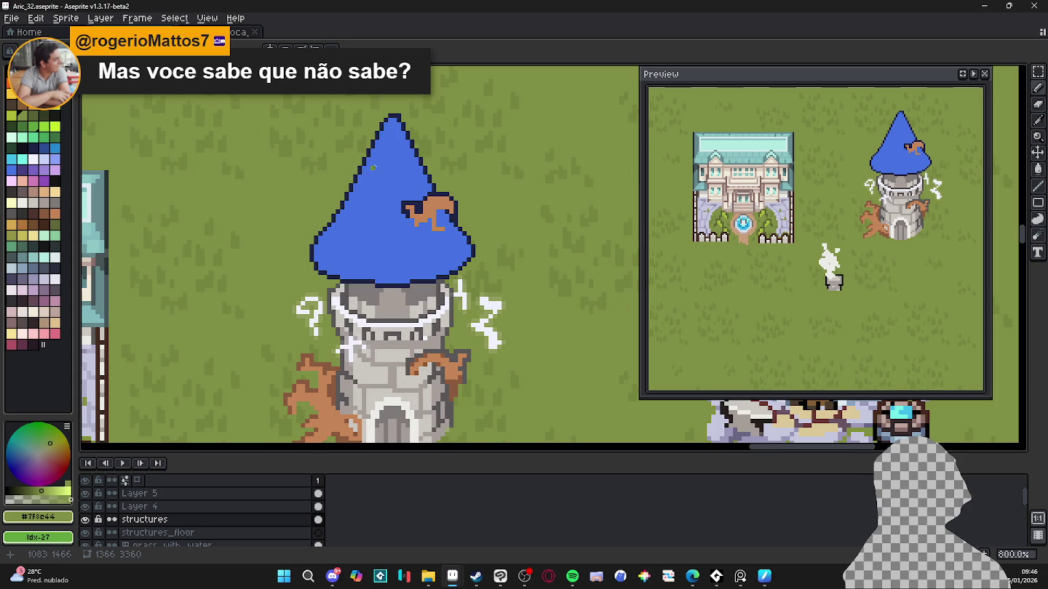
alt+click(371, 170)
click(32, 182)
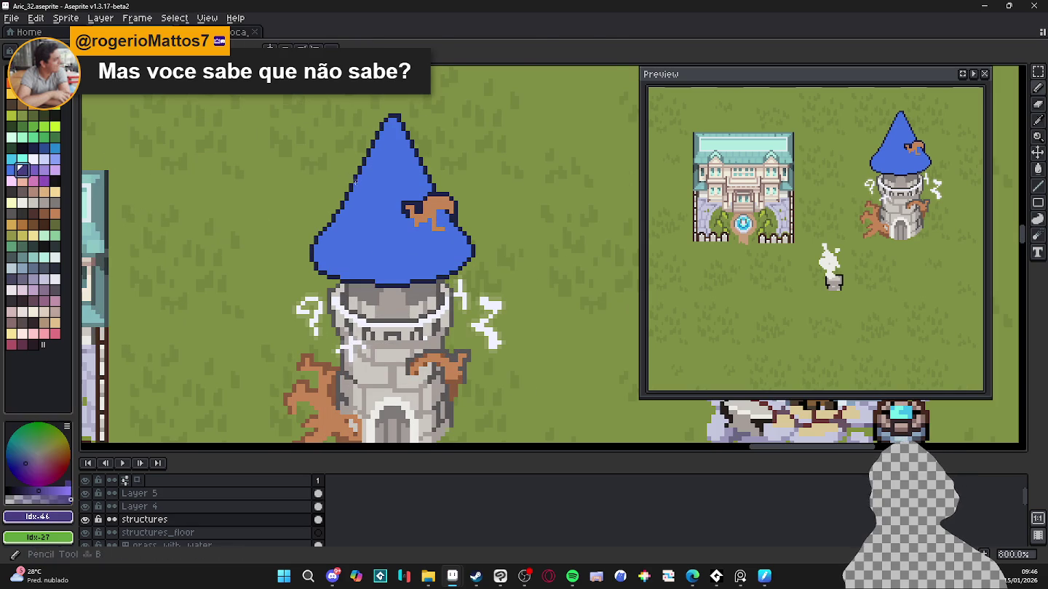
key(w)
click(45, 148)
key(ctrl+d)
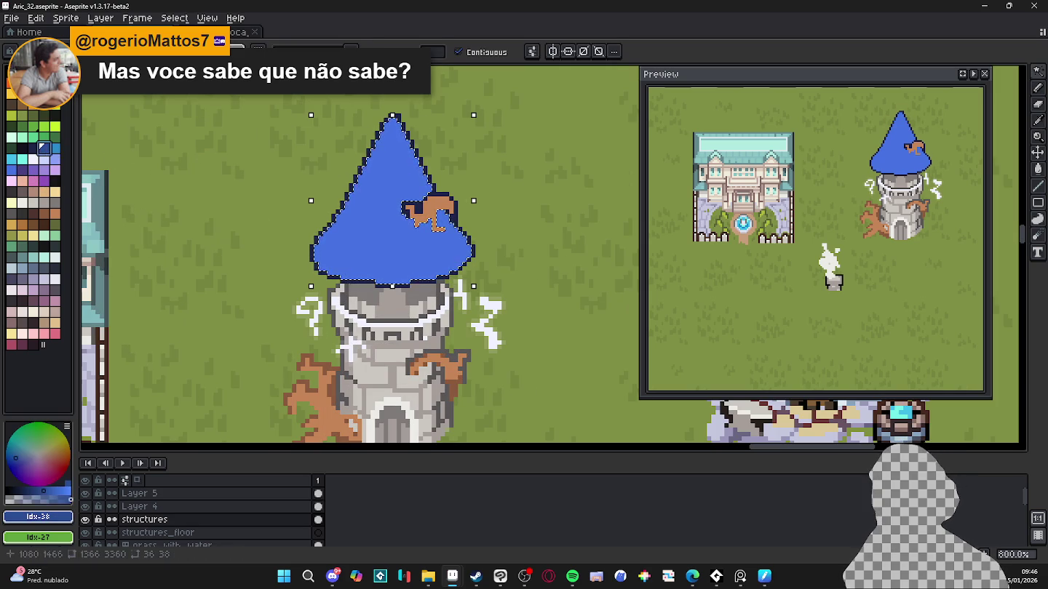
Step: With the Pencil and vertical symmetry, draw a dark line down the roof's middle
key(b)
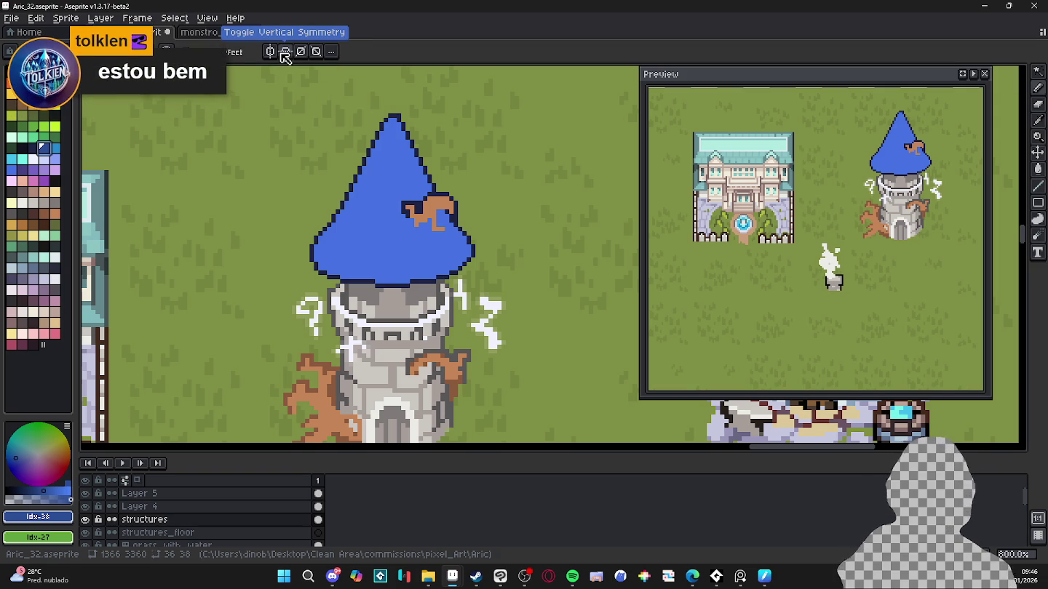
click(285, 56)
drag(393, 115, 389, 283)
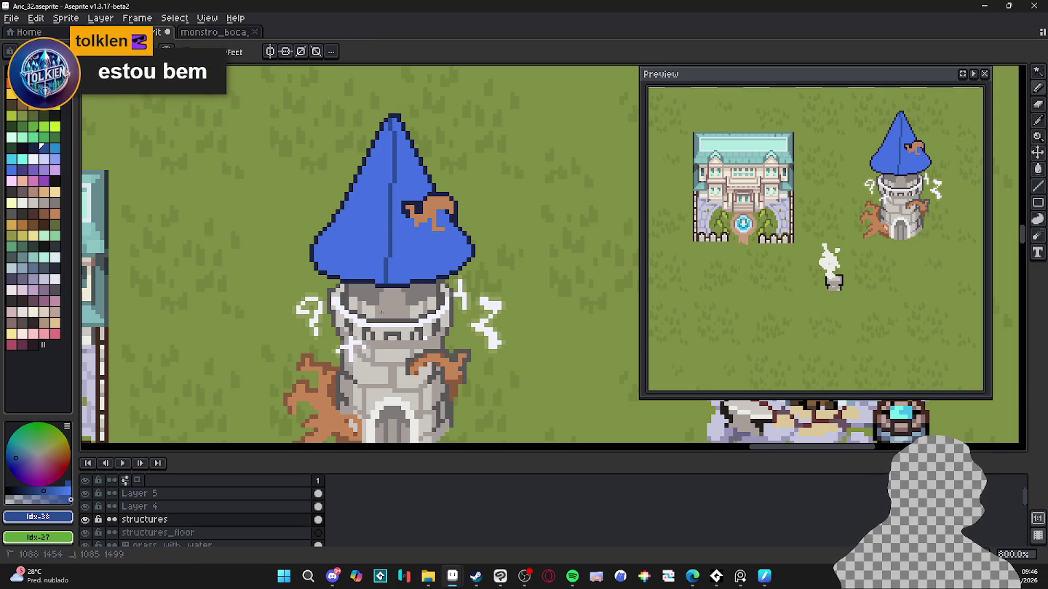
Step: Draw two diagonal dark strokes on the hat, then undo the inner lines
drag(377, 130, 339, 277)
drag(407, 133, 436, 275)
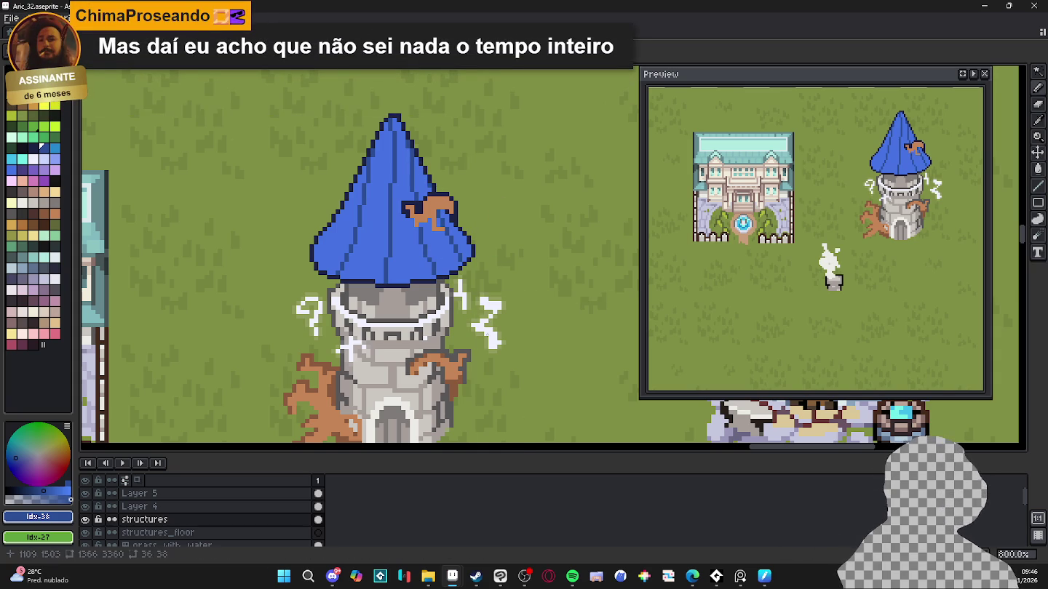
key(ctrl+z)
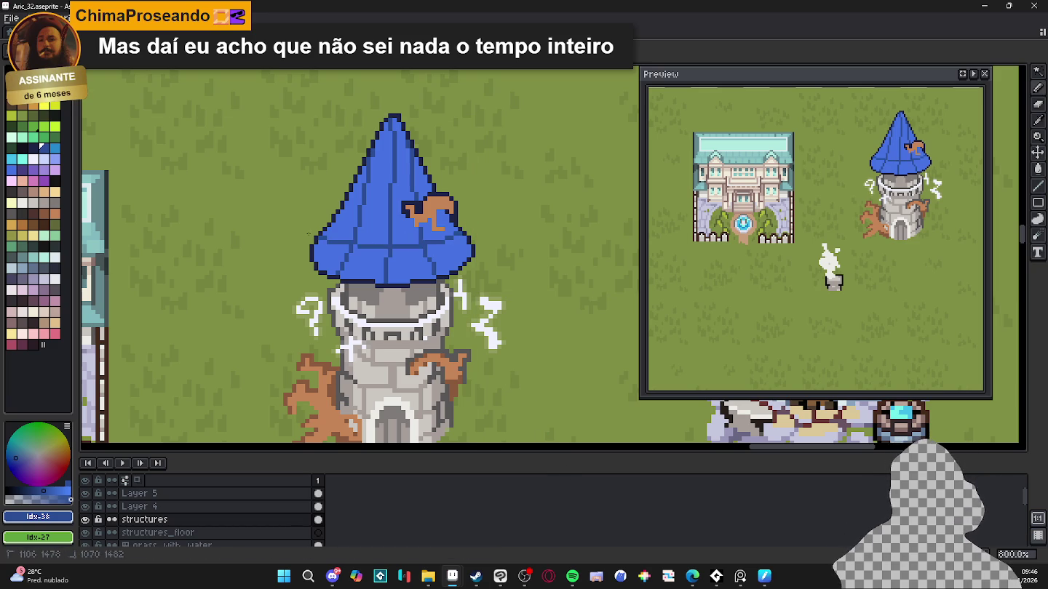
key(ctrl+z)
key(ctrl+z)
key(ctrl+z)
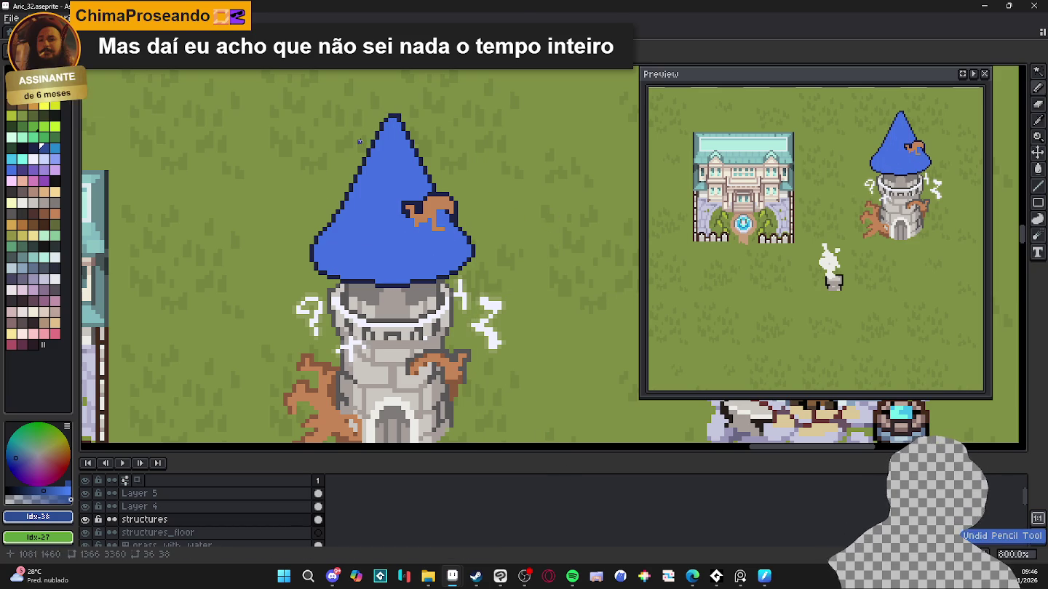
key(ctrl+z)
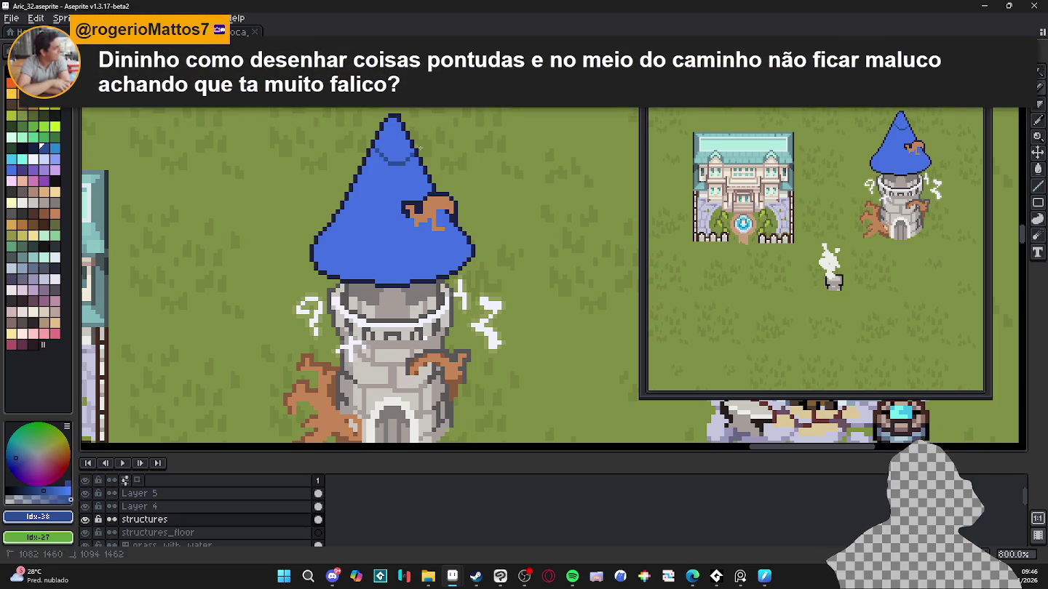
key(ctrl+z)
key(ctrl+y)
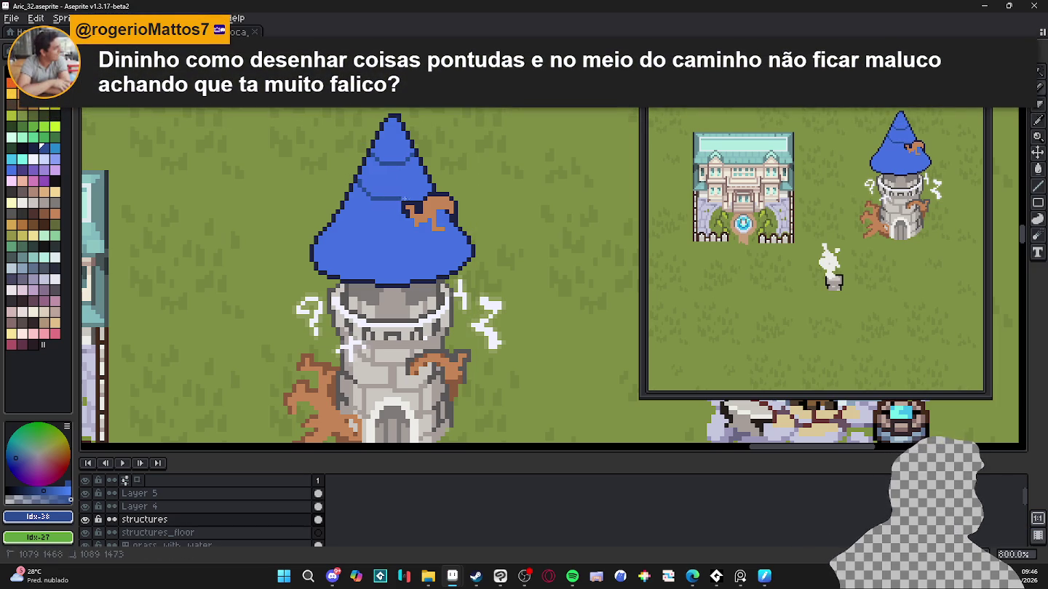
Step: Draw curved dark bands across the lower and upper parts of the hat
drag(334, 234, 469, 234)
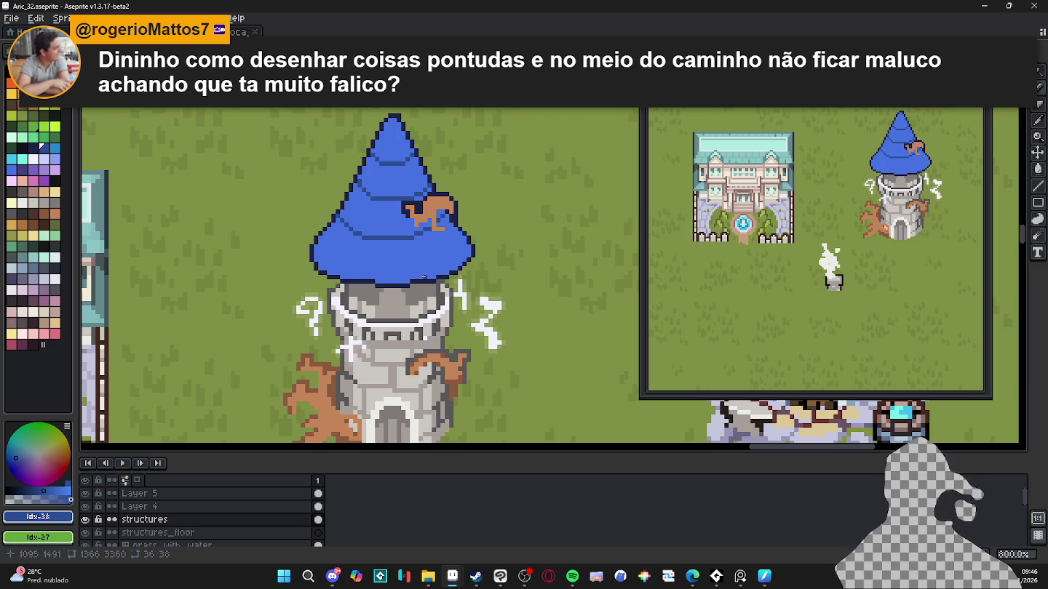
key(ctrl+z)
key(ctrl+z)
key(ctrl+z)
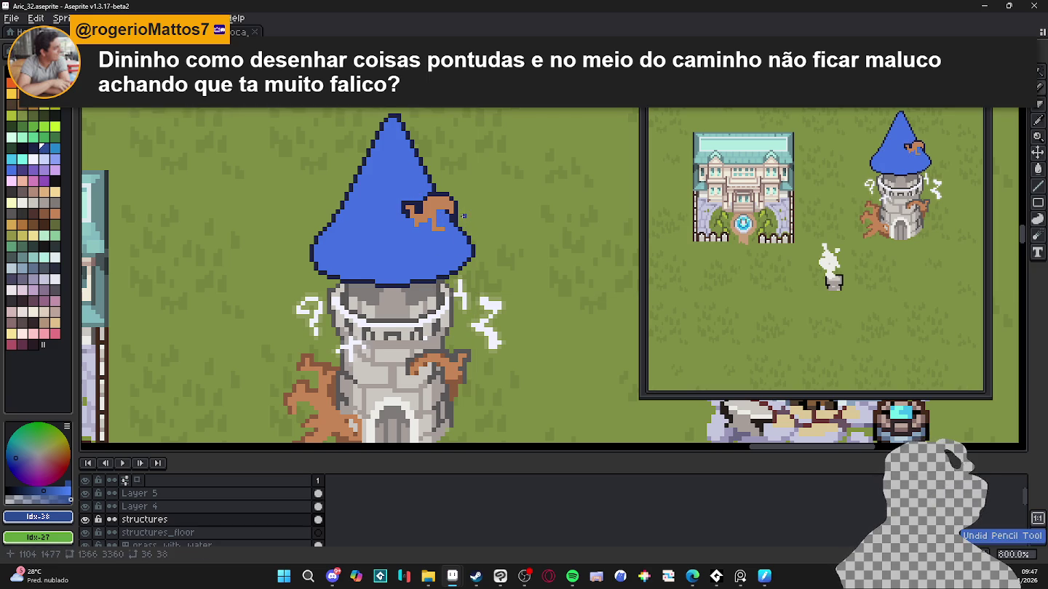
drag(457, 235, 416, 247)
key(ctrl+z)
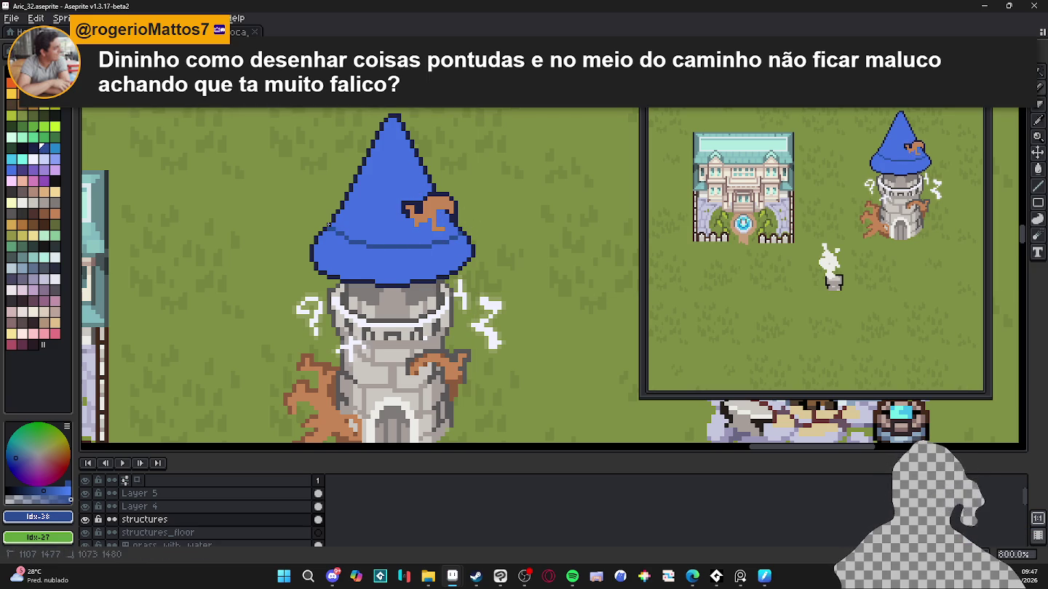
drag(360, 202, 401, 213)
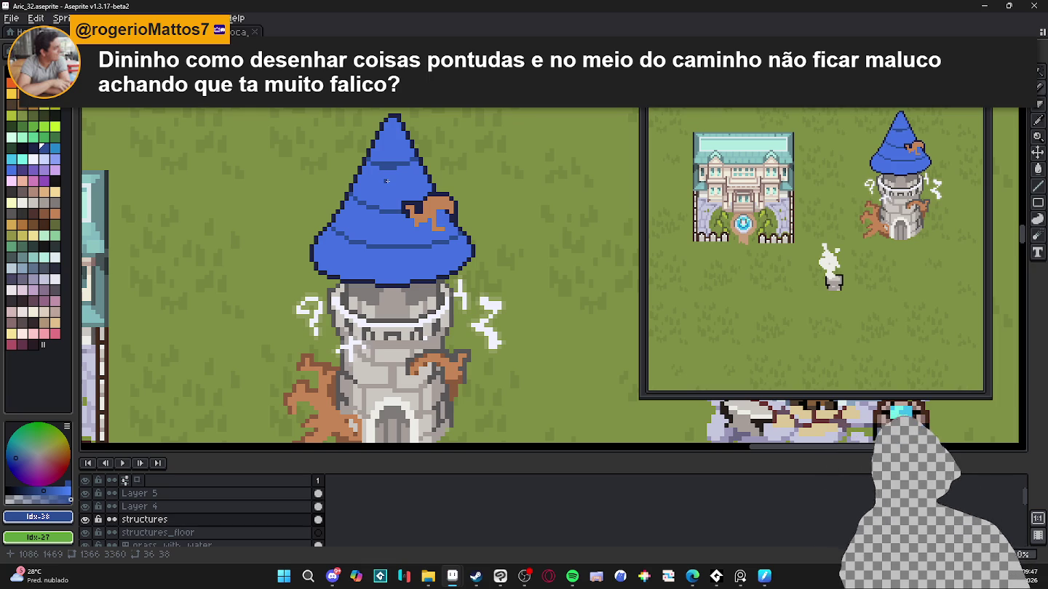
Step: Eyedrop the roof alternately between #2b4c95 and #4572e3, ending on lighter #4572e3
alt+click(398, 156)
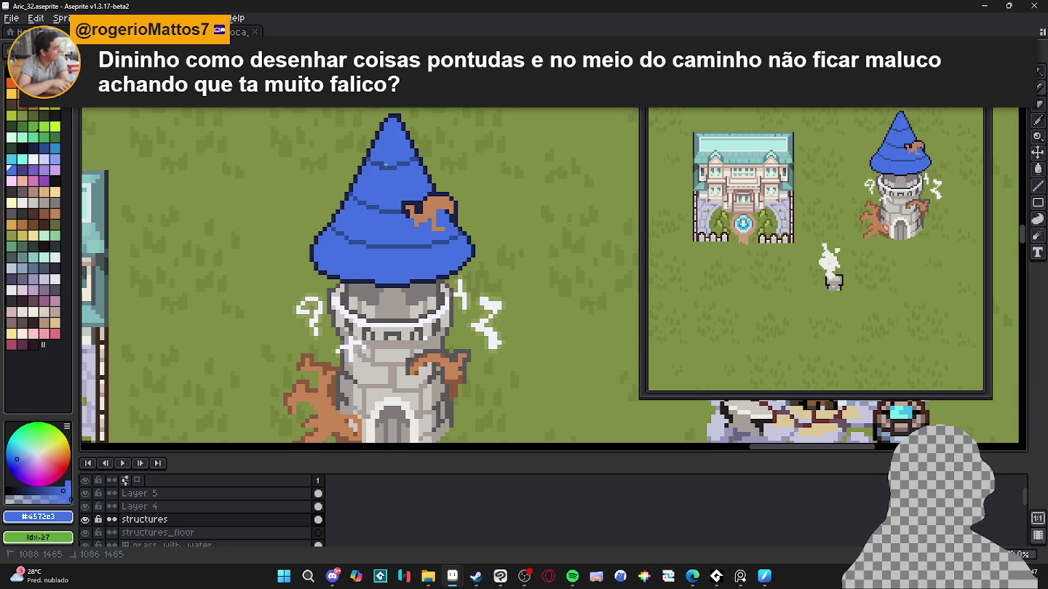
alt+click(383, 166)
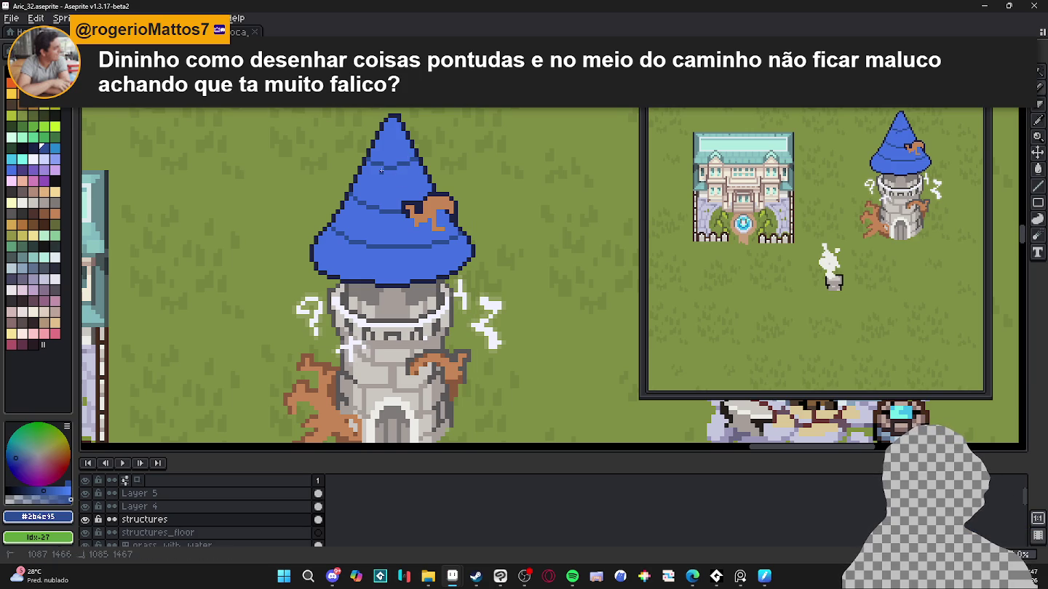
alt+click(384, 174)
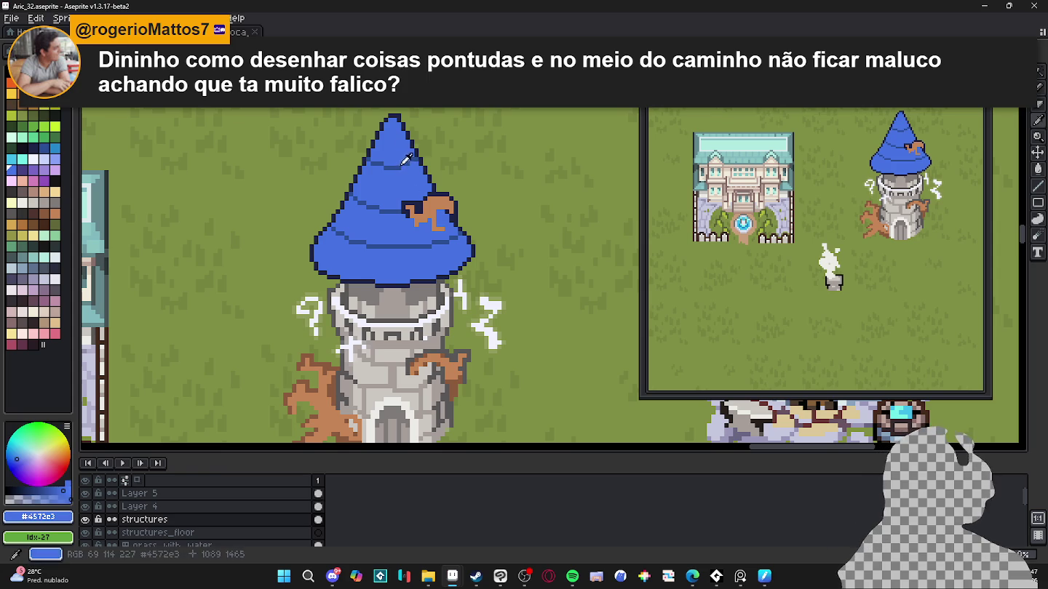
alt+click(402, 163)
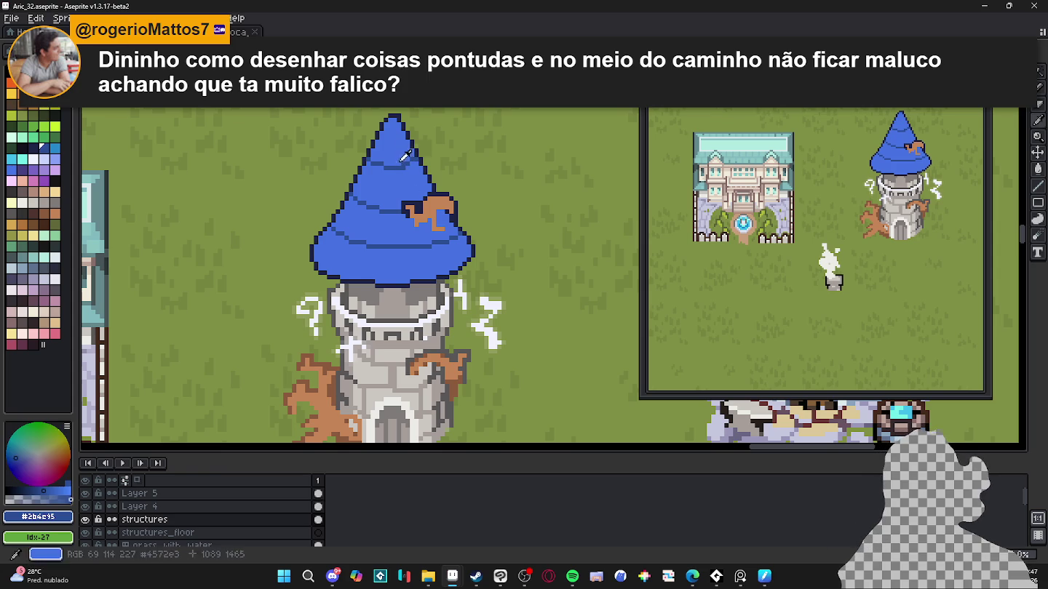
alt+click(404, 156)
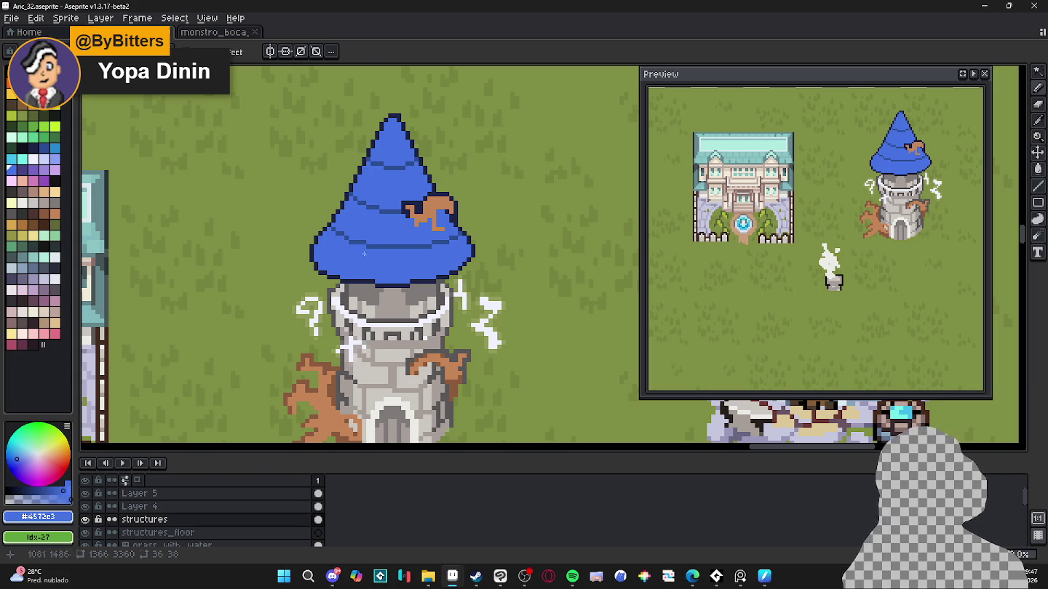
alt+click(338, 235)
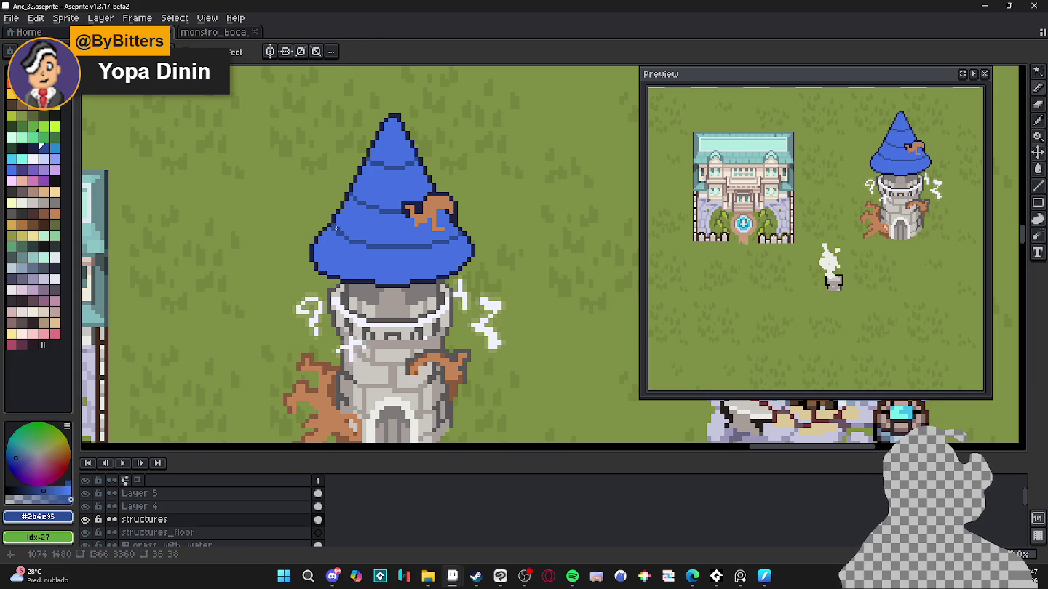
alt+click(343, 236)
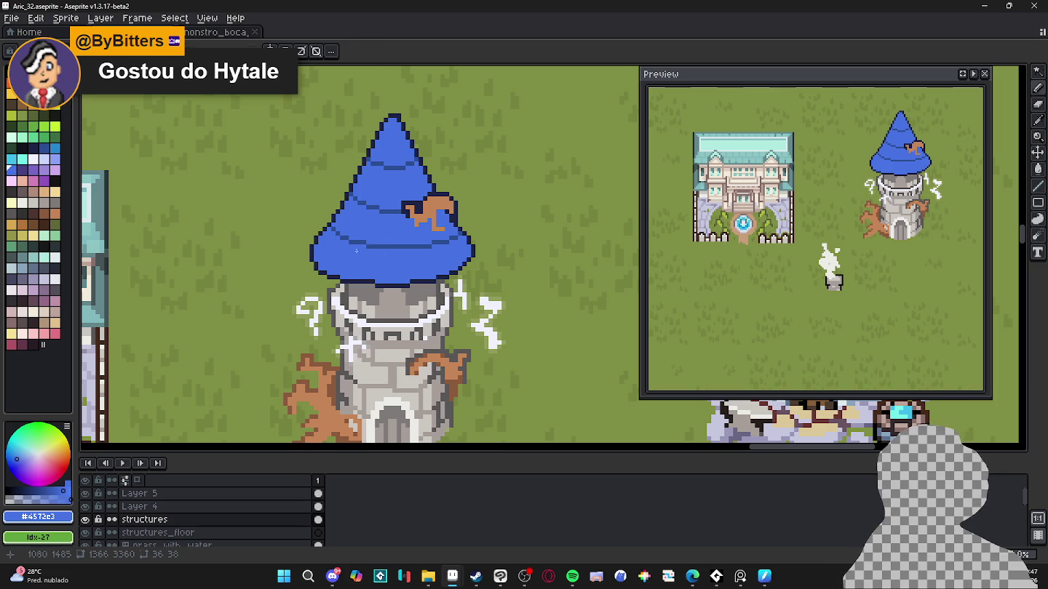
alt+click(341, 232)
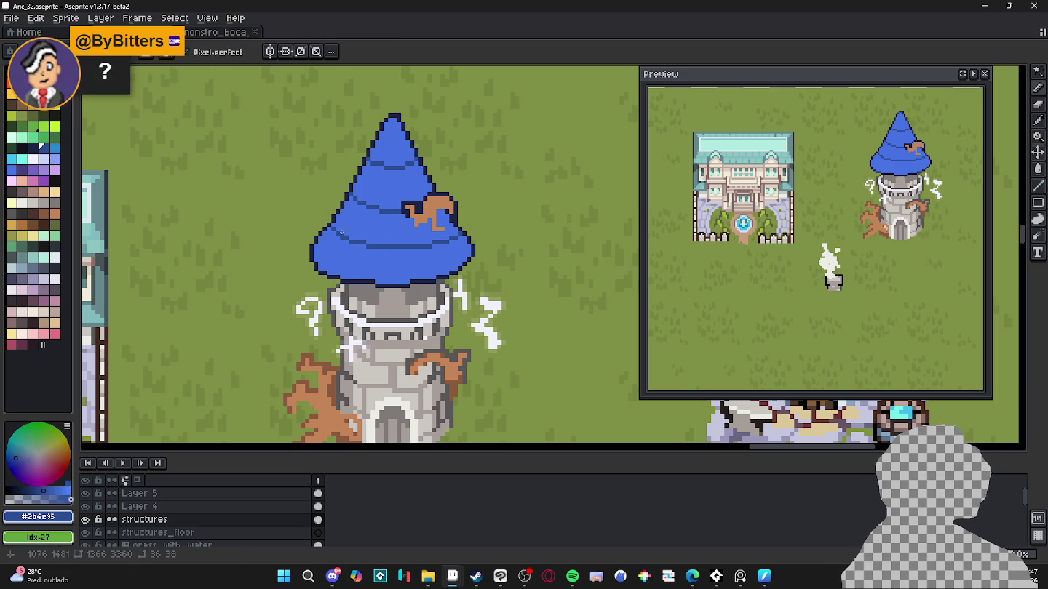
alt+click(353, 247)
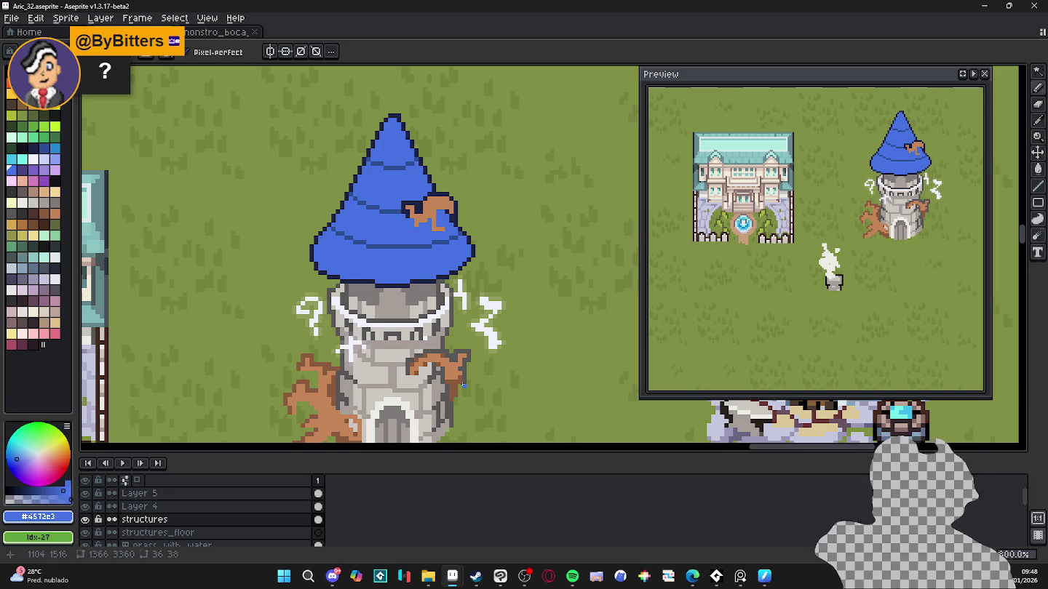
Step: Eyedrop dark #2b4c95 and draw short vertical shingle dividers across the roof bands
drag(448, 268, 446, 272)
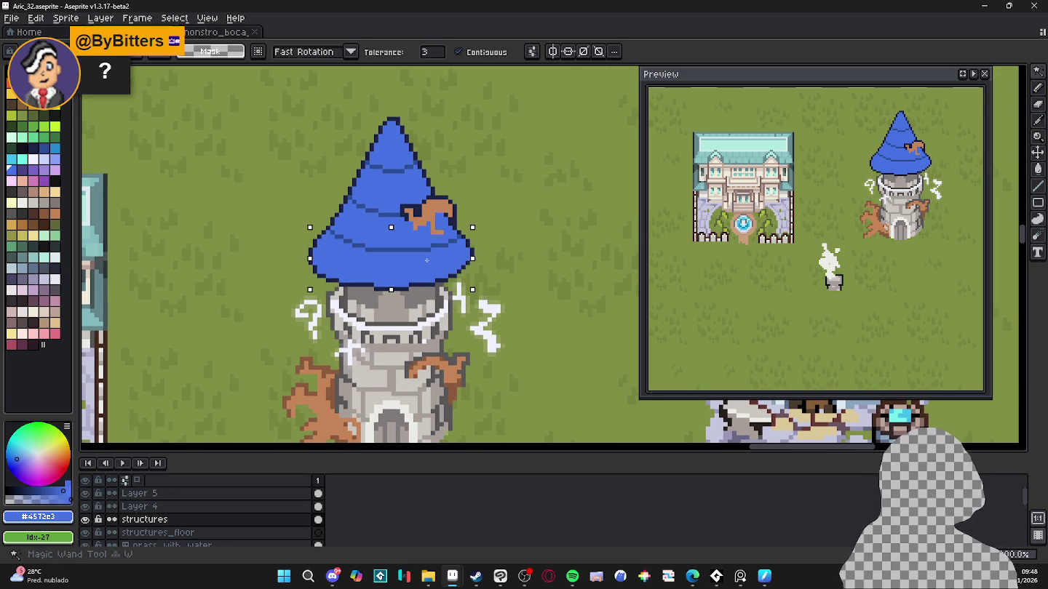
alt+click(429, 261)
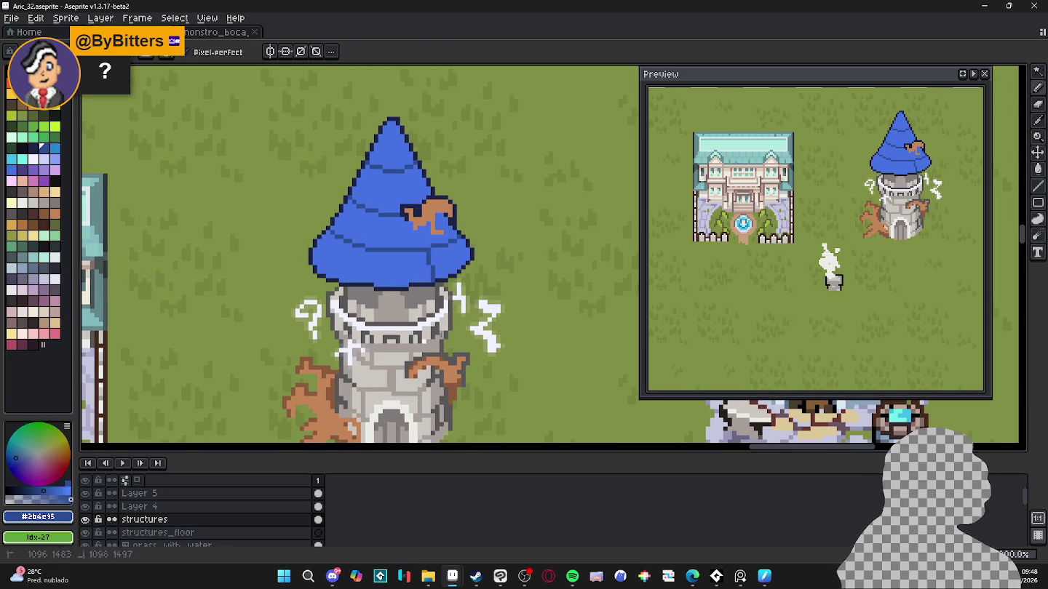
drag(377, 252, 376, 285)
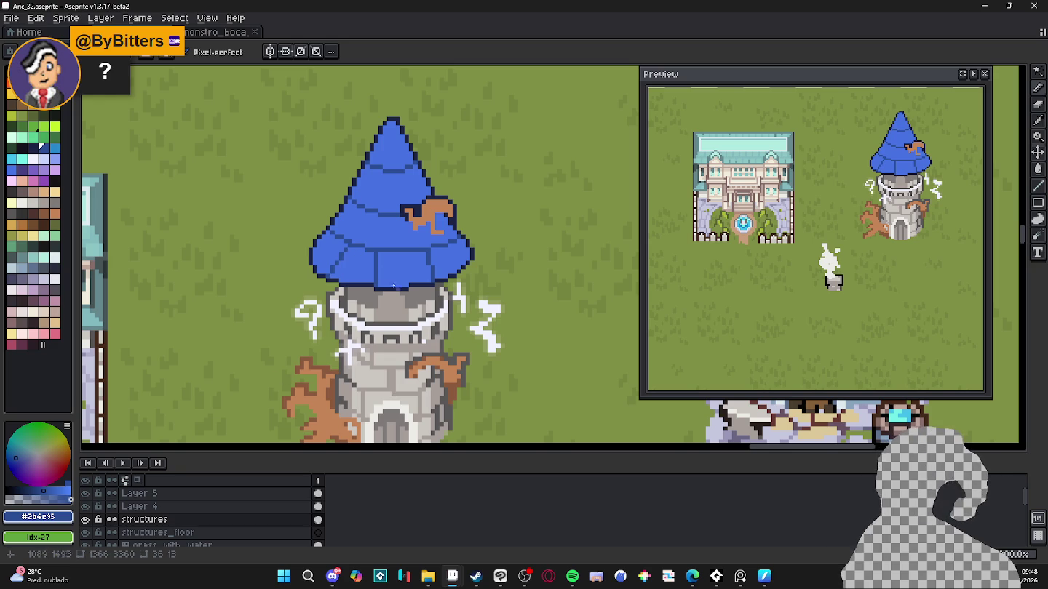
drag(369, 350, 368, 363)
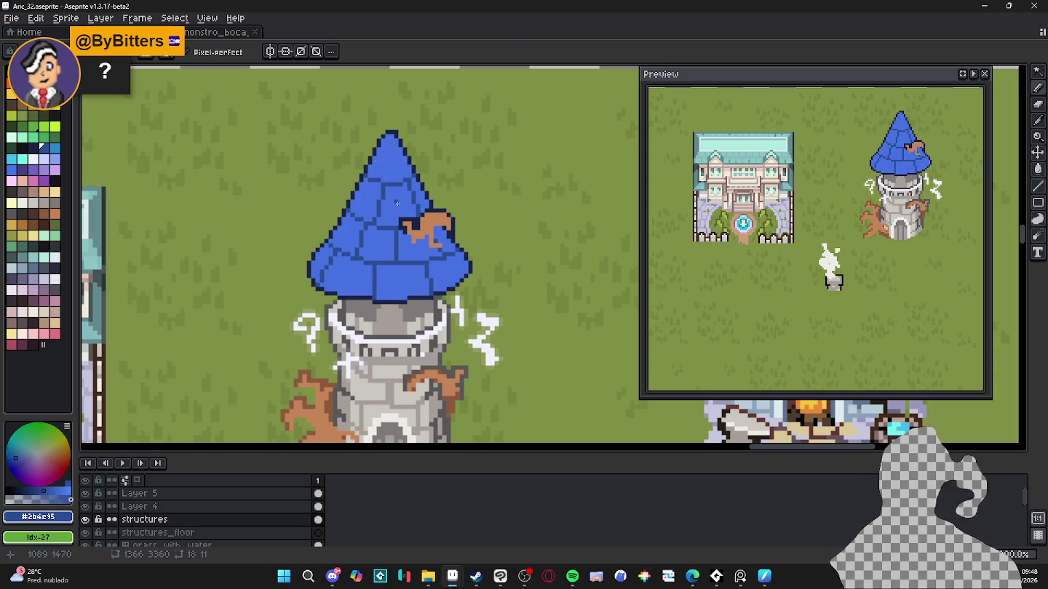
key(v)
key(w)
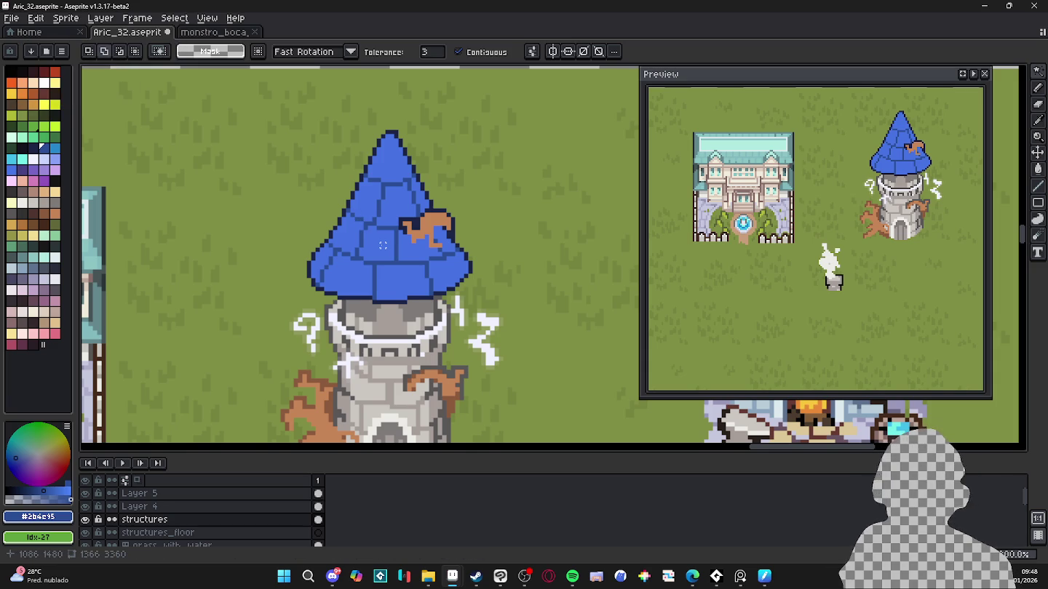
scroll(314, 260, up, 2)
Step: Sample the dark outline colour #1b2447 and touch up individual roof pixels, repainting strays blue
key(b)
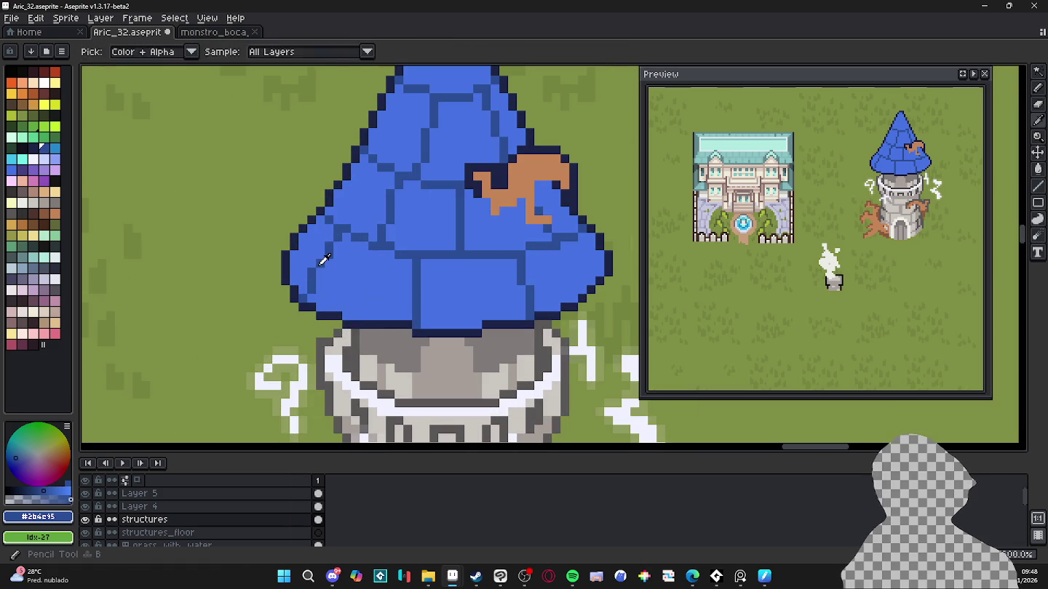
alt+click(317, 268)
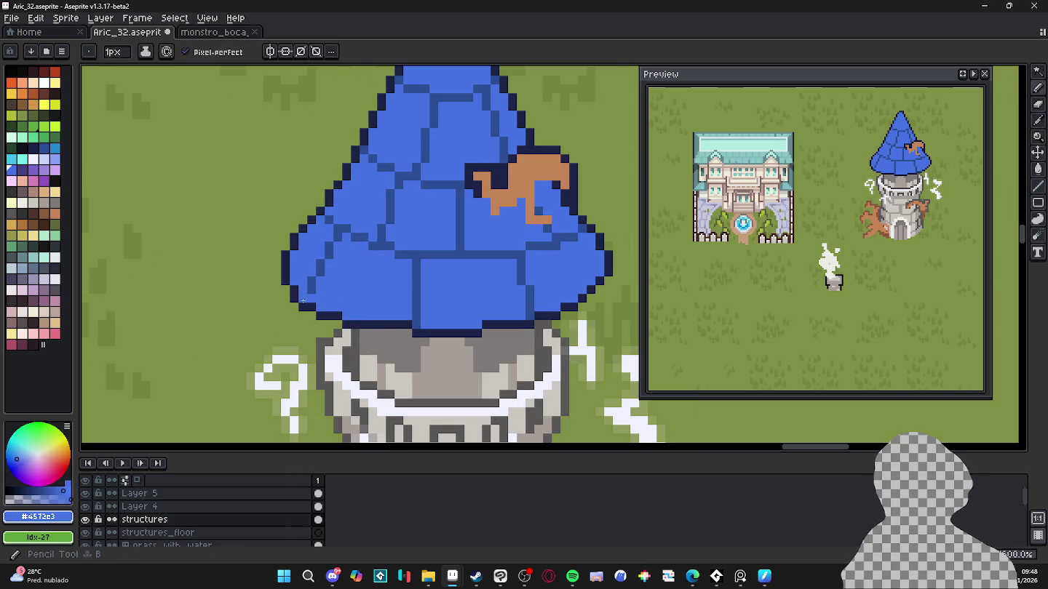
alt+click(301, 300)
click(312, 288)
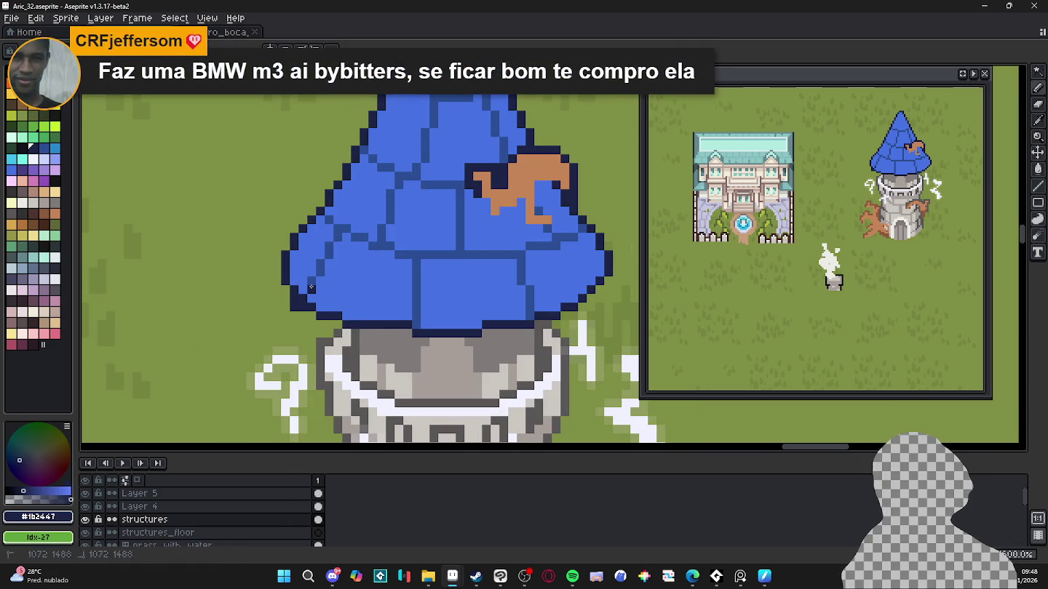
alt+click(303, 287)
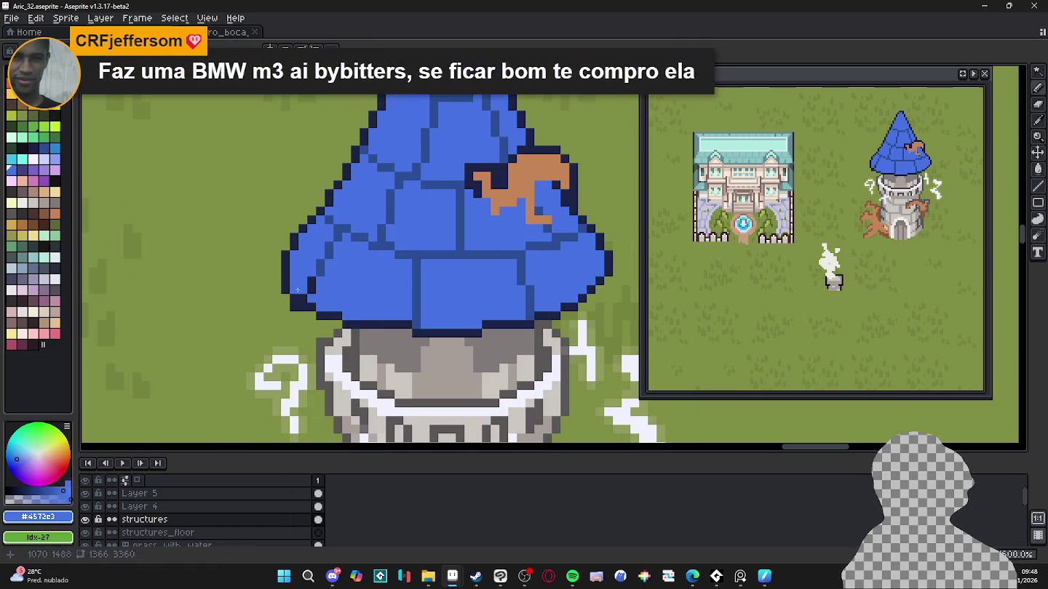
click(297, 297)
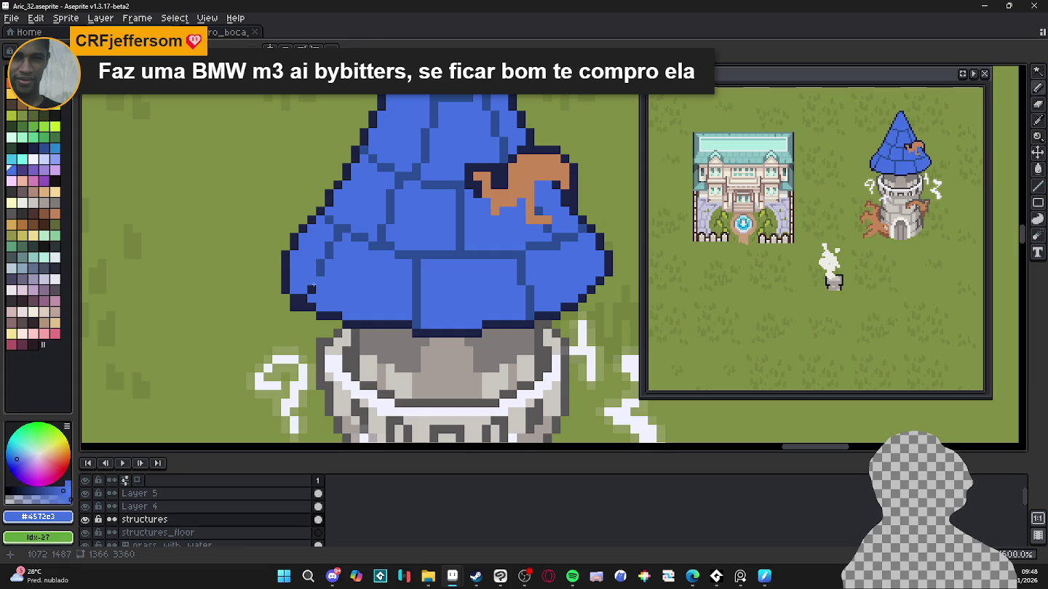
alt+click(313, 286)
click(340, 230)
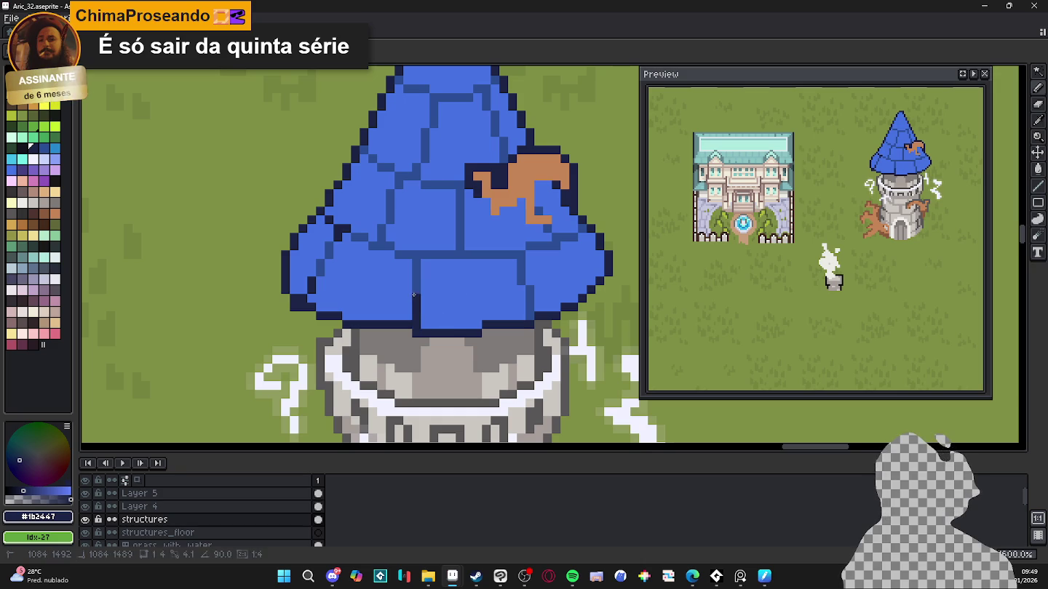
Step: Draw dark #1b2447 outline pixels along the roof's right side and edge, undoing one stray pixel
click(415, 254)
drag(399, 255, 426, 255)
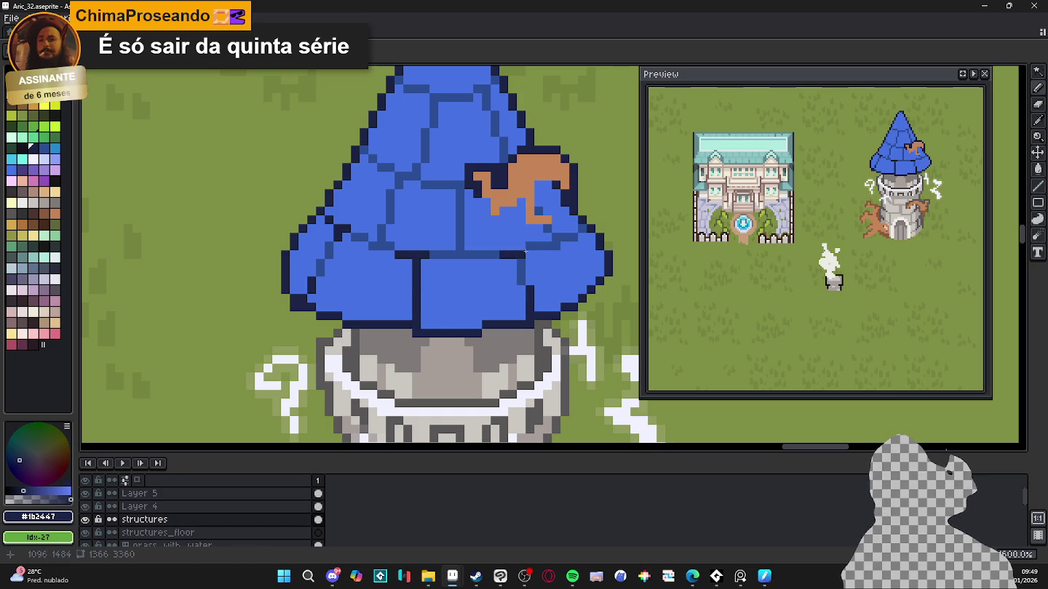
drag(530, 248, 531, 259)
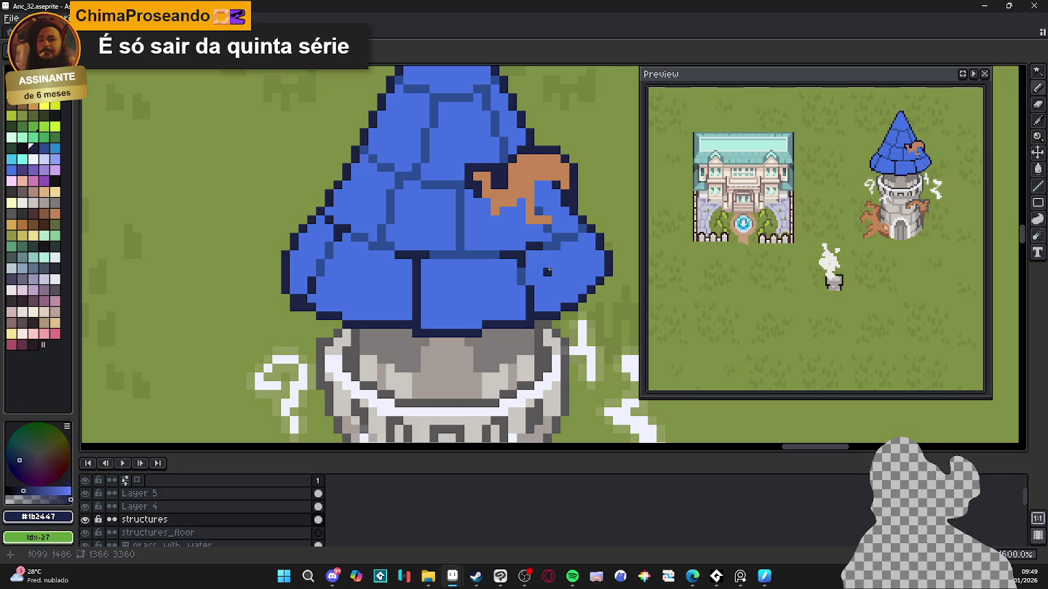
scroll(543, 255, right, 2)
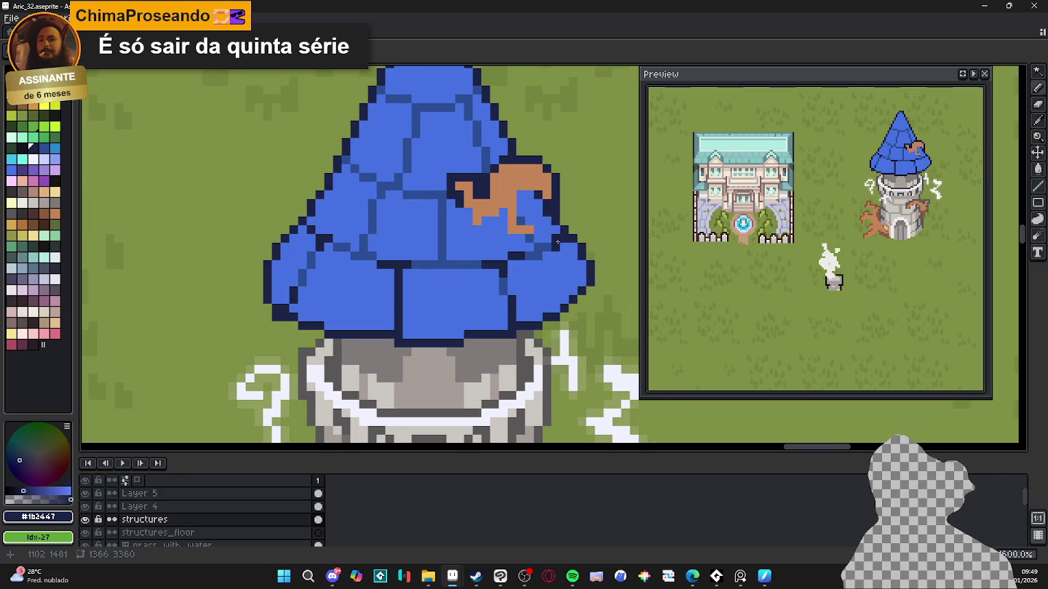
scroll(533, 278, down, 3)
scroll(533, 278, up, 3)
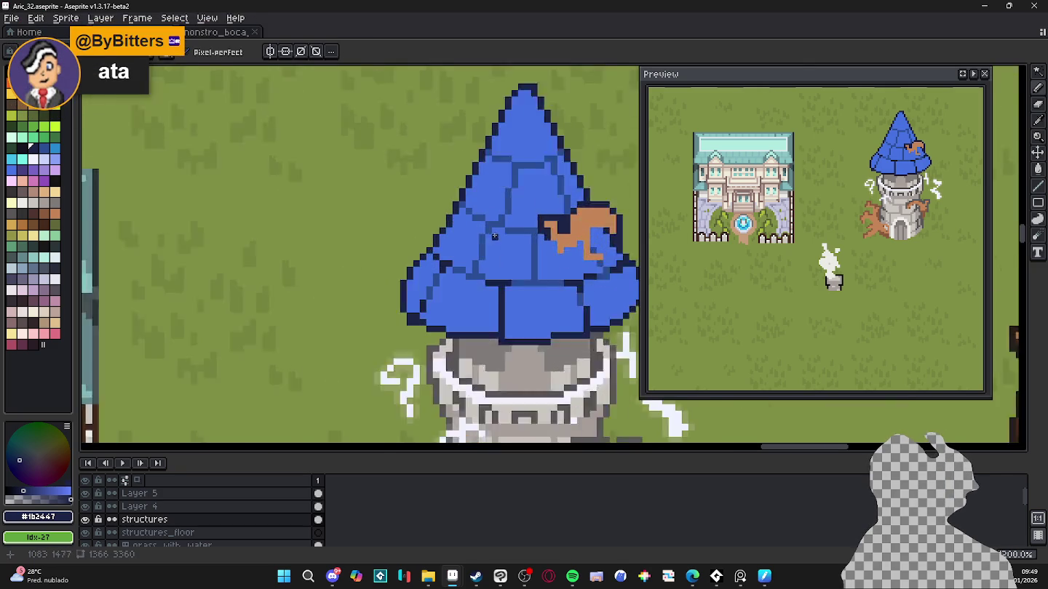
scroll(533, 278, up, 1)
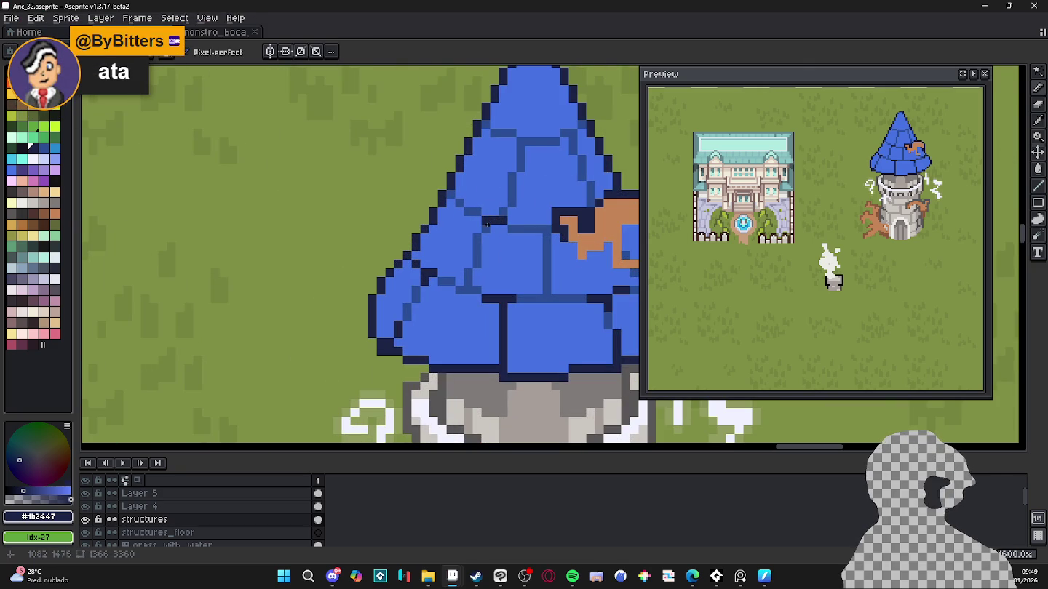
click(538, 202)
key(ctrl+z)
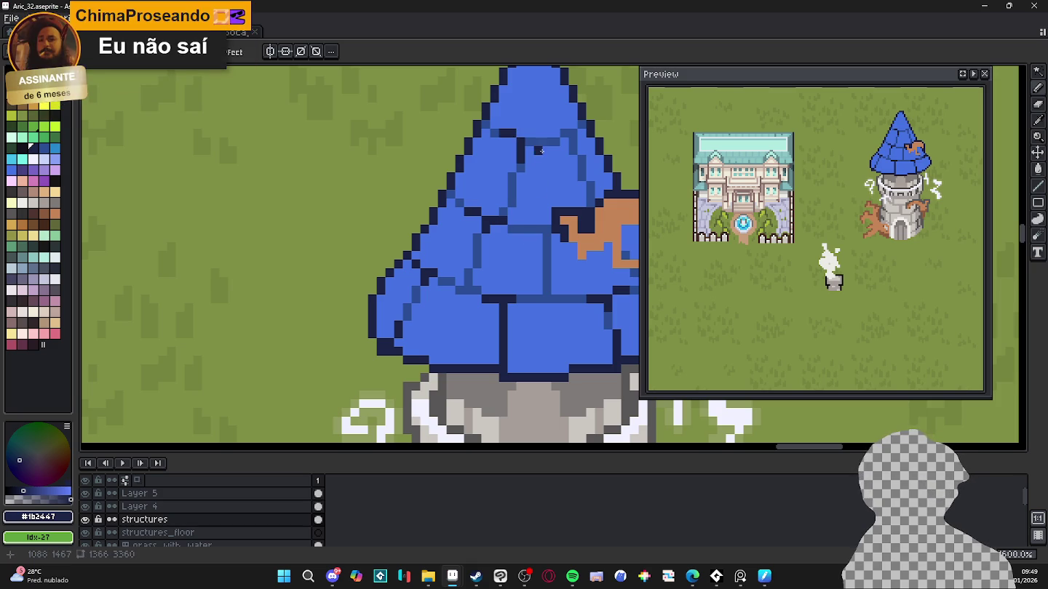
Step: Add dark tile-line pixels on the upper roof near the tip
click(495, 133)
click(504, 141)
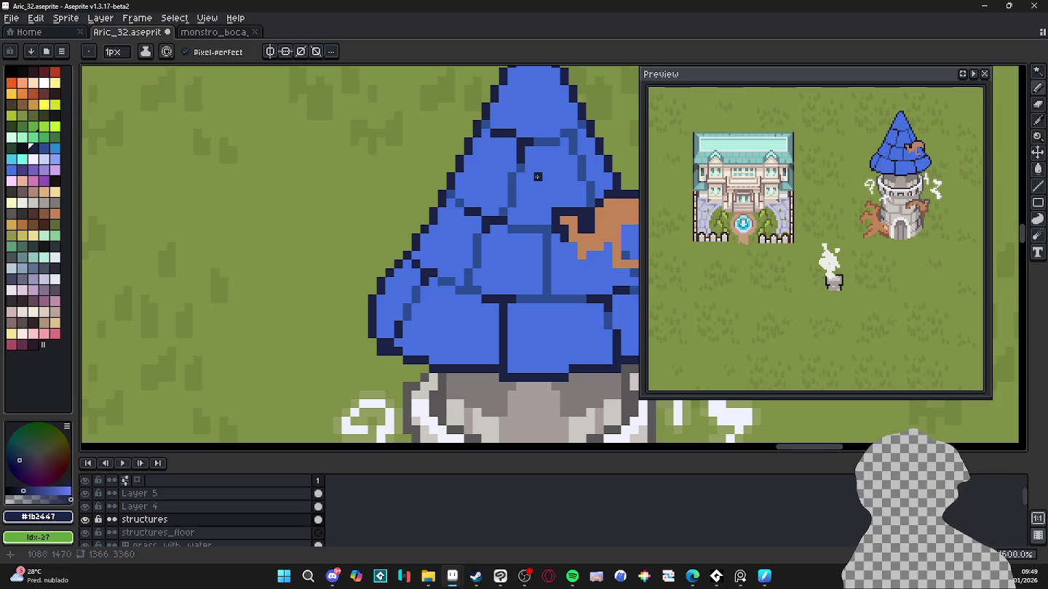
scroll(536, 172, down, 1)
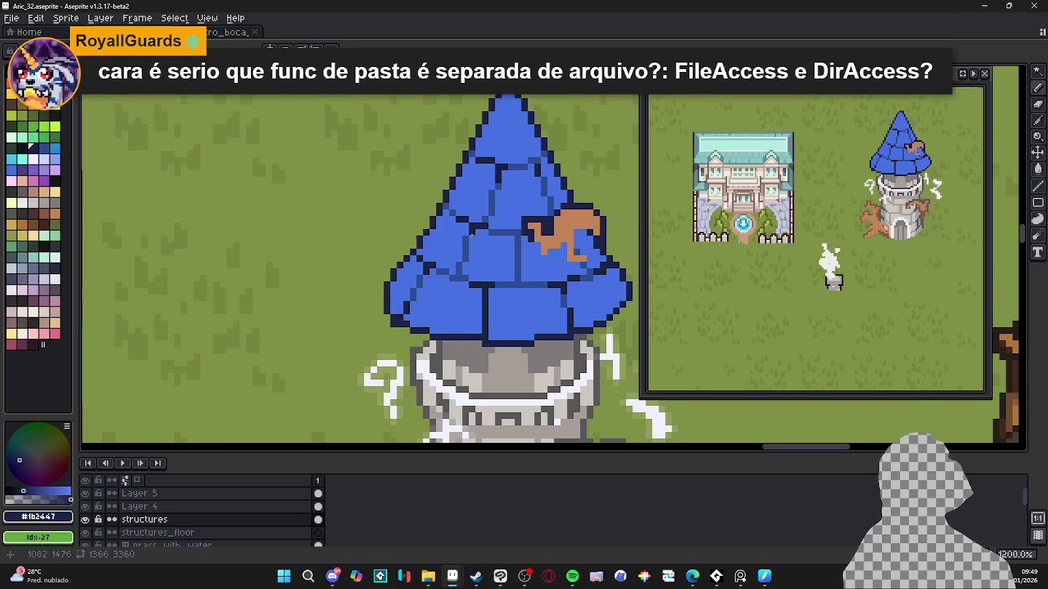
scroll(456, 201, down, 2)
scroll(482, 148, up, 2)
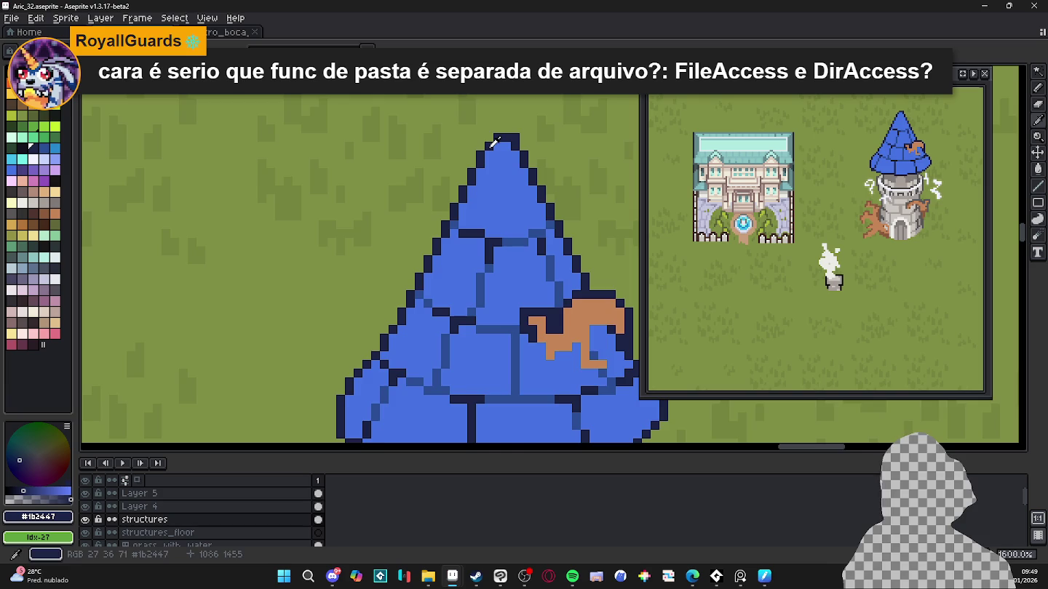
scroll(476, 161, down, 3)
Step: Marquee-select the area around the roof and pick roof blue #4572e3 with the Paint Bucket
key(m)
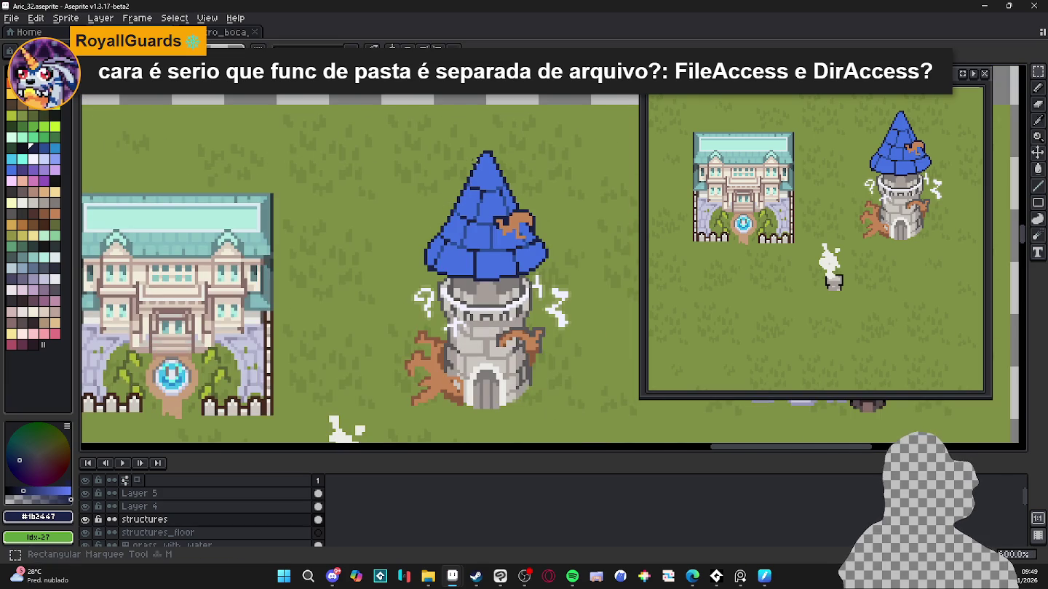
drag(412, 114, 550, 279)
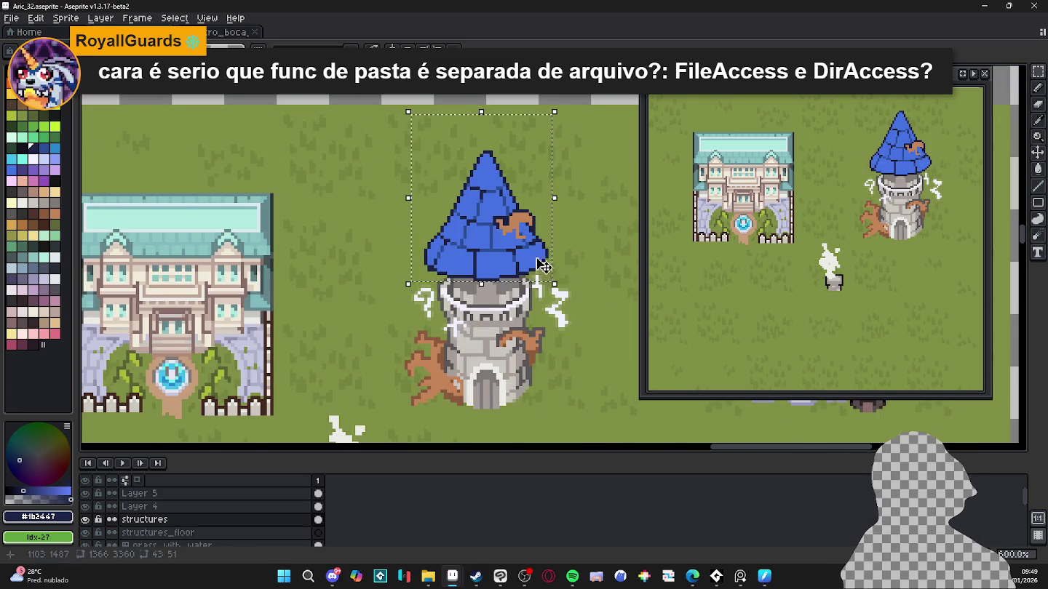
scroll(498, 160, up, 2)
key(g)
alt+click(489, 168)
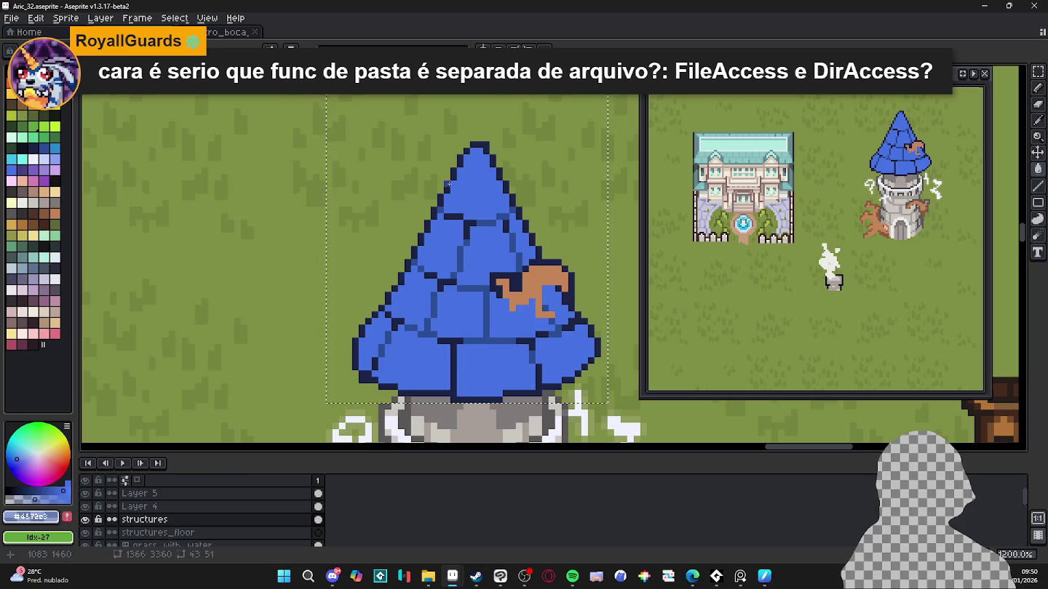
Step: Glance at the monster mouth sprite, return to Aric_32, zoom out and open the Start menu
click(244, 32)
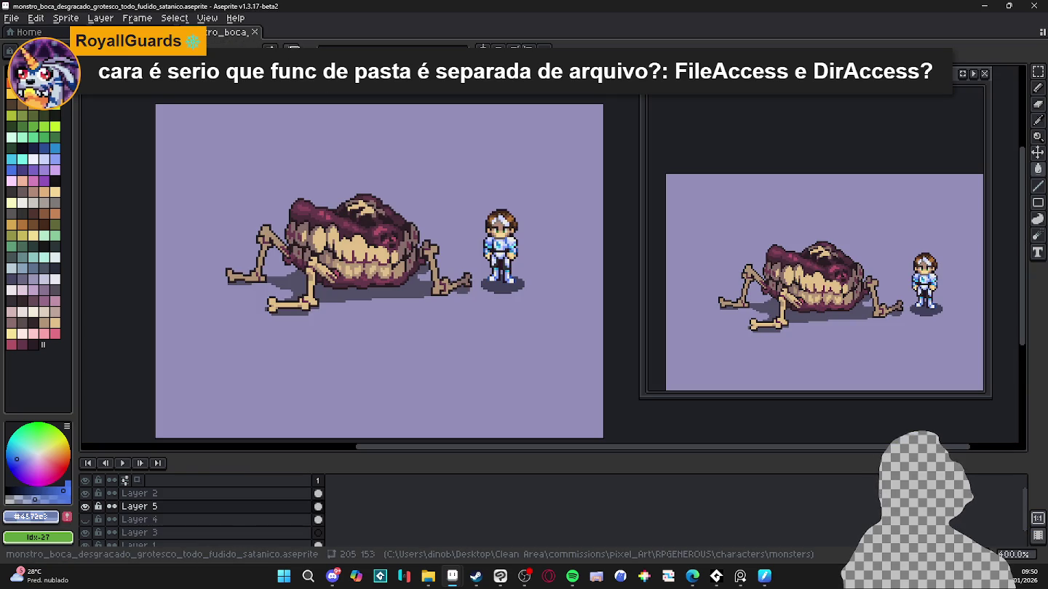
key(ctrl+Tab)
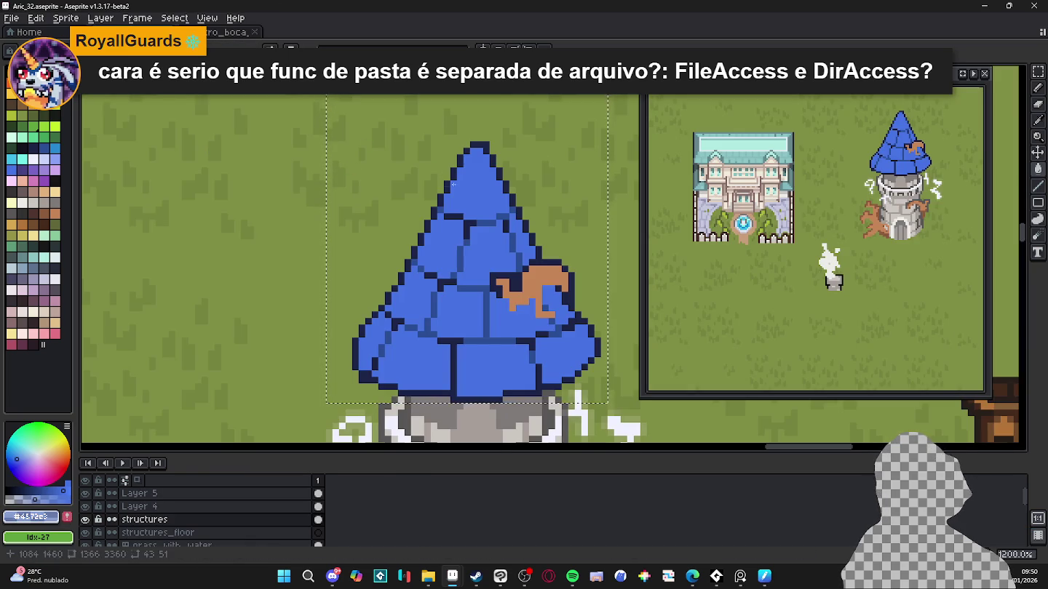
scroll(459, 191, down, 4)
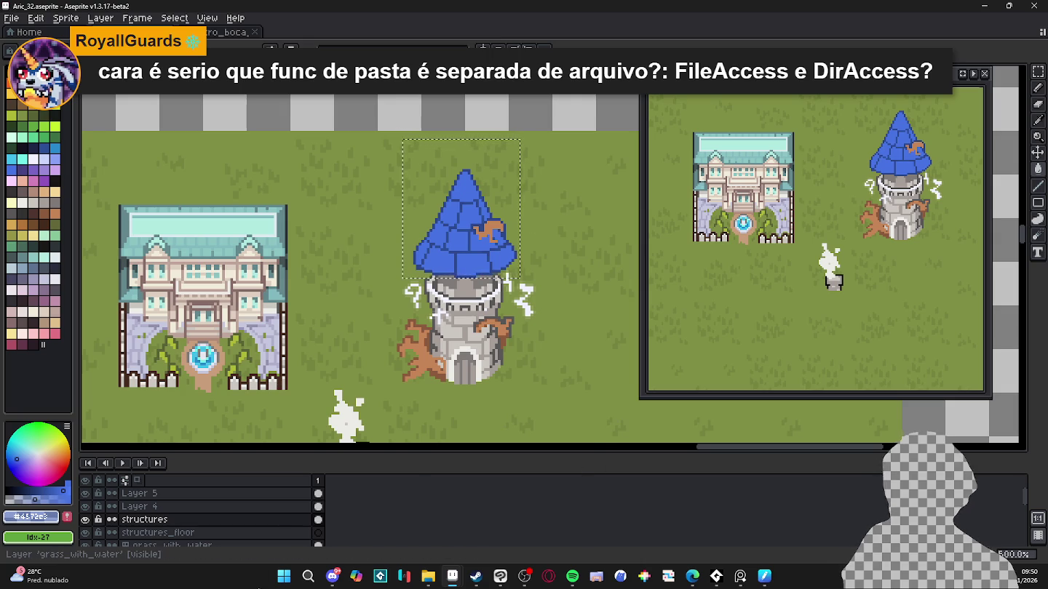
click(283, 577)
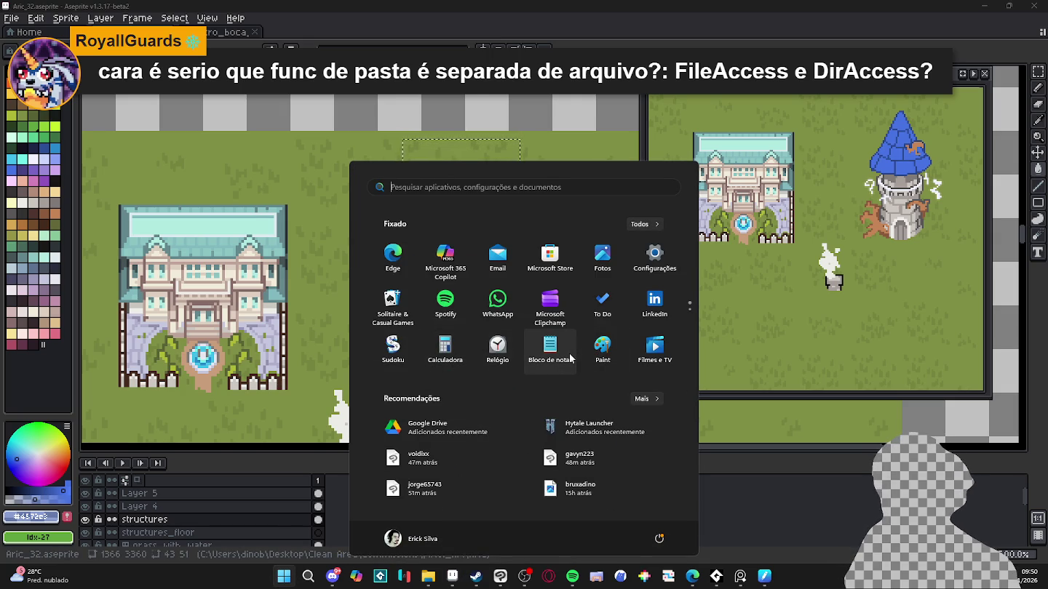
Step: Start VS Code from Start search 'v' and reopen the learning folder from Open Recent
text(vs)
key(Return)
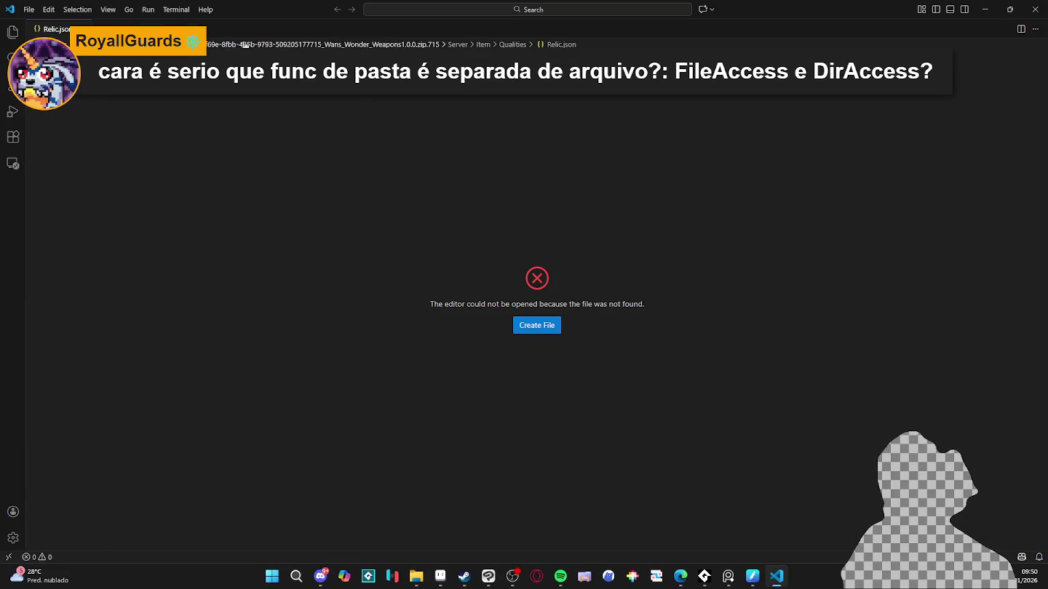
click(28, 10)
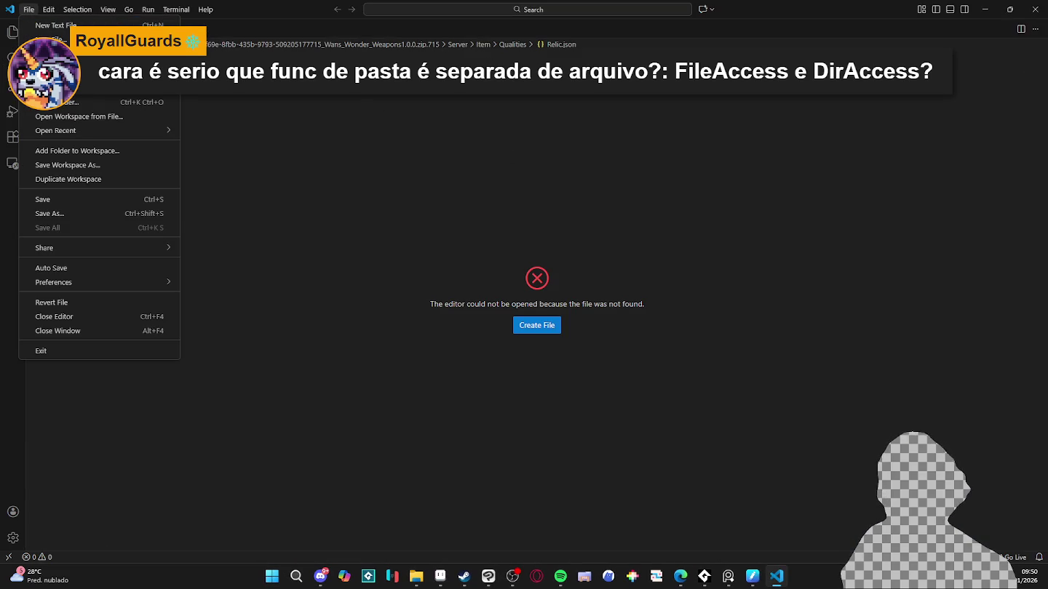
mouse_move(55, 130)
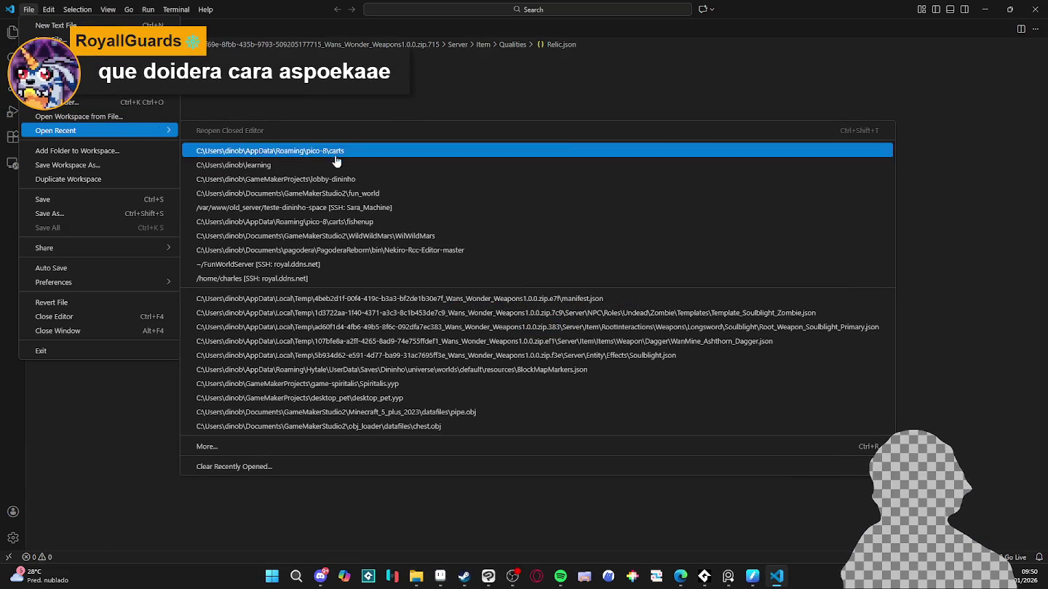
click(337, 153)
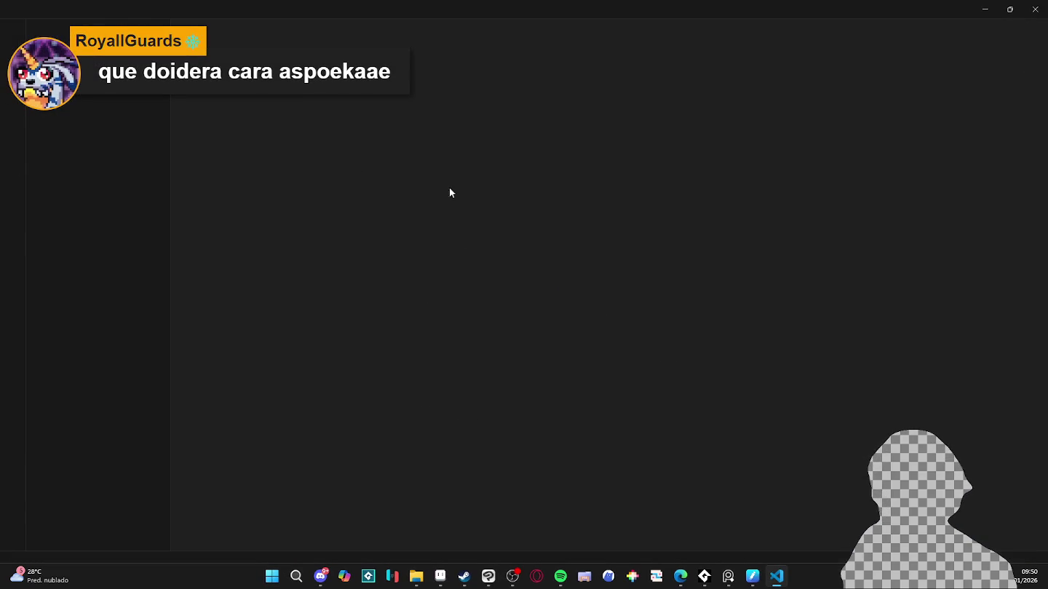
Step: Scroll through godot_notes.js to find the saving and loading code
click(581, 206)
scroll(553, 207, down, 2)
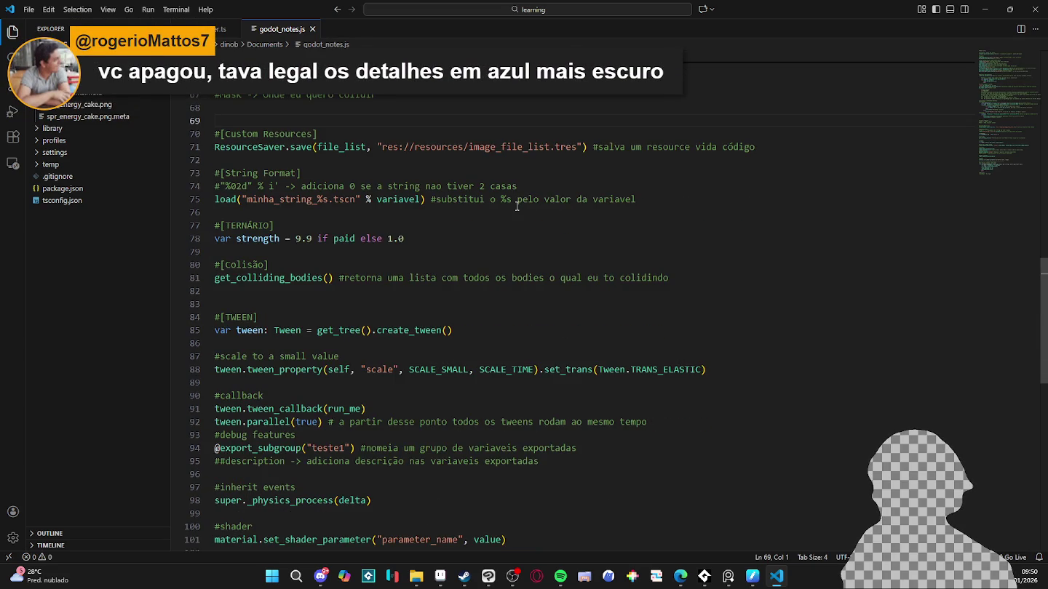
scroll(517, 206, down, 2)
scroll(517, 206, down, 2)
scroll(517, 206, down, 3)
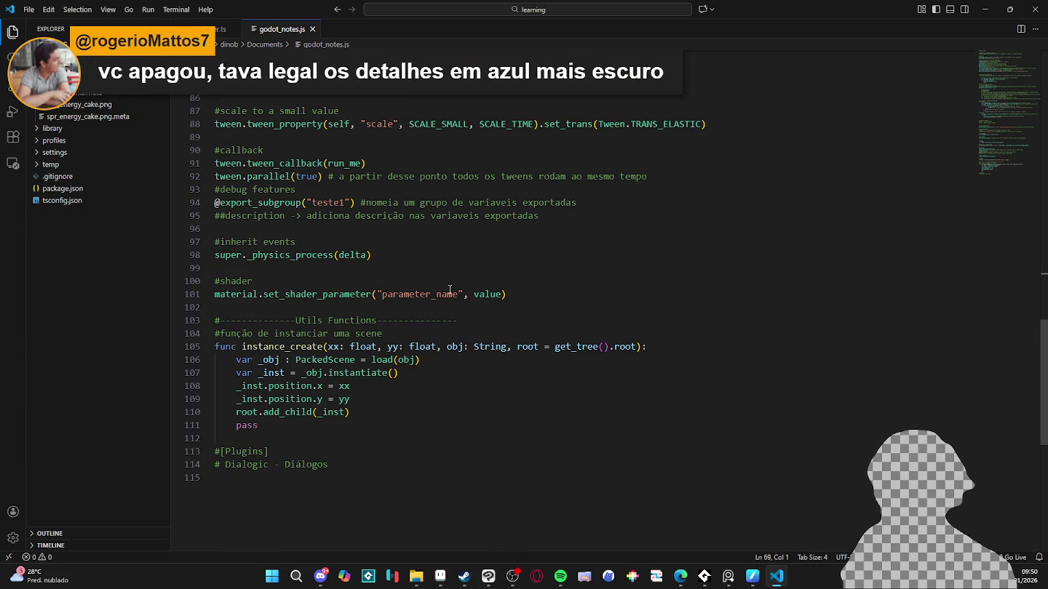
scroll(393, 320, down, 1)
scroll(404, 309, down, 3)
scroll(407, 306, up, 5)
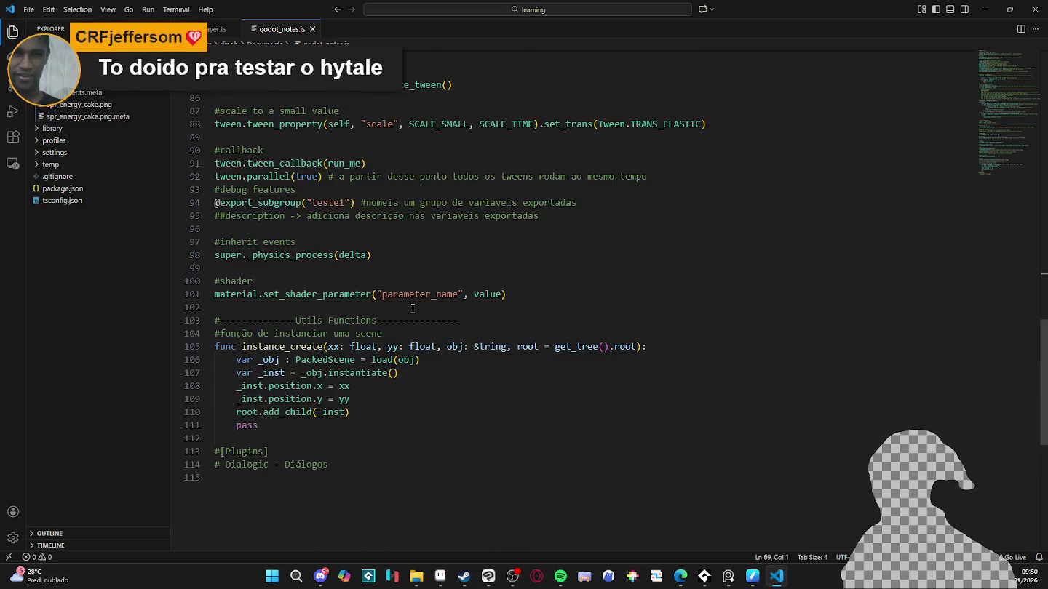
scroll(408, 302, up, 10)
scroll(409, 302, up, 10)
scroll(410, 300, up, 3)
scroll(411, 298, up, 3)
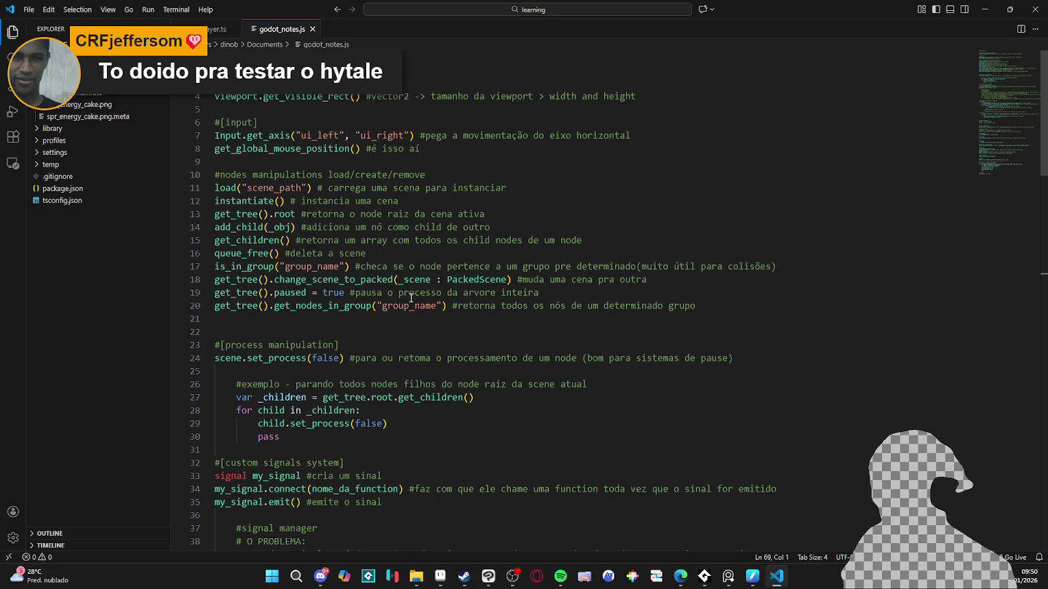
scroll(287, 292, down, 1)
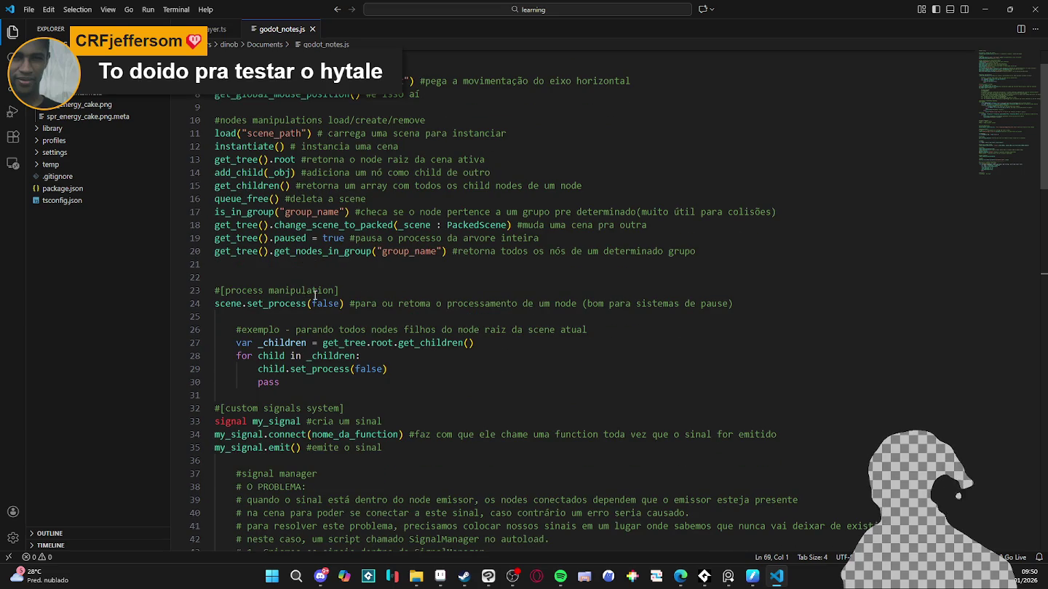
scroll(315, 297, up, 1)
scroll(315, 291, down, 1)
scroll(314, 276, down, 3)
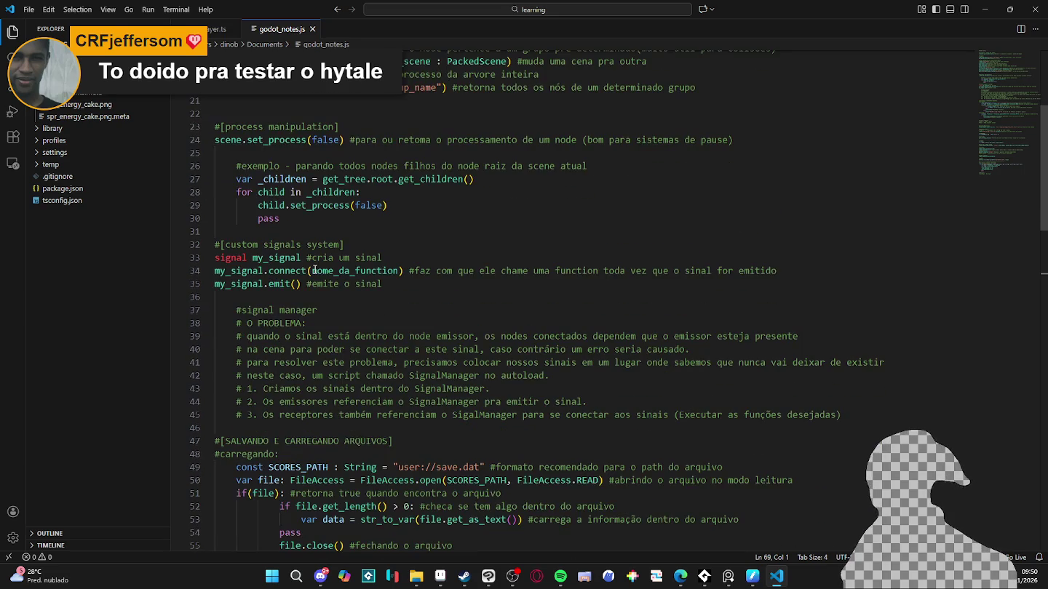
scroll(316, 271, down, 2)
scroll(324, 273, down, 2)
scroll(334, 275, down, 1)
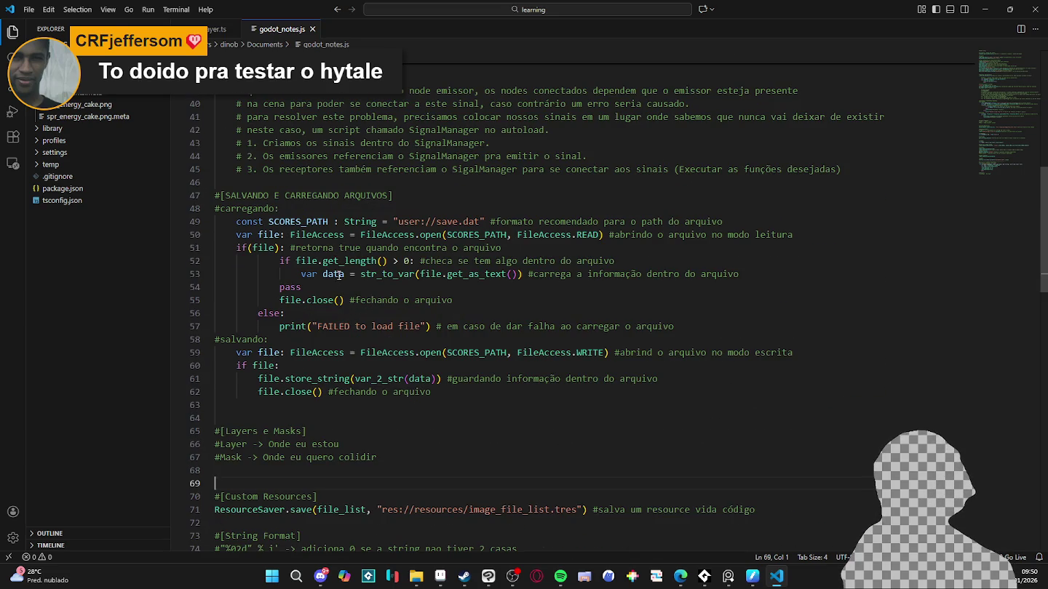
Step: Highlight uses of the file variable and the open call on lines 50–51
click(366, 221)
click(298, 222)
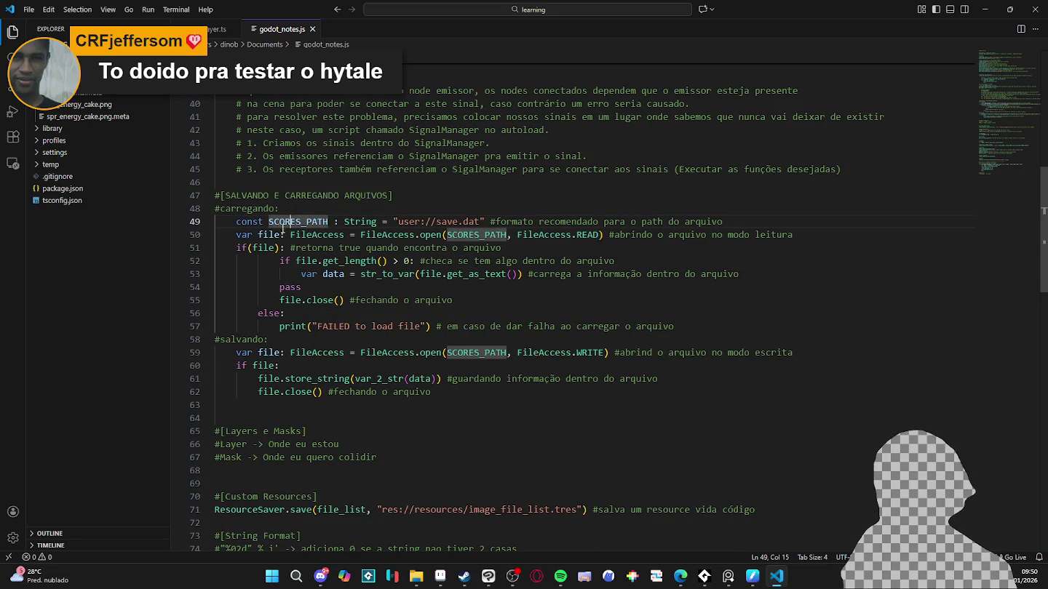
click(247, 232)
click(270, 248)
click(332, 235)
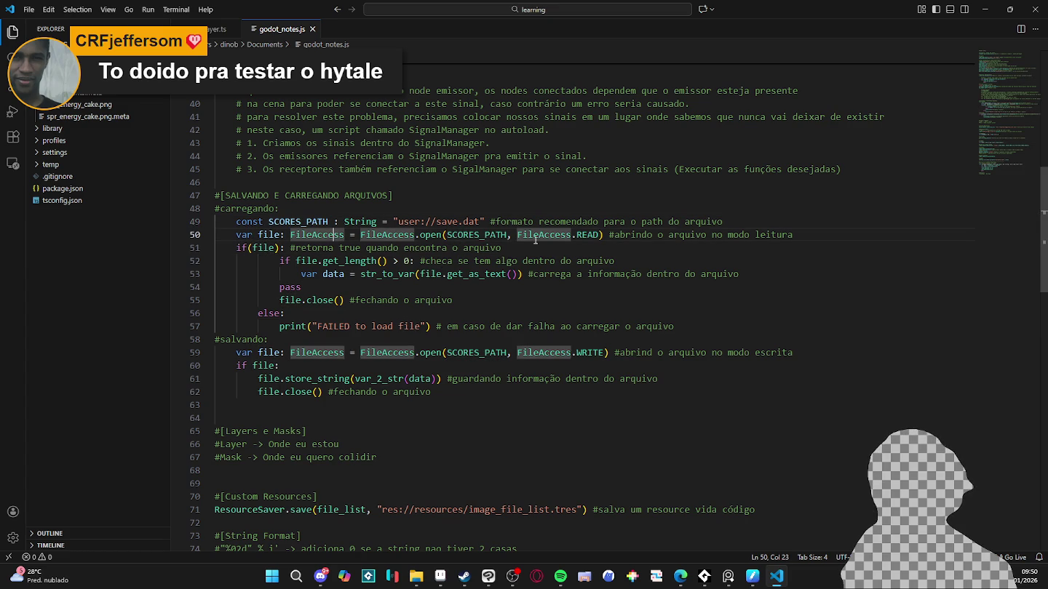
click(615, 235)
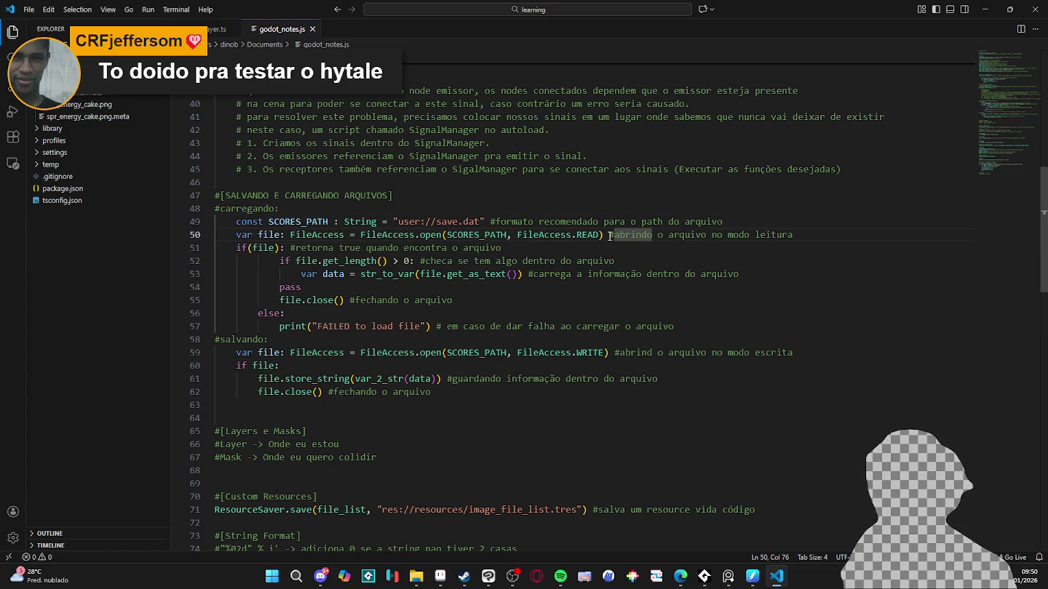
click(419, 234)
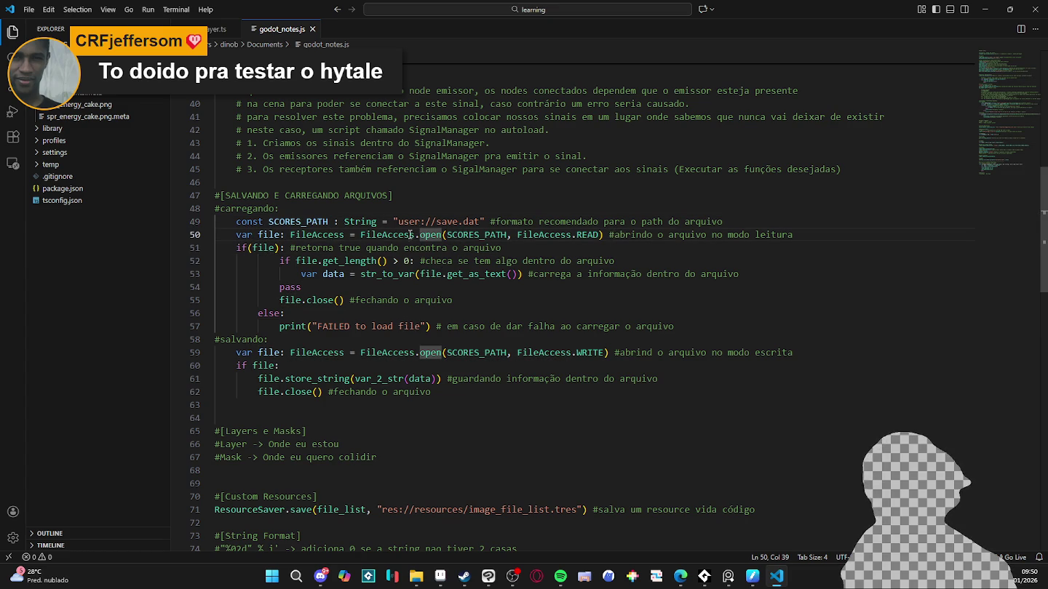
Step: Inspect the line 51 comment, the open call's parentheses and str_to_var on line 53
click(390, 235)
click(455, 234)
click(441, 247)
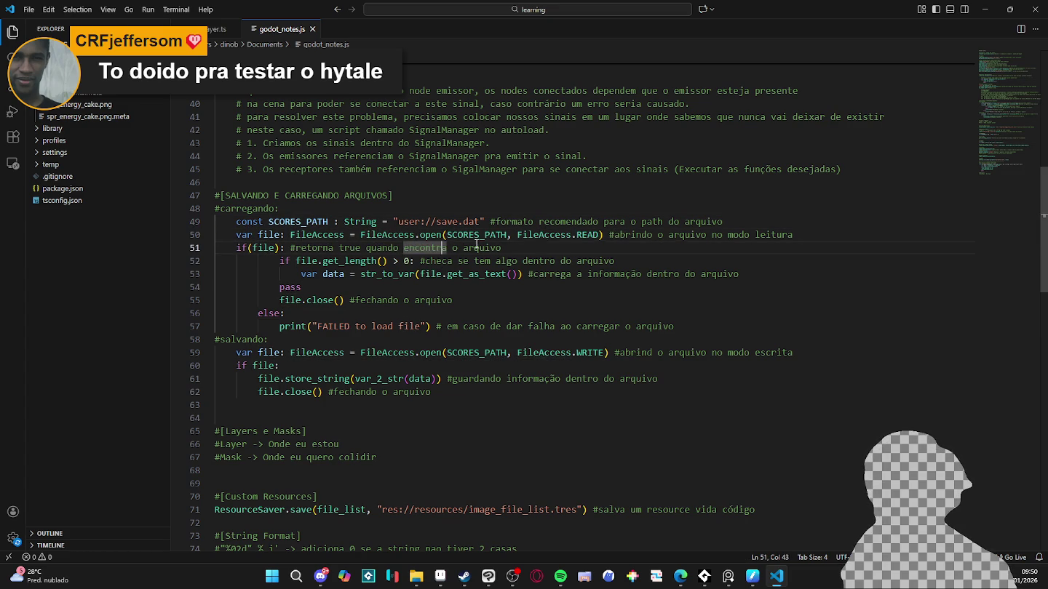
click(603, 234)
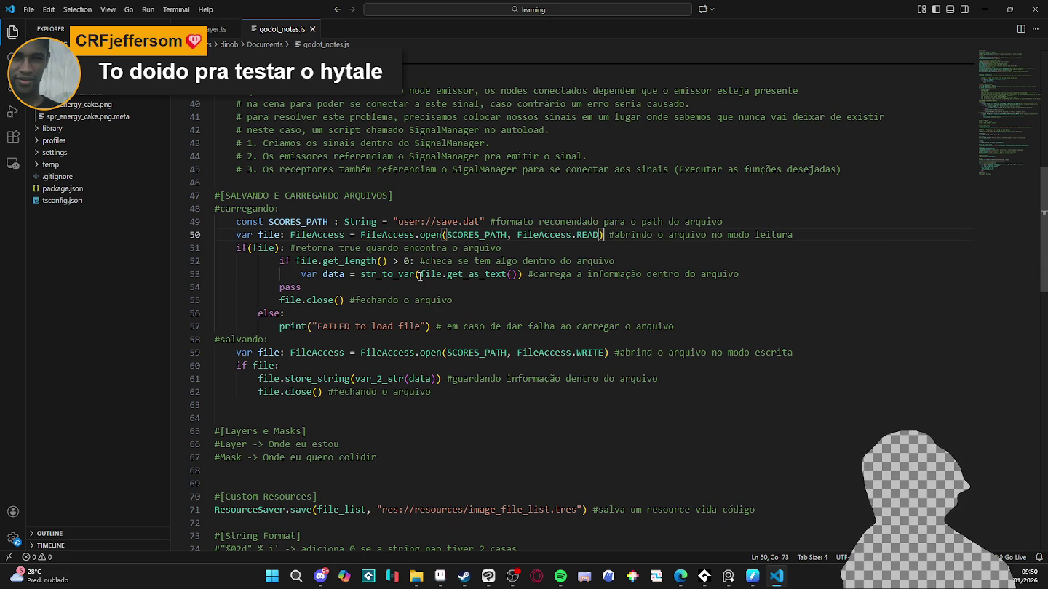
click(419, 277)
click(373, 277)
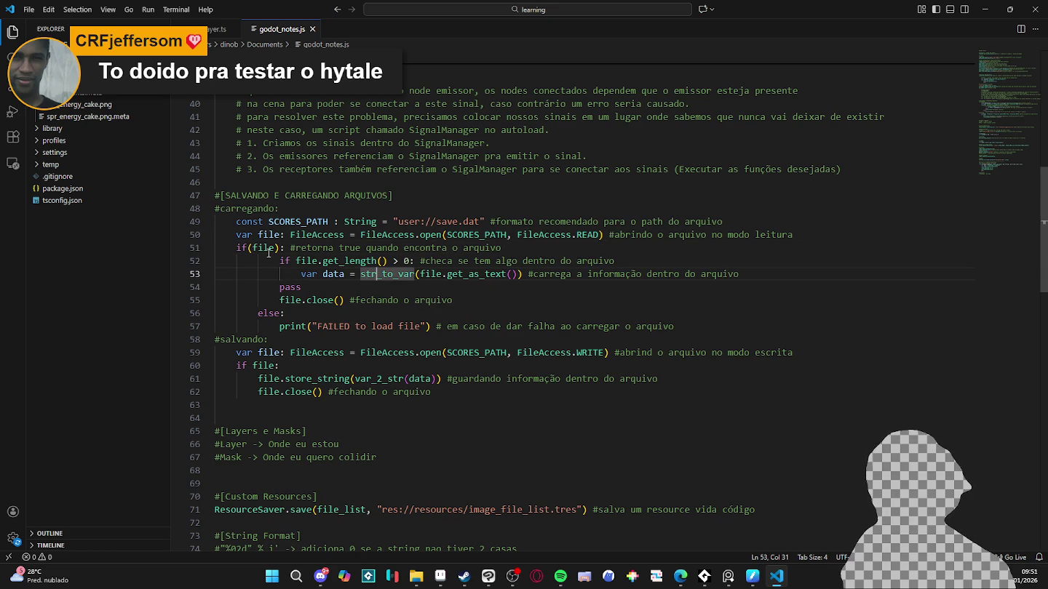
Step: Select the whole saving and loading section from line 47 down to line 62
scroll(269, 260, down, 1)
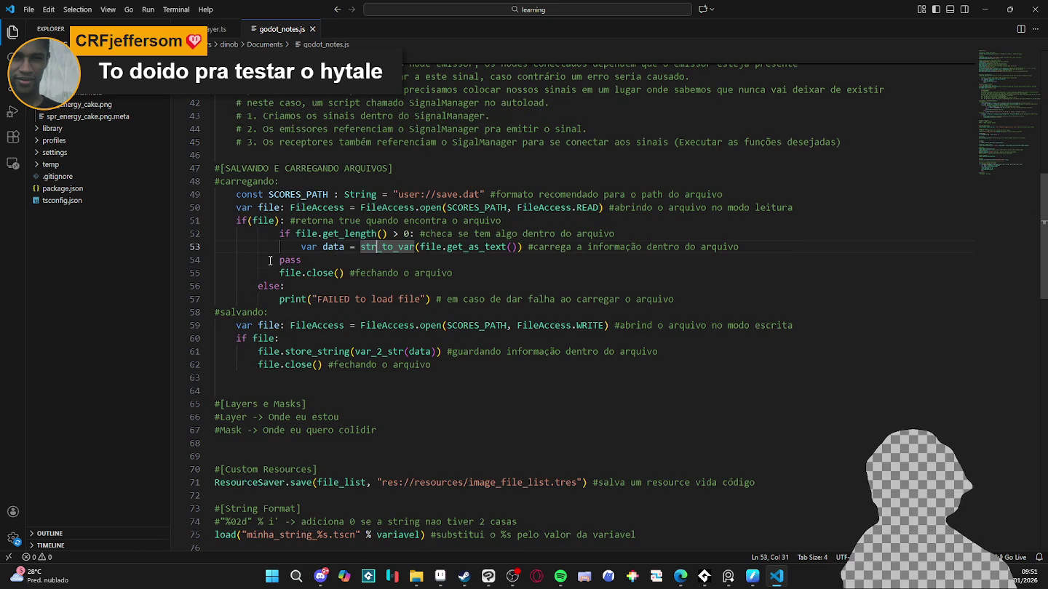
scroll(270, 260, up, 1)
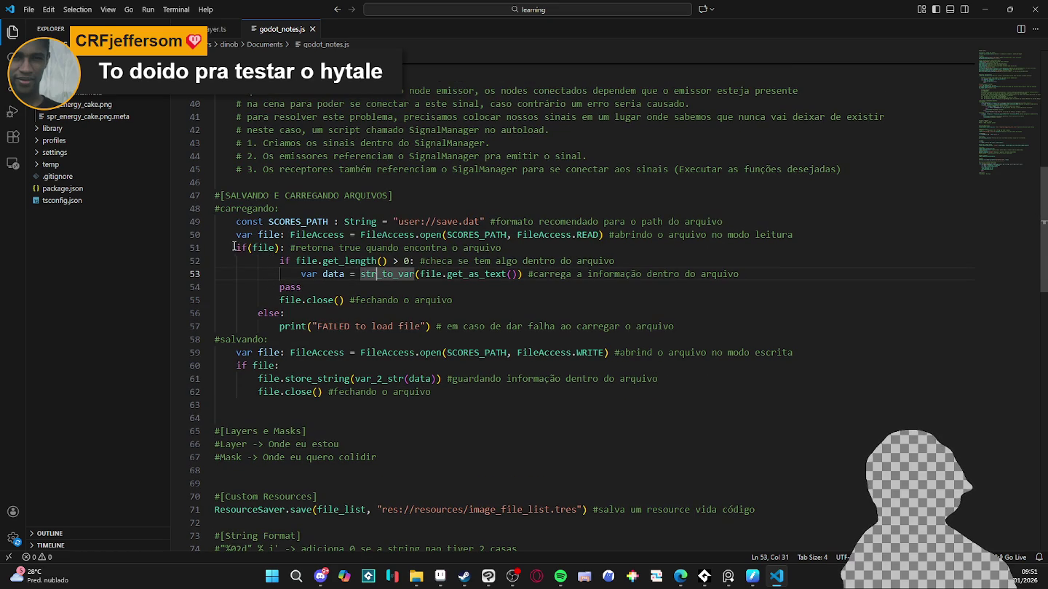
mouse_move(216, 194)
mouse_down()
mouse_move(421, 433)
mouse_move(441, 393)
mouse_up()
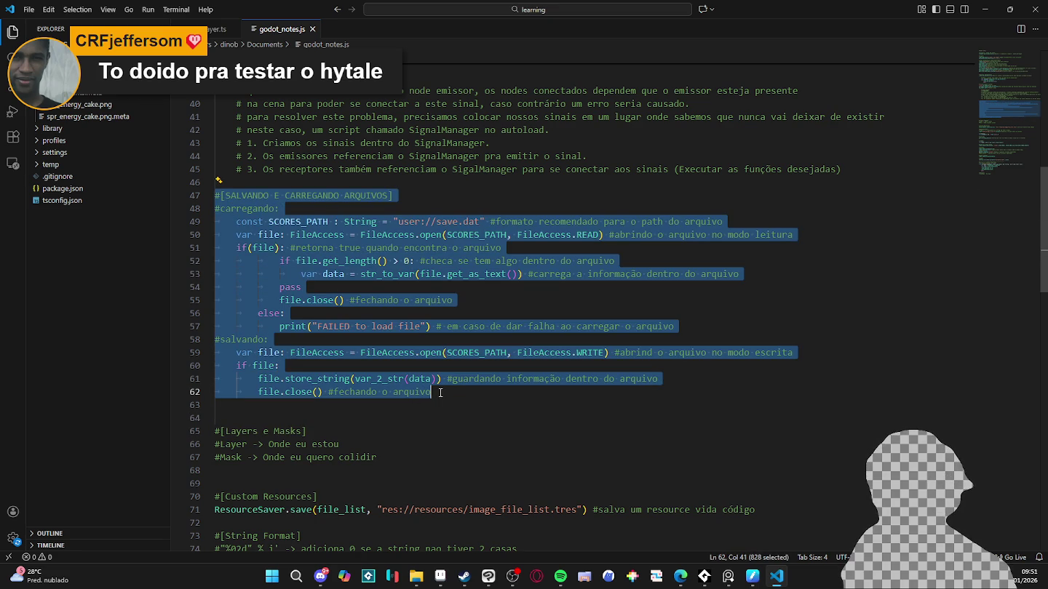
Step: Minimize Visual Studio Code so Aseprite's Aric_32 town map is back in front
key(alt+Tab)
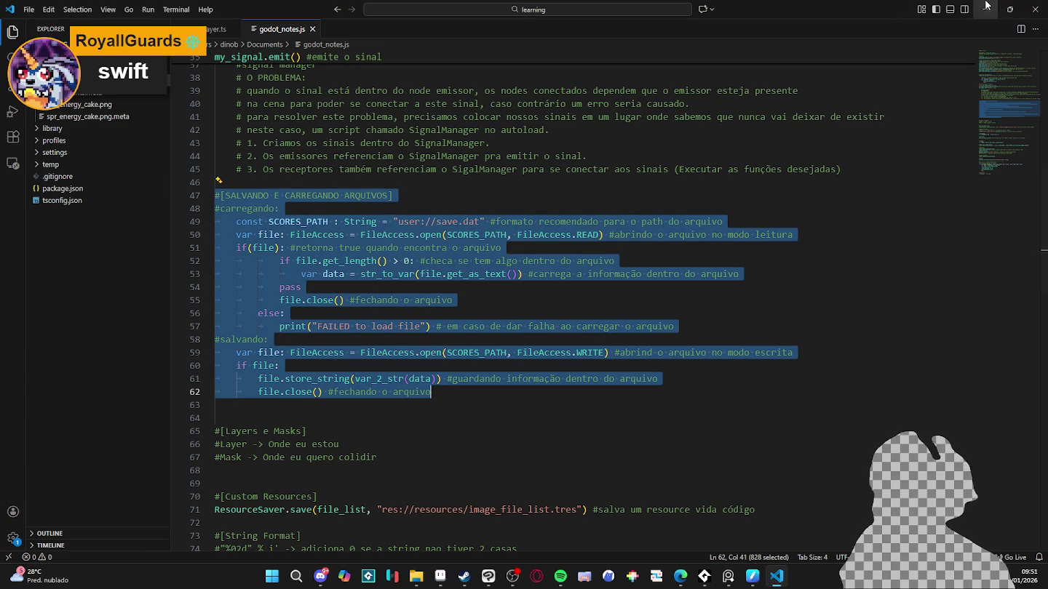
click(984, 10)
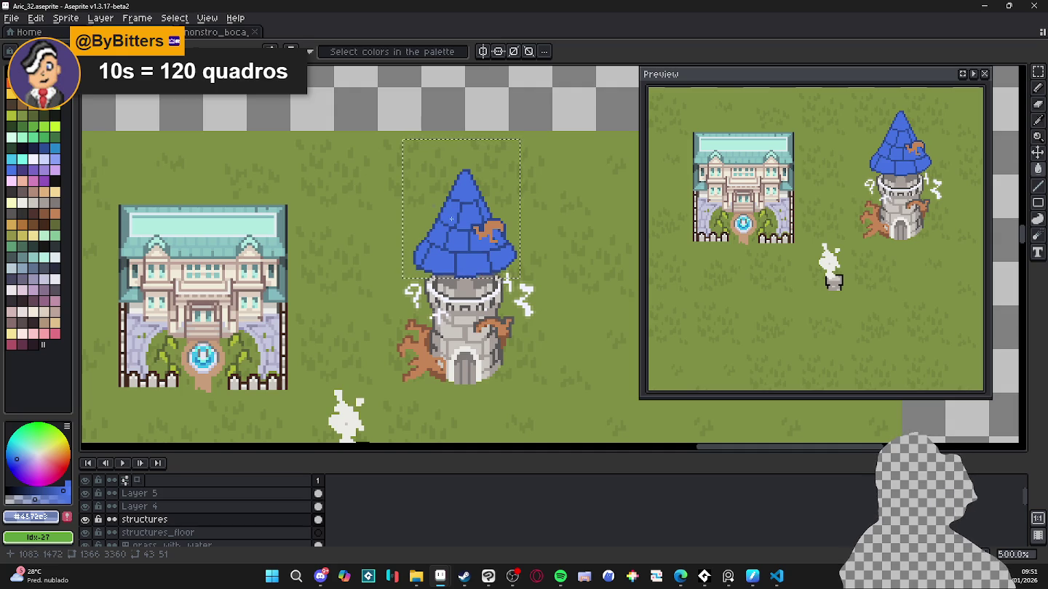
Step: Pan and zoom across the map sheet over the tower, manor, island and water tiles
scroll(453, 230, up, 1)
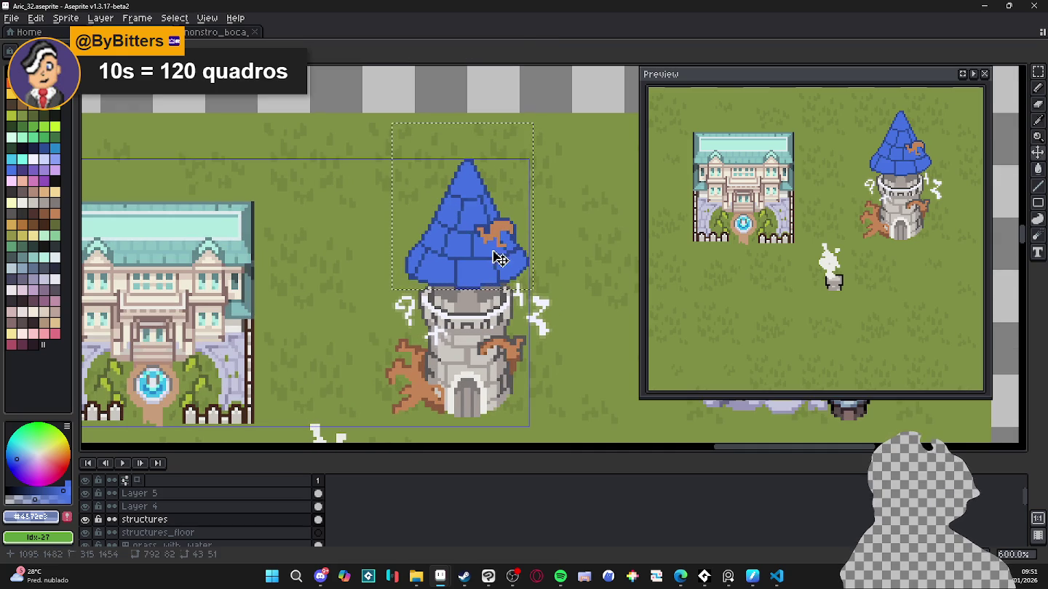
scroll(489, 244, up, 1)
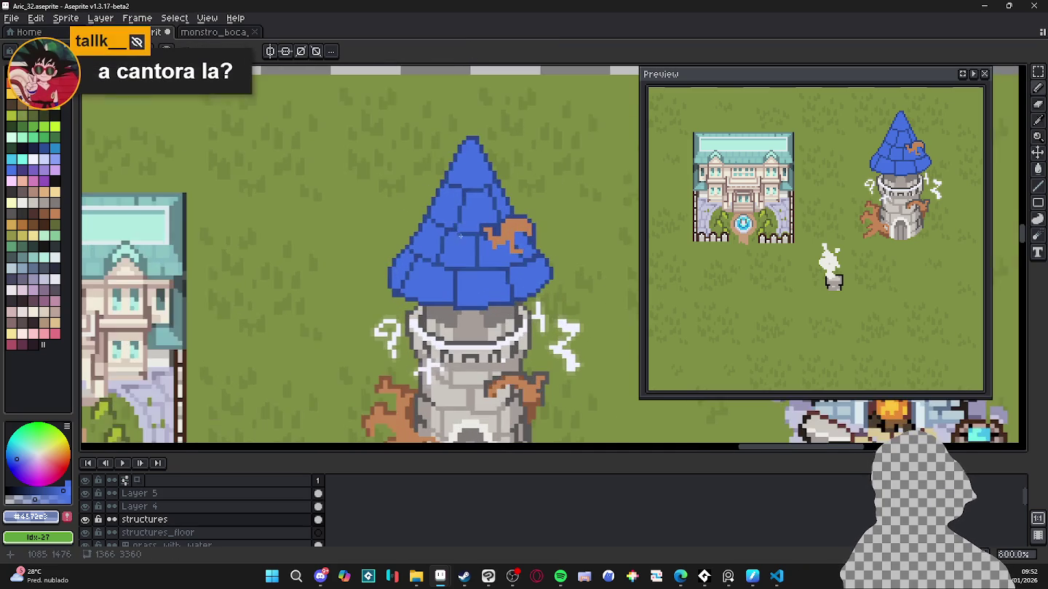
scroll(490, 244, down, 2)
drag(490, 260, 462, 269)
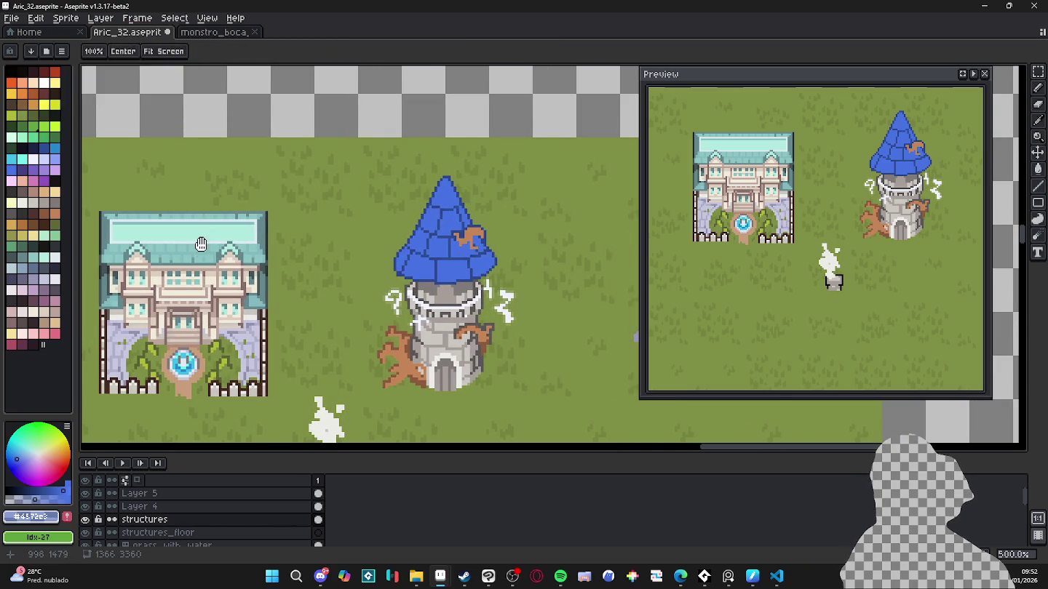
scroll(203, 228, down, 2)
mouse_move(240, 265)
mouse_down()
mouse_move(214, 255)
mouse_move(367, 263)
mouse_up()
scroll(367, 263, down, 2)
drag(234, 205, 315, 275)
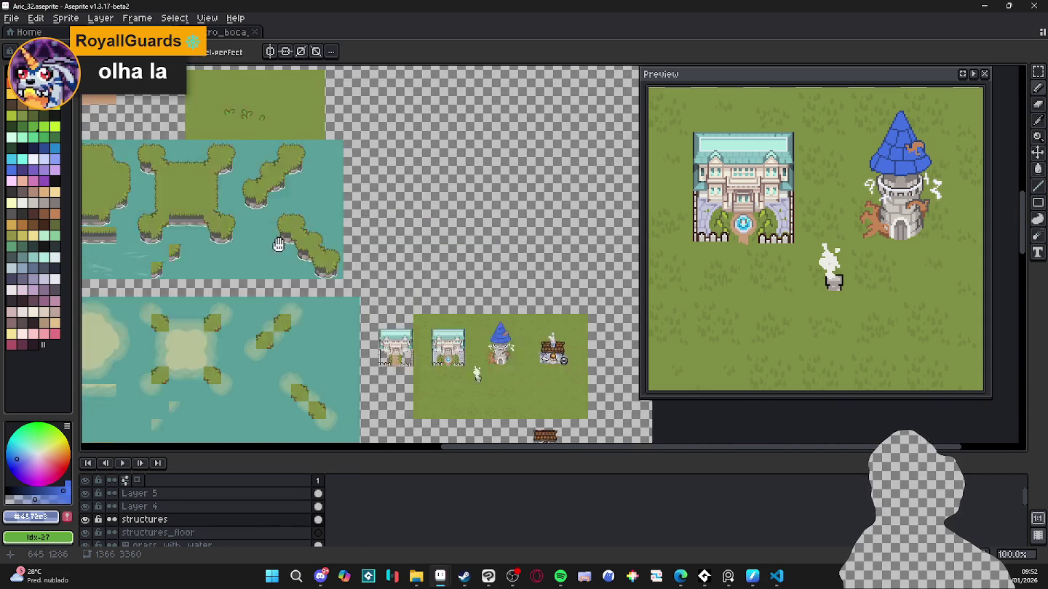
scroll(396, 276, up, 4)
scroll(526, 257, down, 2)
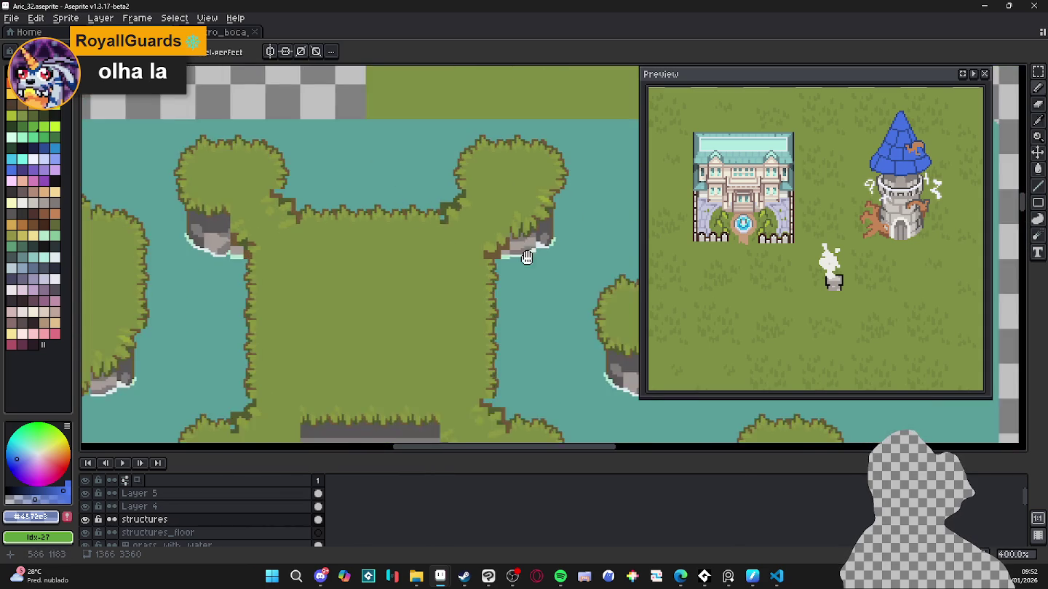
scroll(526, 257, down, 2)
drag(578, 269, 334, 216)
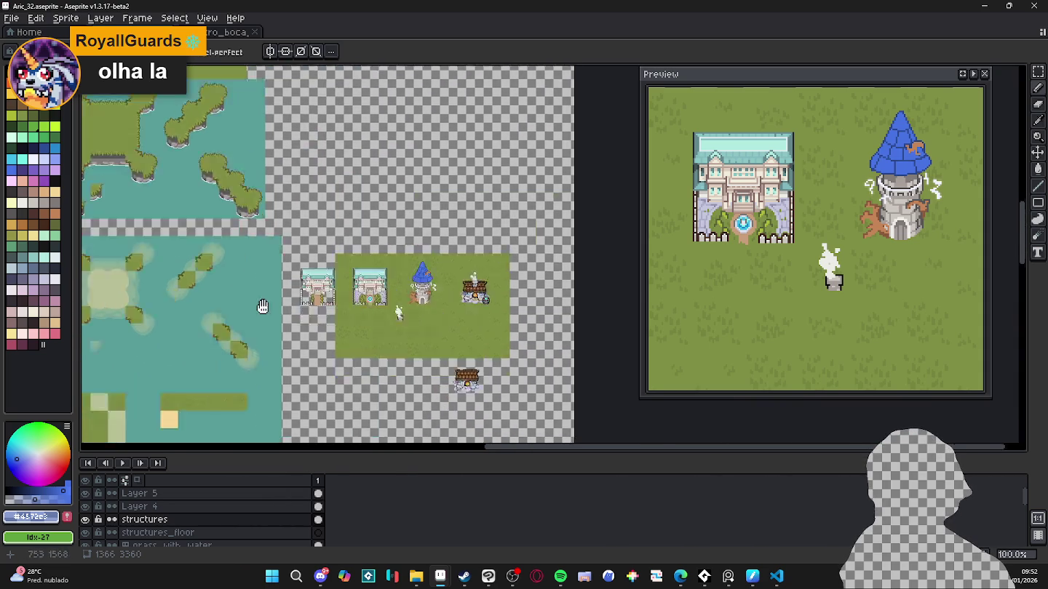
Step: Zoom back in on the wizard tower's shingled roof
scroll(255, 290, up, 2)
scroll(445, 254, down, 2)
scroll(445, 254, up, 2)
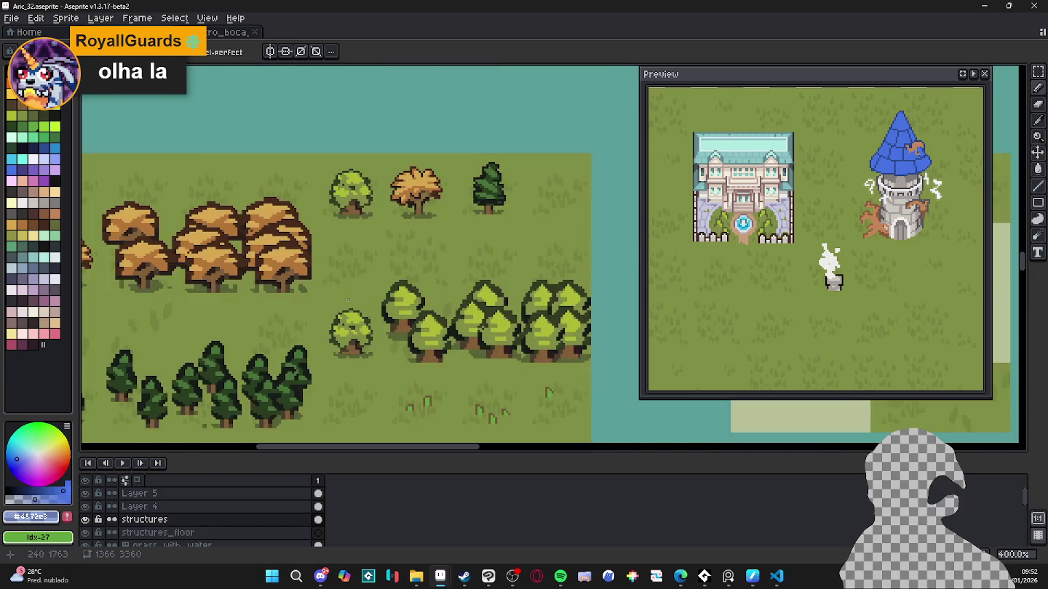
scroll(445, 255, down, 2)
scroll(366, 267, up, 1)
scroll(367, 266, down, 1)
scroll(366, 267, right, 3)
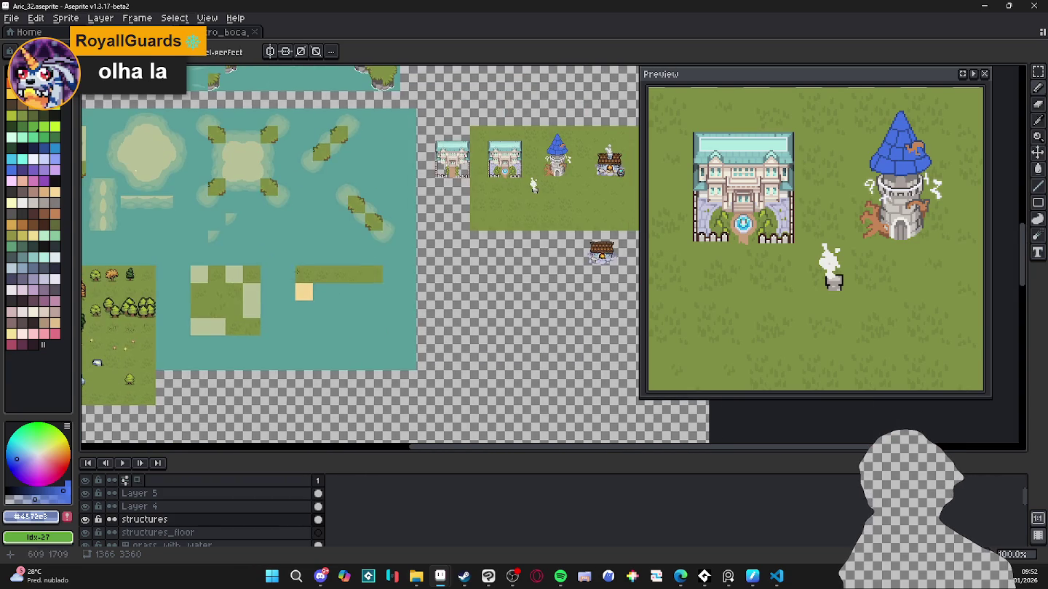
scroll(367, 266, up, 1)
scroll(366, 267, right, 2)
scroll(367, 168, up, 4)
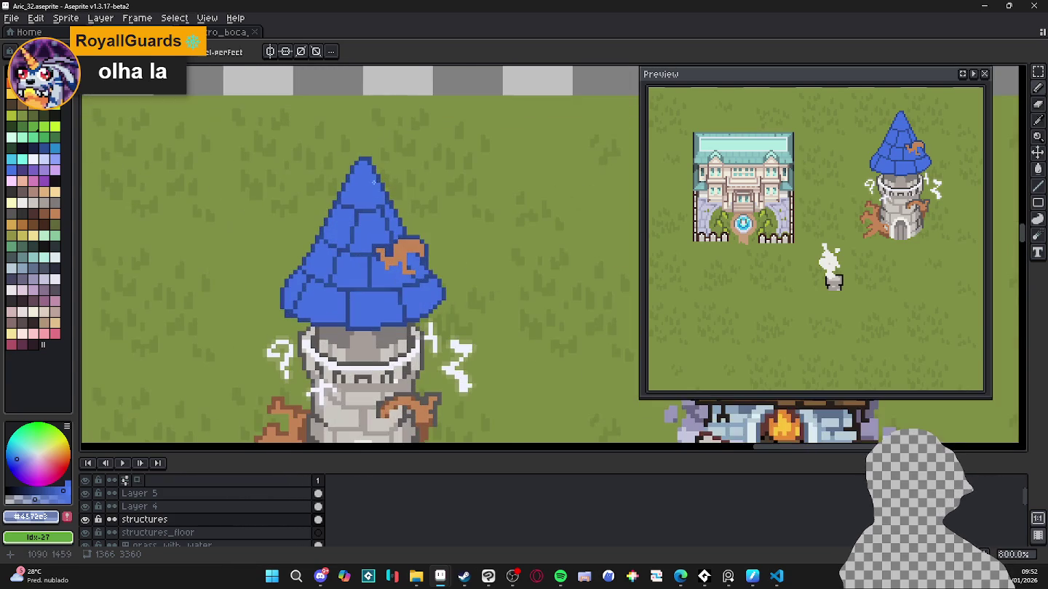
scroll(386, 287, up, 1)
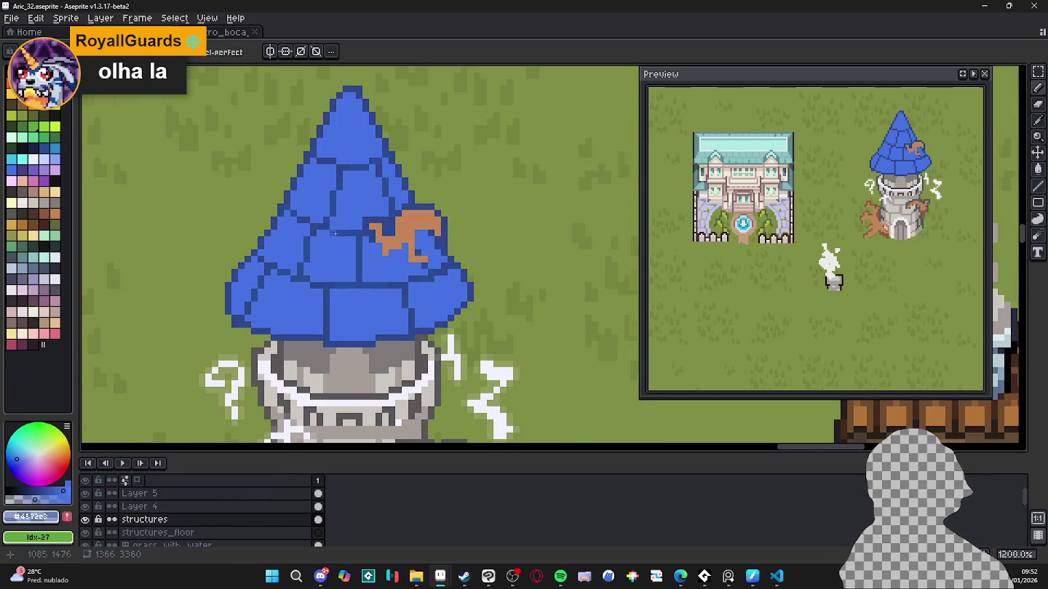
scroll(329, 289, up, 1)
Step: Pick dark purple Idx-46 and paint a shadow under the roof edge, then undo it
alt+click(335, 284)
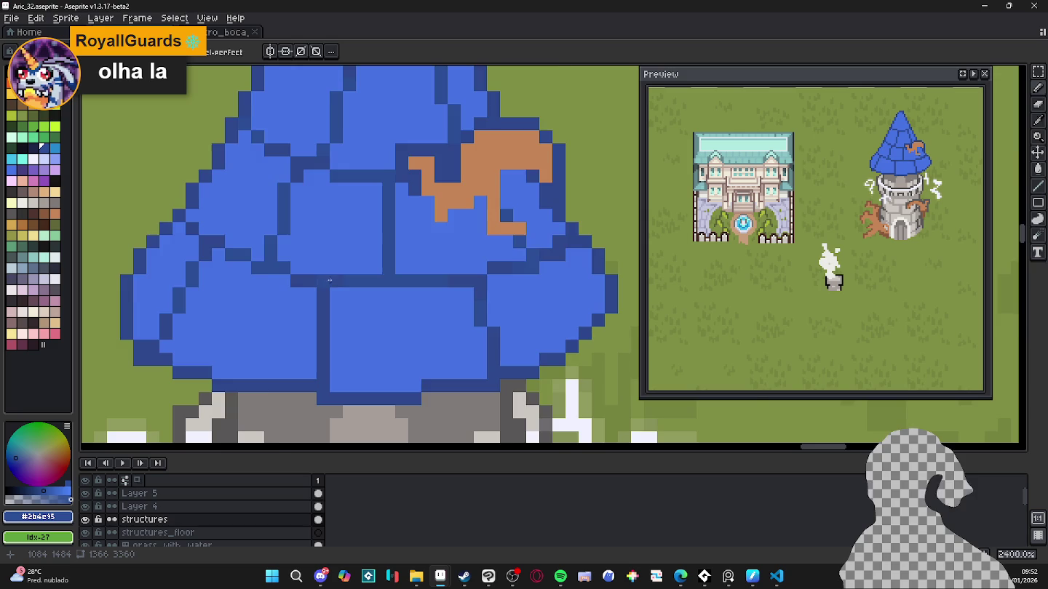
scroll(337, 285, down, 1)
alt+click(321, 327)
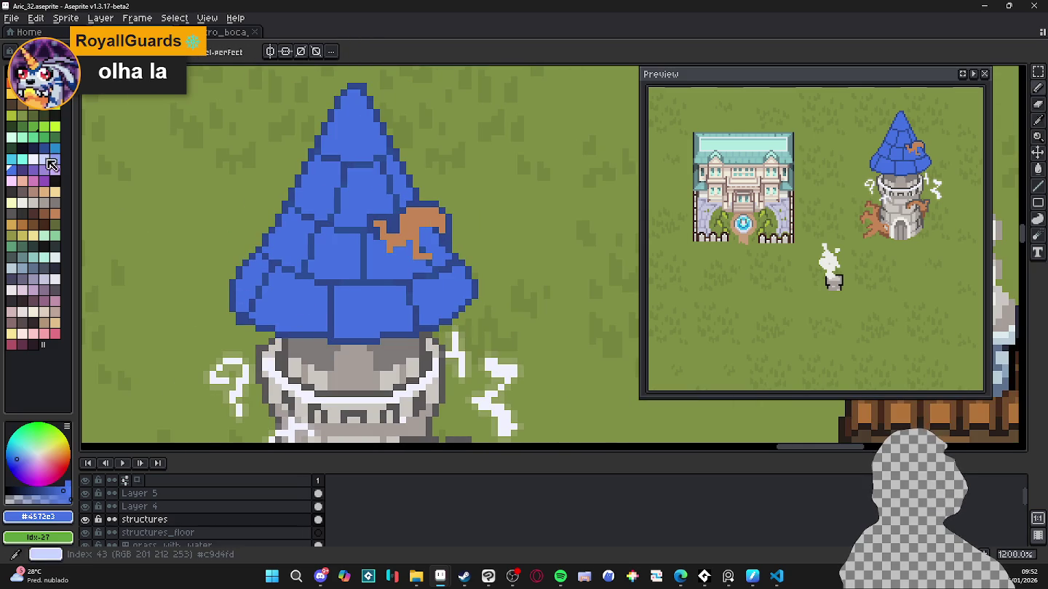
click(21, 169)
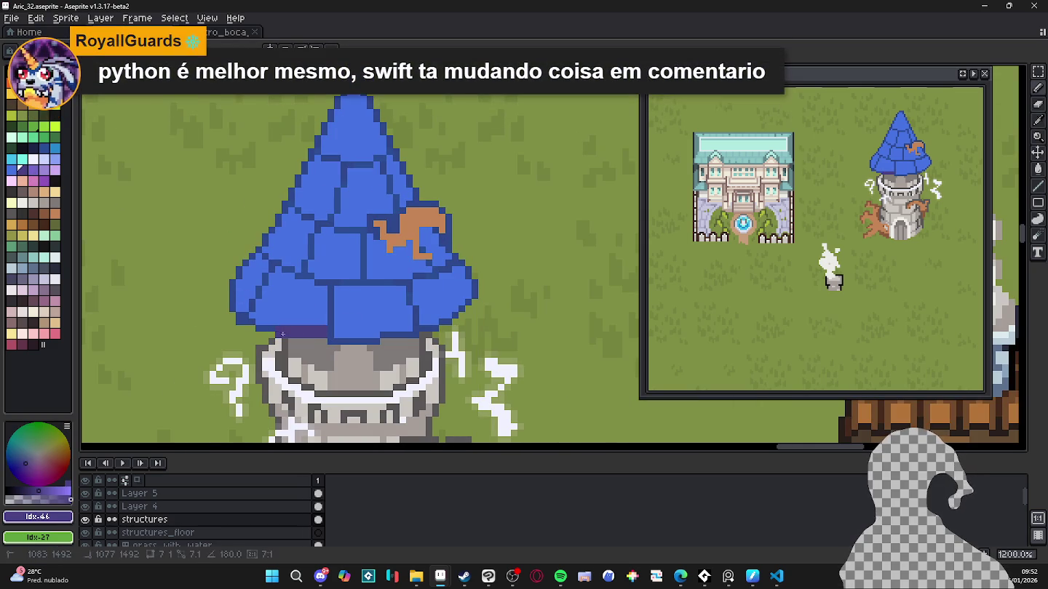
drag(318, 335, 281, 334)
key(ctrl+z)
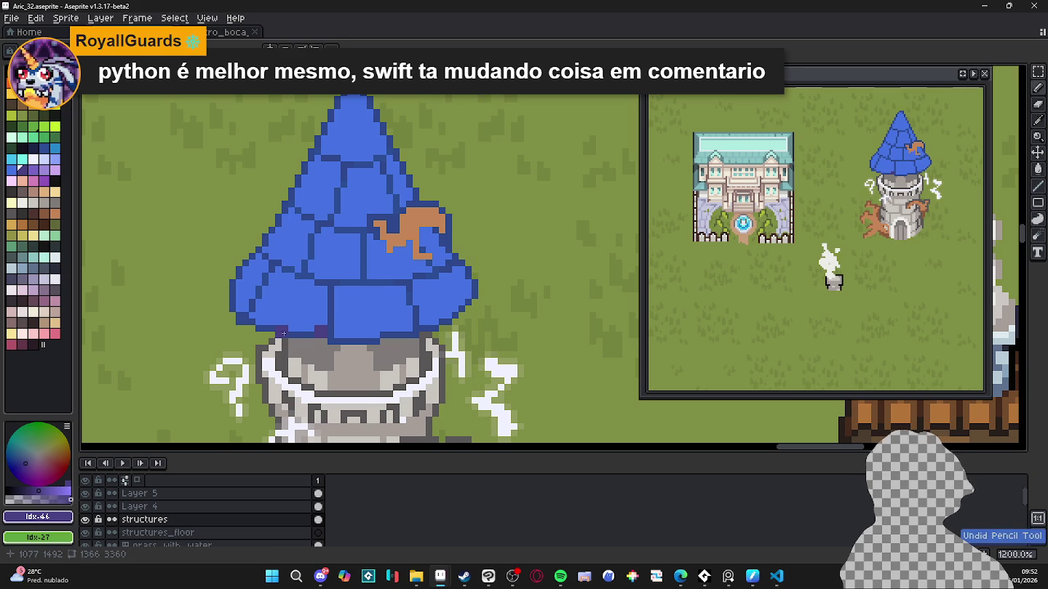
key(ctrl+z)
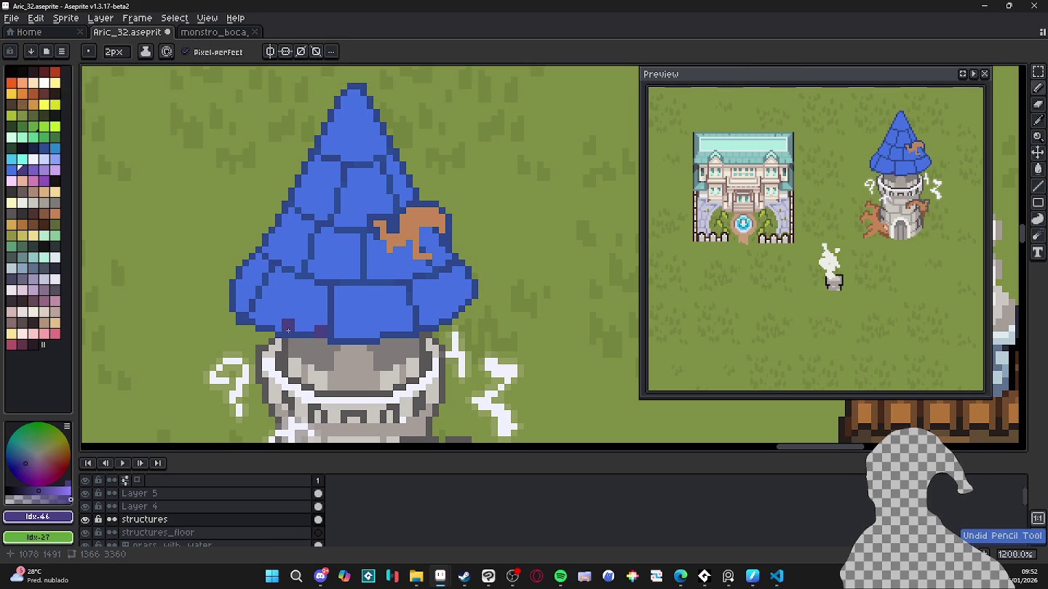
Step: Redraw purple shading along the hat's bottom and lower-left edge, undoing the last stroke
drag(300, 334, 324, 306)
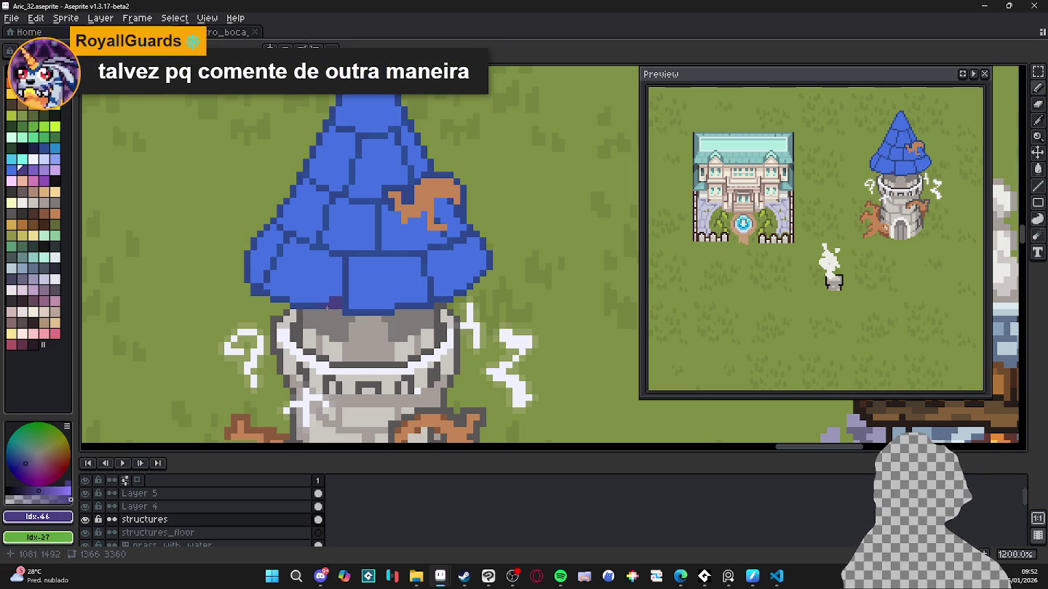
drag(329, 300, 299, 300)
key(b)
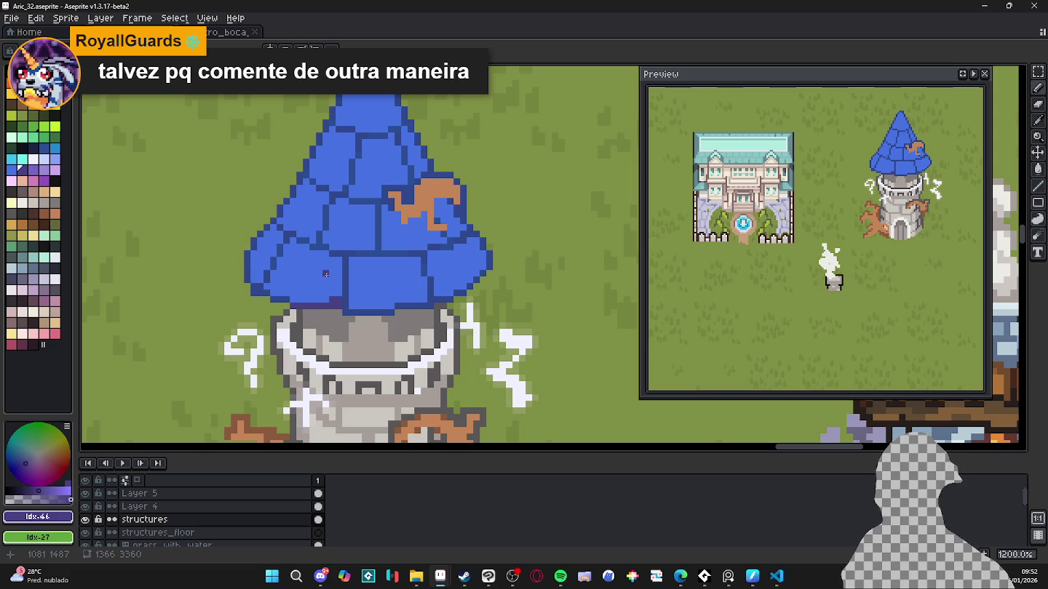
drag(329, 299, 290, 299)
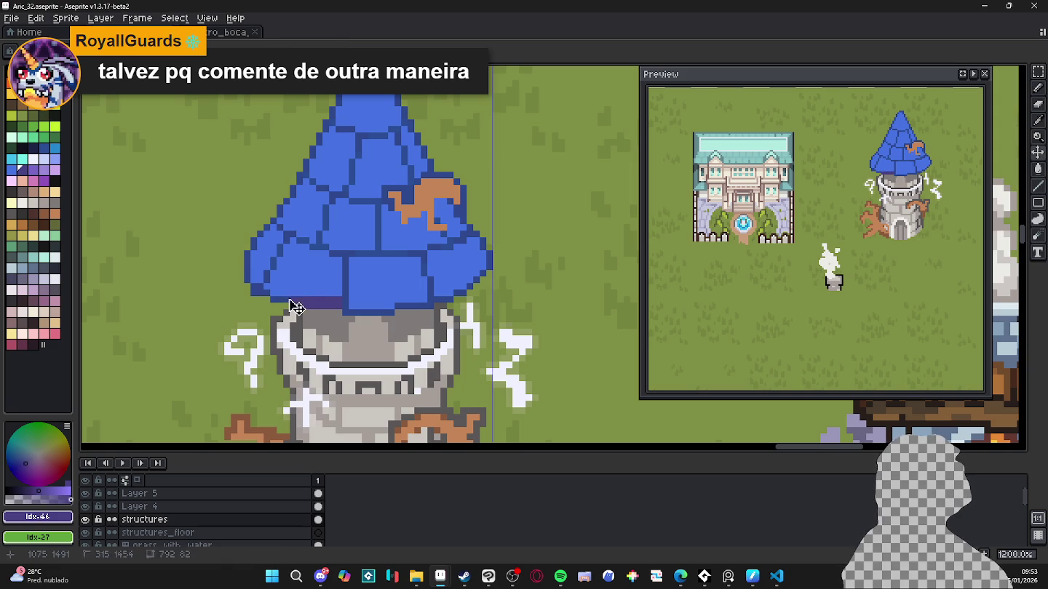
click(274, 292)
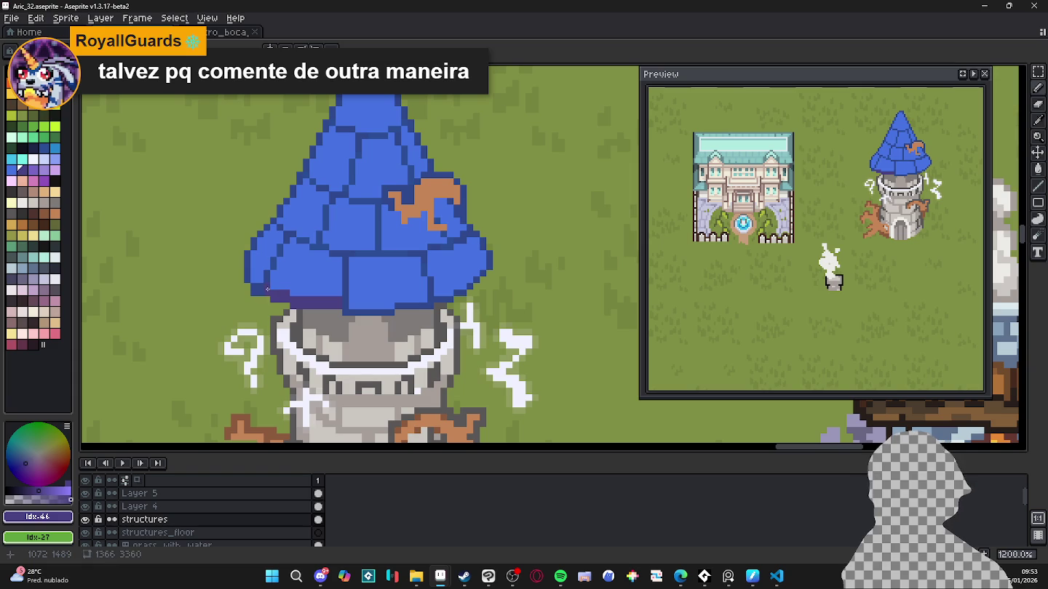
click(269, 288)
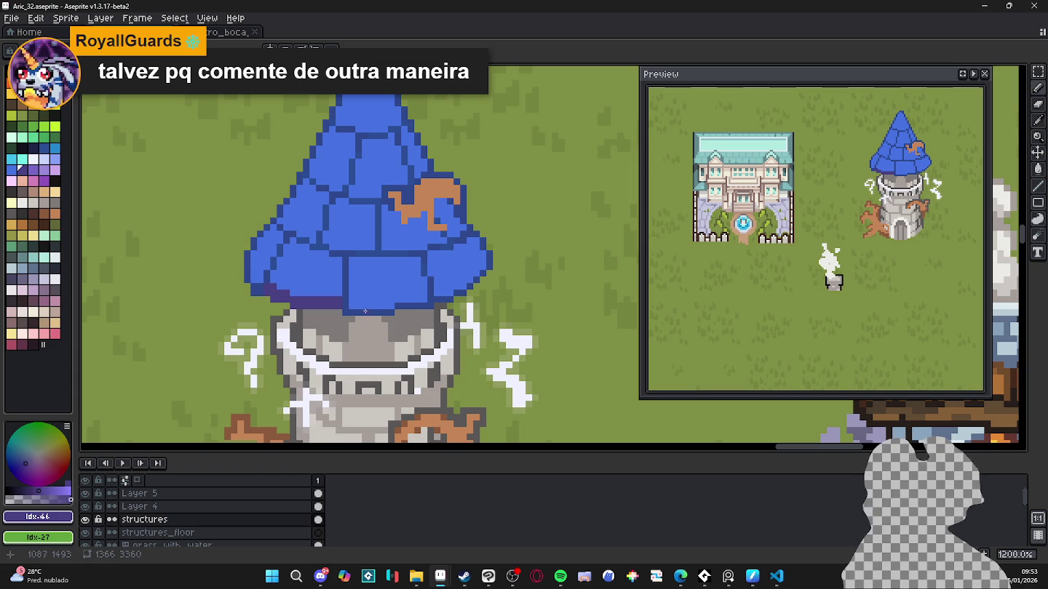
scroll(262, 293, up, 1)
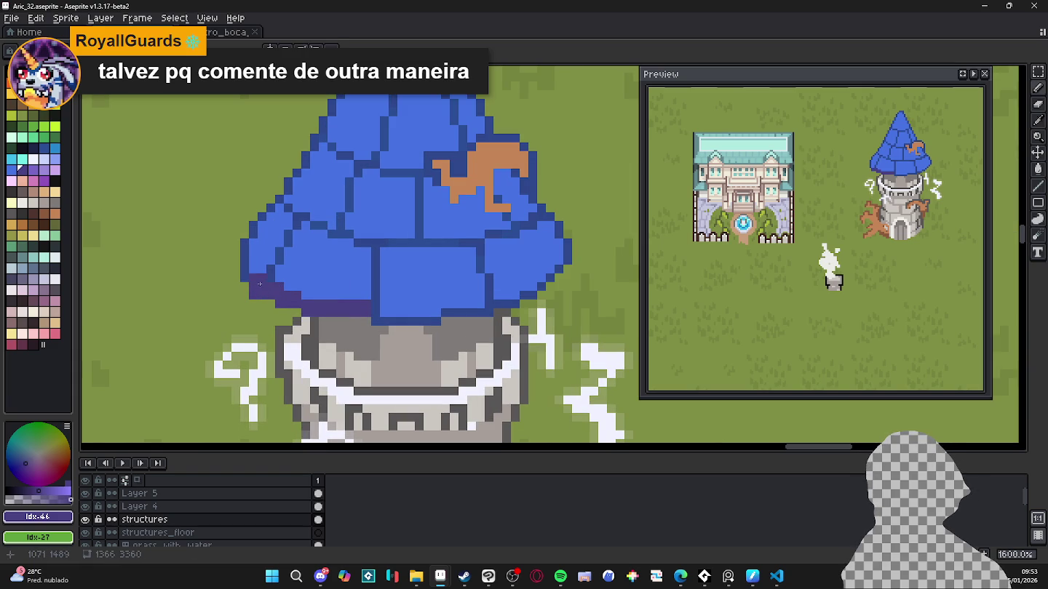
click(256, 279)
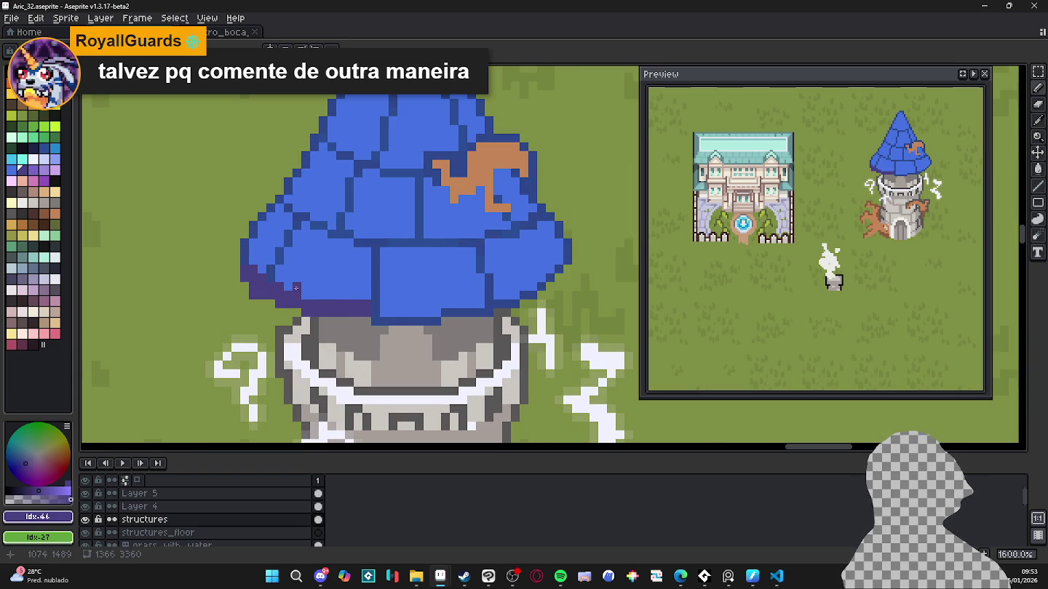
scroll(320, 305, down, 1)
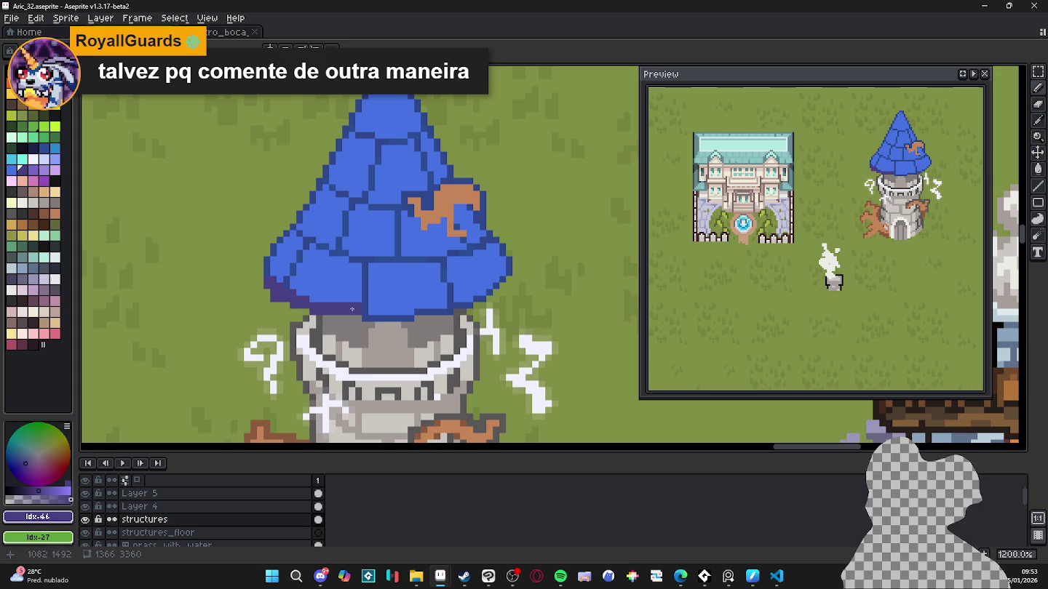
key(ctrl+z)
key(ctrl+z)
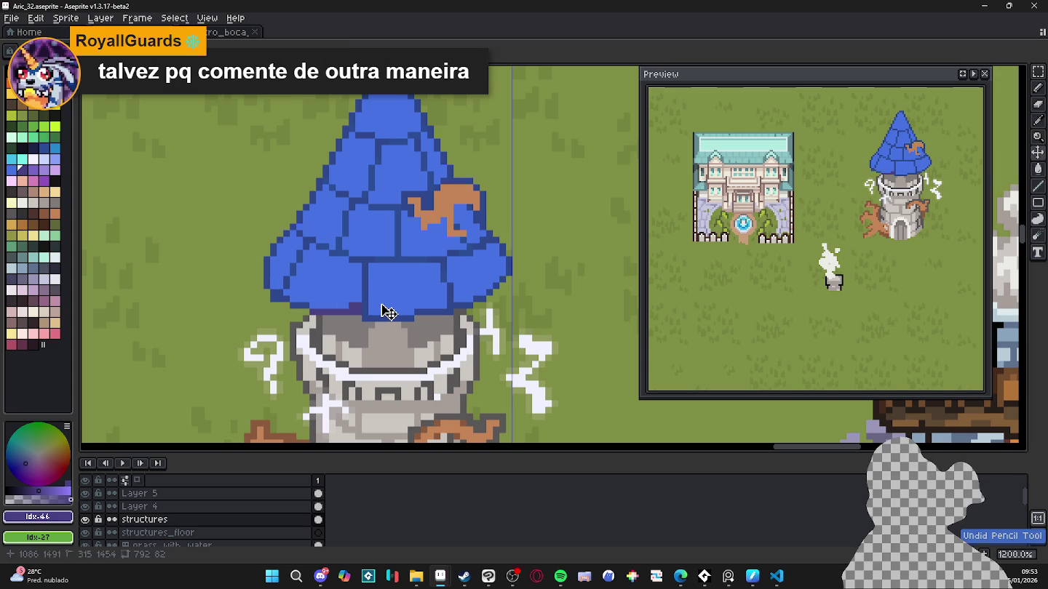
Step: Sample dark blue #2d478d and draw it along the roof's lower brim above the stone tower
scroll(368, 311, up, 1)
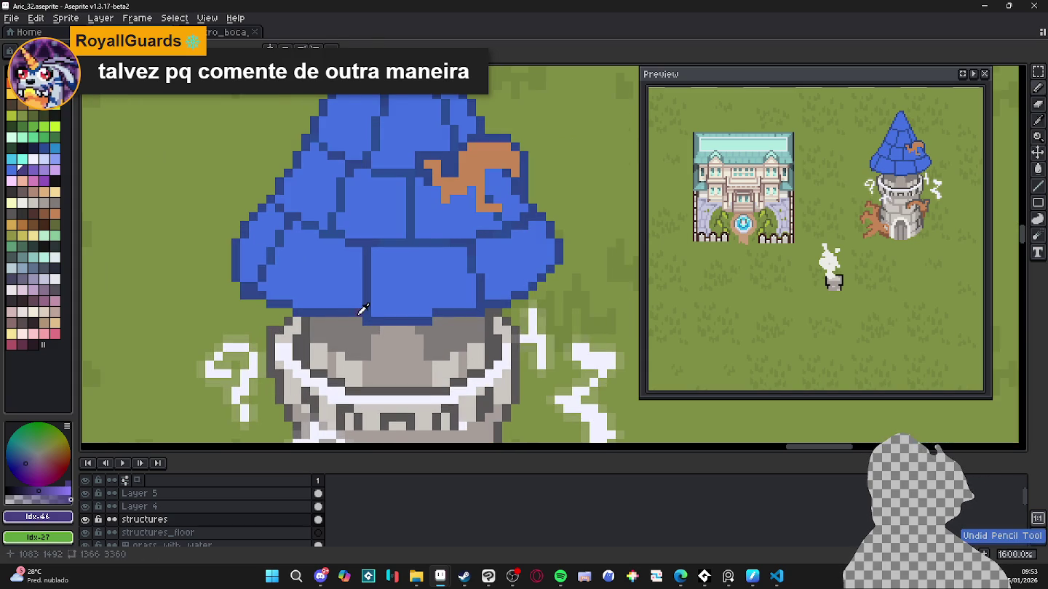
alt+click(361, 310)
drag(362, 309, 273, 298)
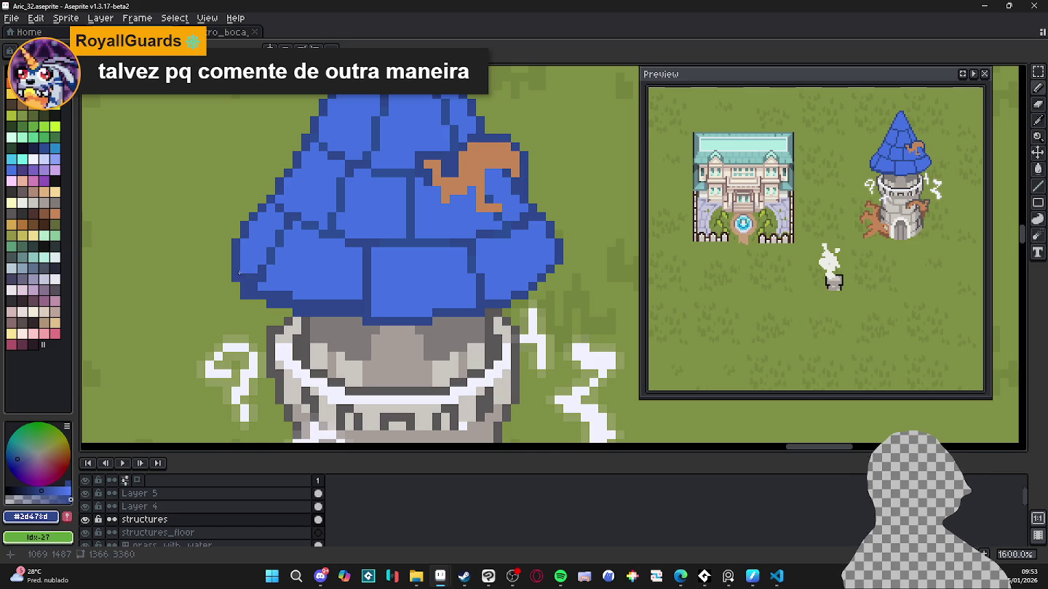
mouse_move(378, 315)
mouse_down()
mouse_move(477, 304)
mouse_move(516, 286)
mouse_up()
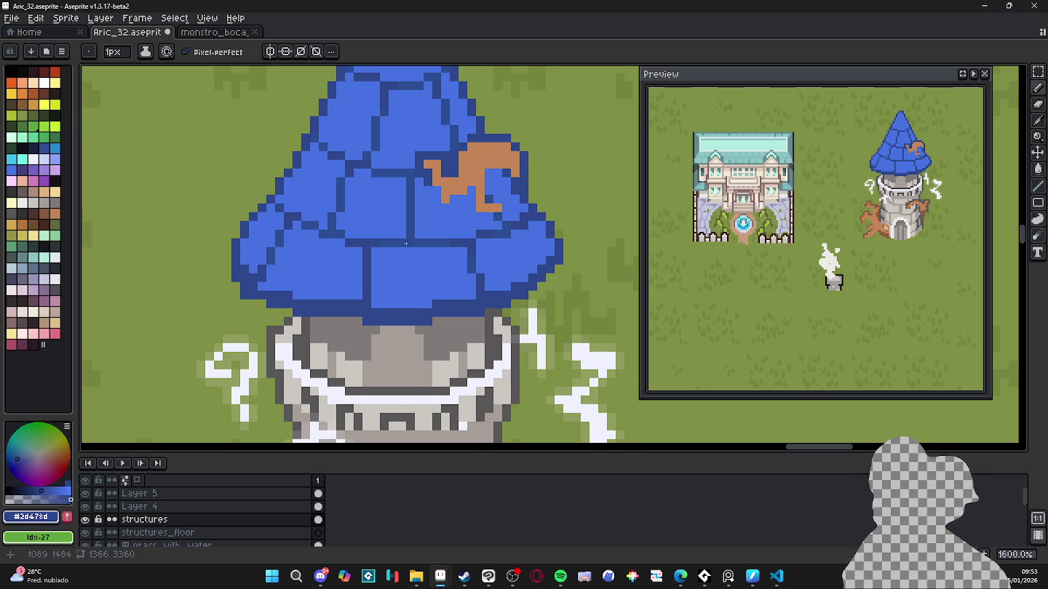
drag(406, 244, 419, 250)
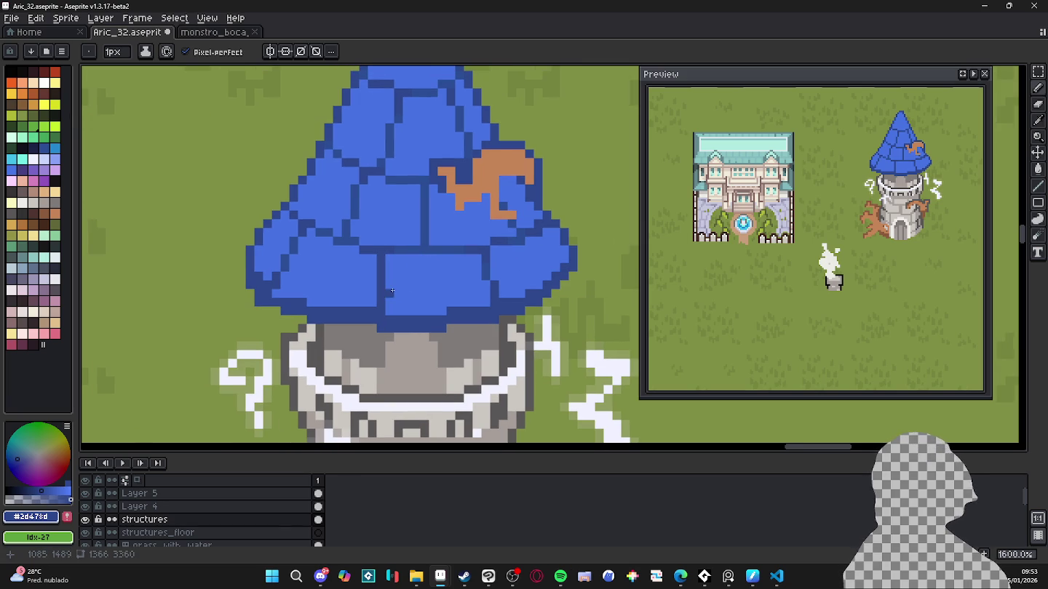
Step: Try lavender swatches, then sample #607dc5 and highlight the lower middle roof tile
alt+click(346, 290)
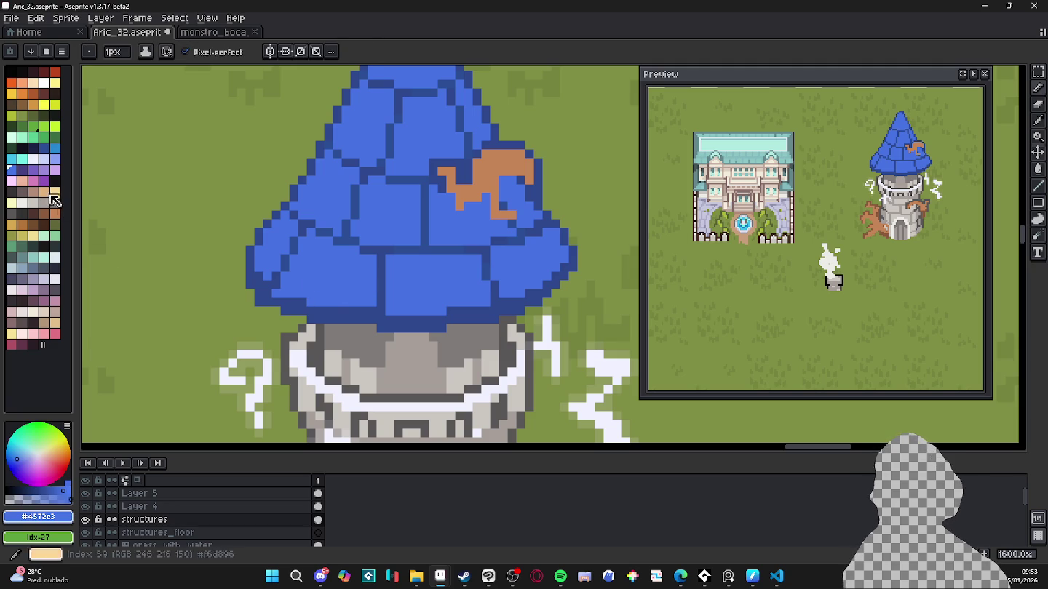
click(54, 159)
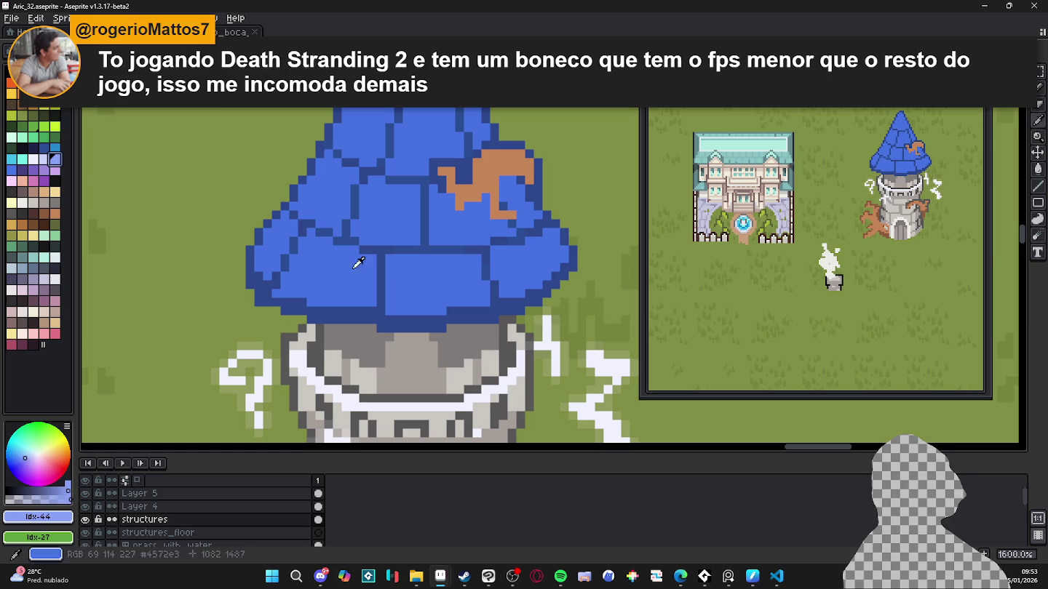
key(bracketright)
key(bracketright)
key(bracketright)
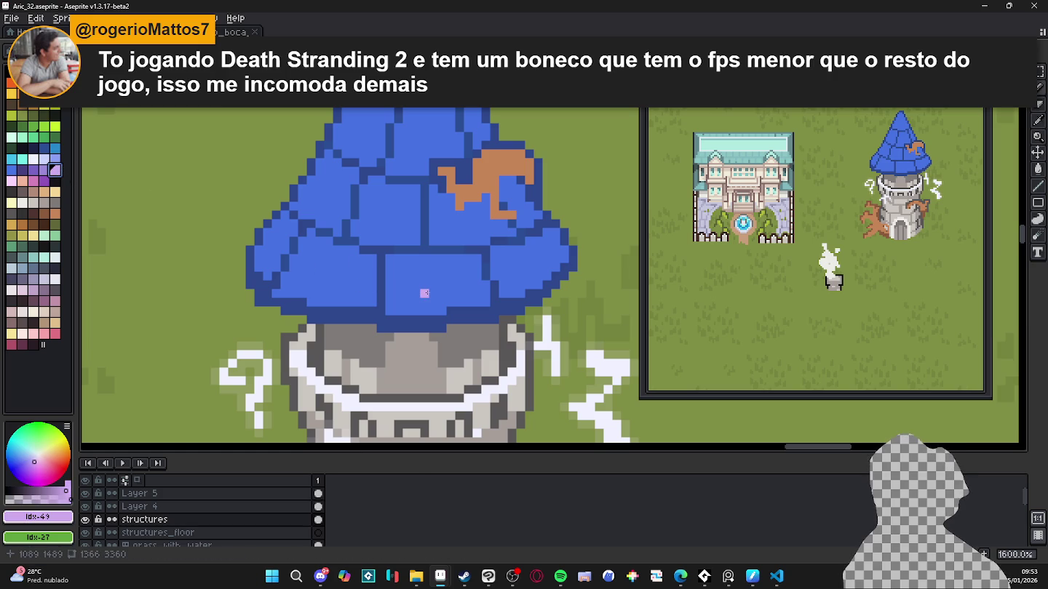
click(18, 500)
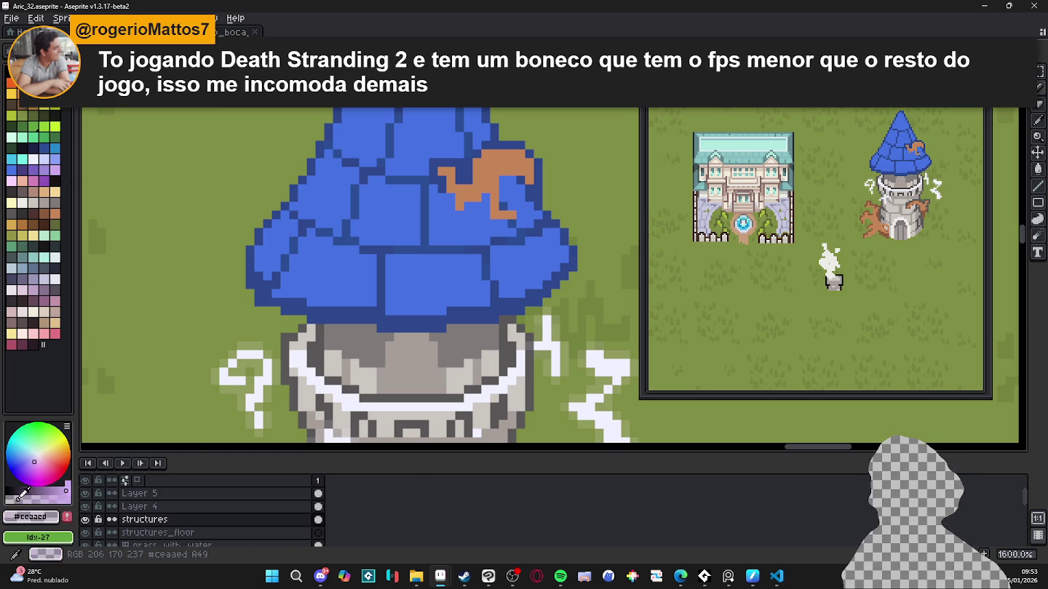
alt+click(421, 298)
drag(420, 298, 443, 300)
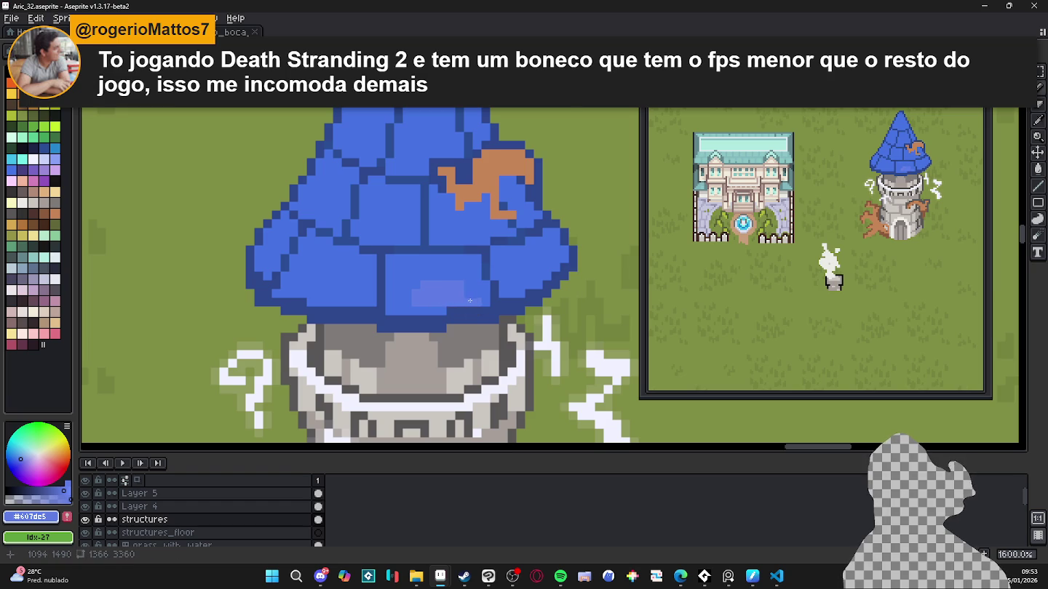
mouse_move(441, 309)
mouse_down()
mouse_move(401, 312)
mouse_move(396, 294)
mouse_move(429, 277)
mouse_move(462, 276)
mouse_move(481, 301)
mouse_up()
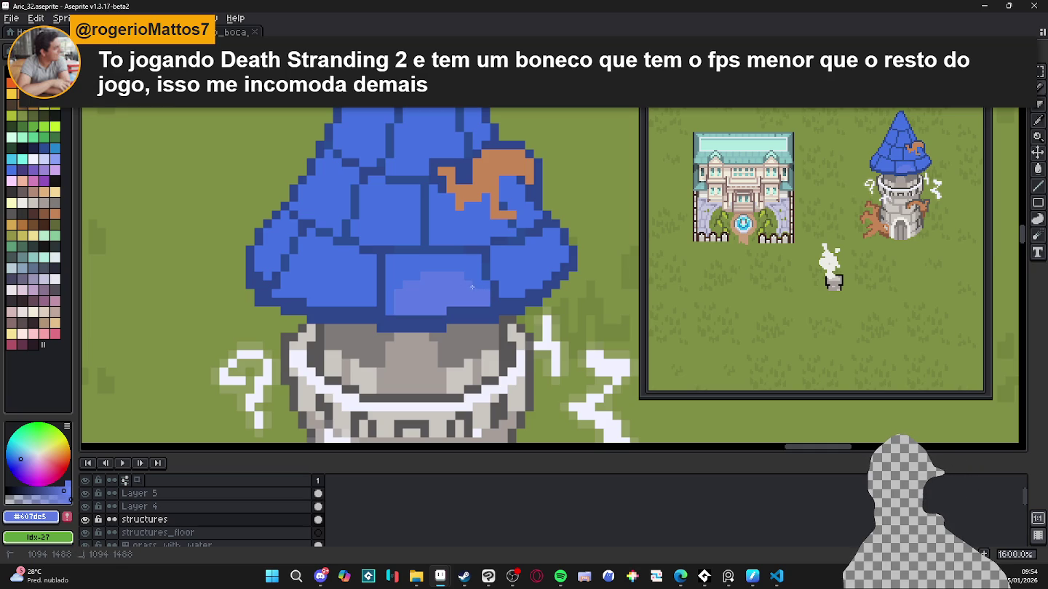
click(359, 291)
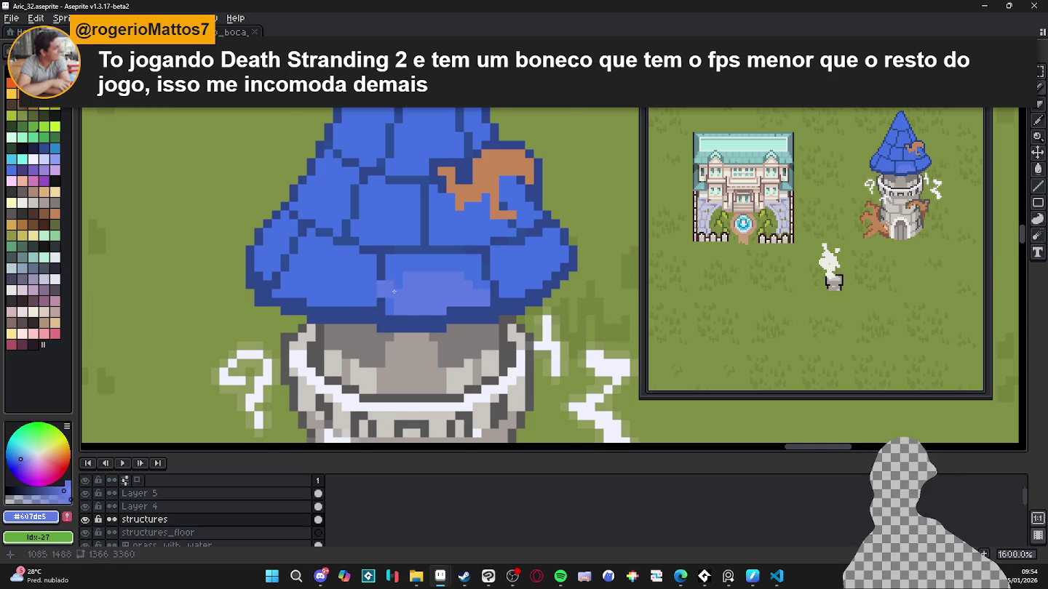
Step: Add #607dc5 highlight pixels to tiles near the roof tip and an upper right tile
scroll(386, 280, down, 1)
drag(415, 233, 397, 248)
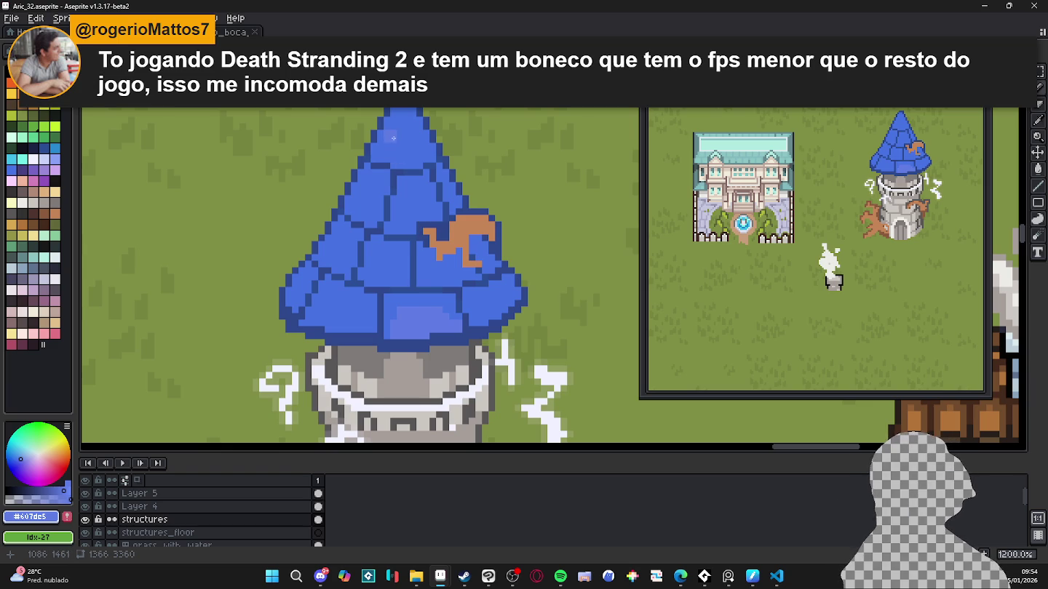
drag(404, 113, 414, 135)
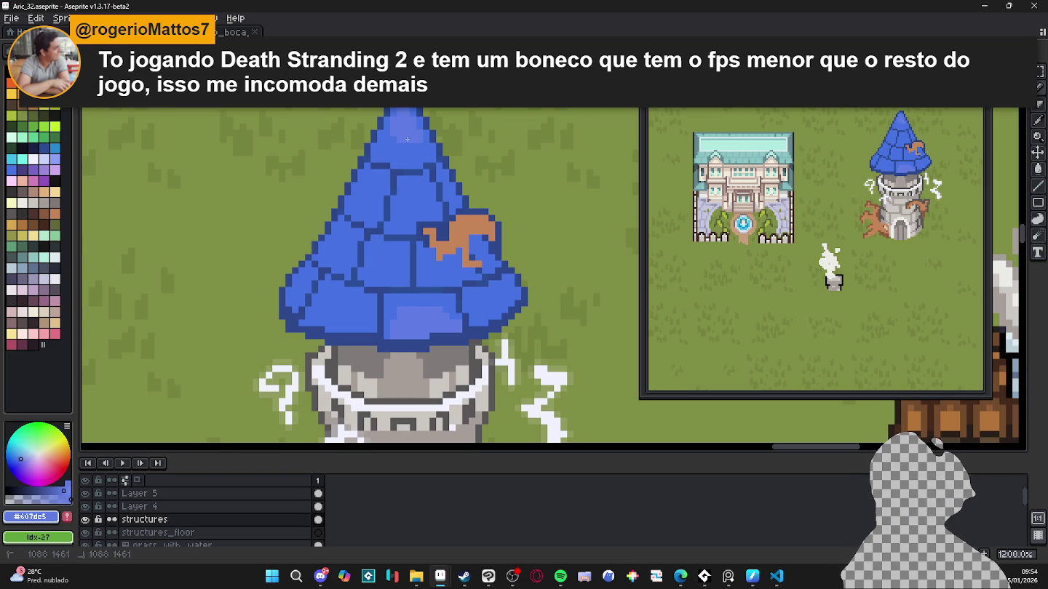
mouse_move(408, 138)
mouse_down()
mouse_move(386, 148)
mouse_move(415, 151)
mouse_up()
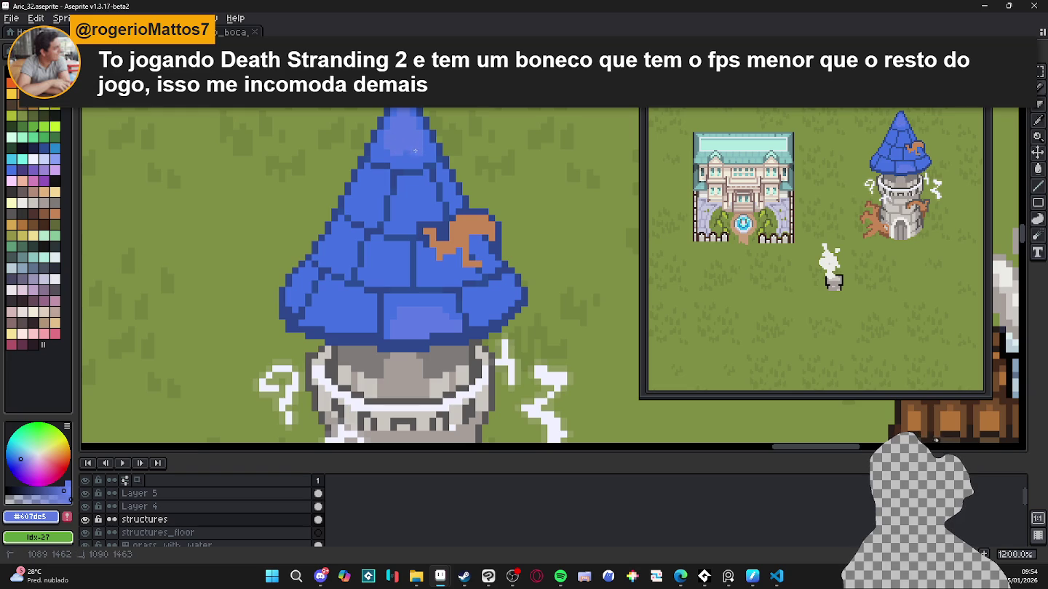
click(372, 189)
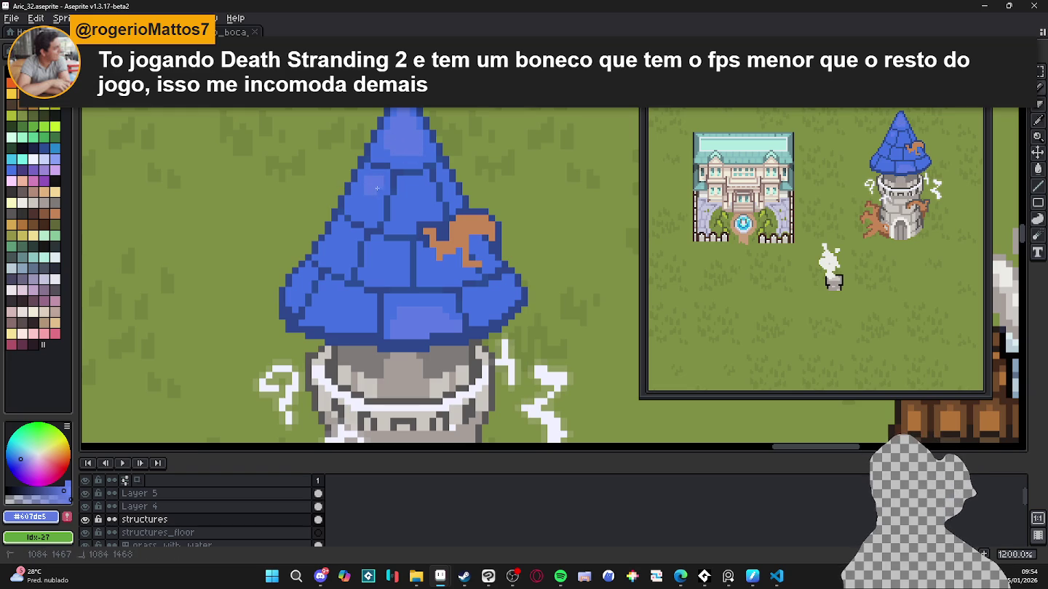
click(366, 197)
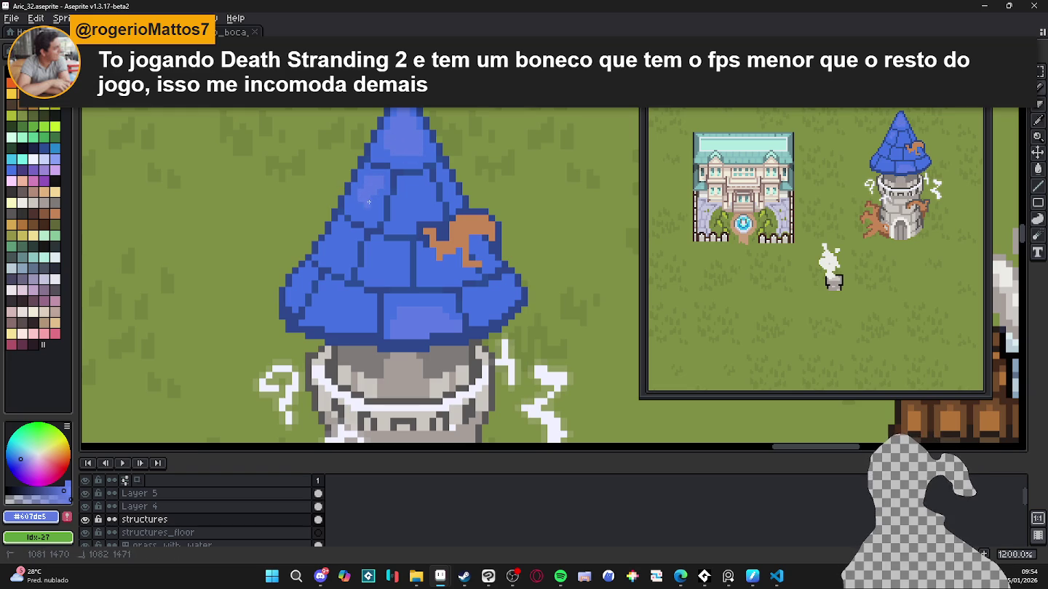
click(374, 203)
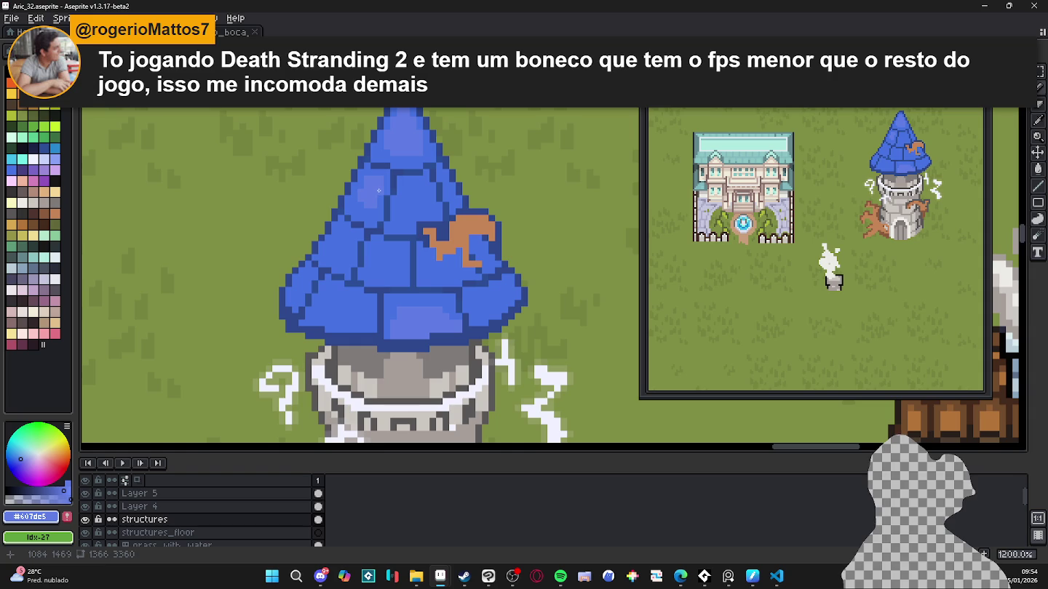
click(426, 198)
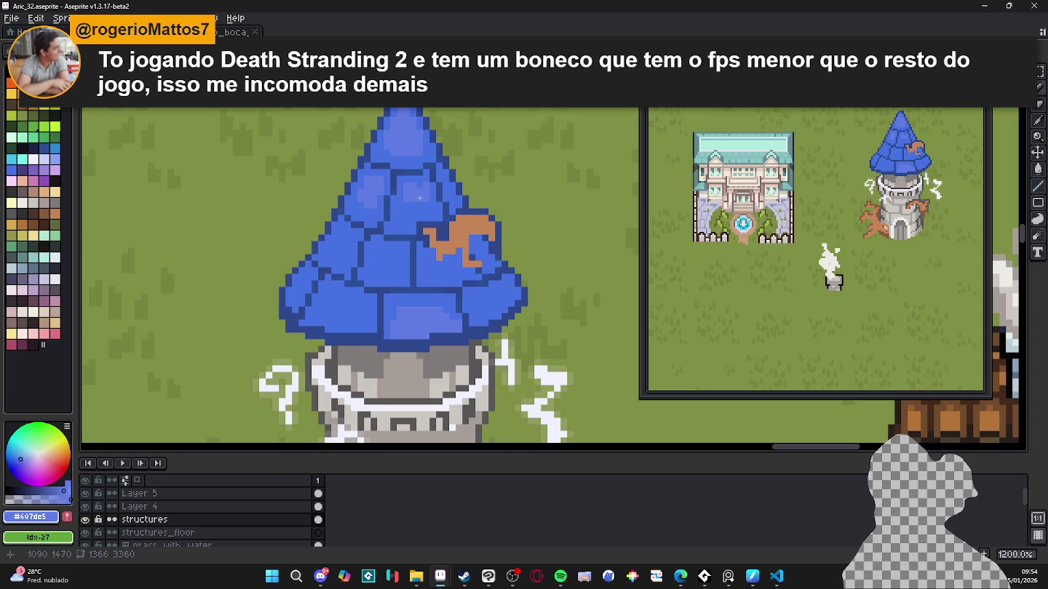
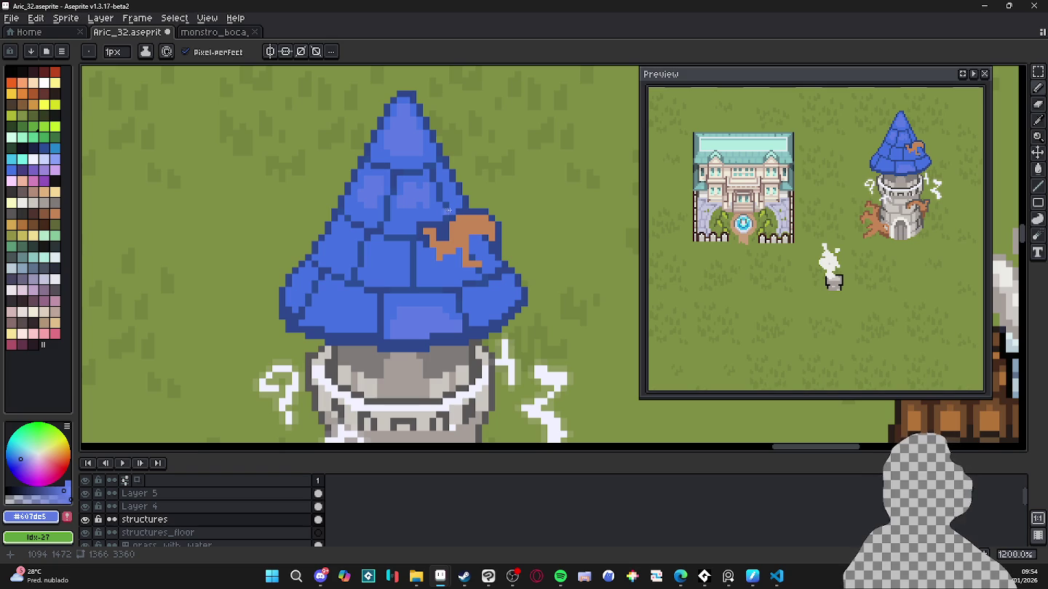
Step: Paint lighter blue highlights on the roof's lower-left tiles and left edge, undoing one bad stroke
scroll(440, 192, up, 1)
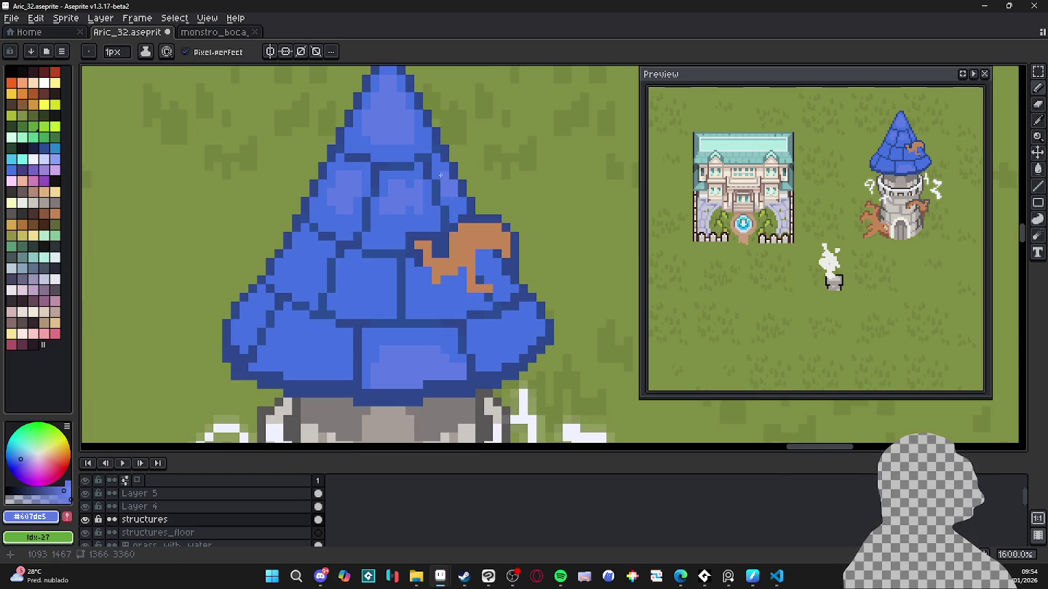
drag(338, 243, 348, 233)
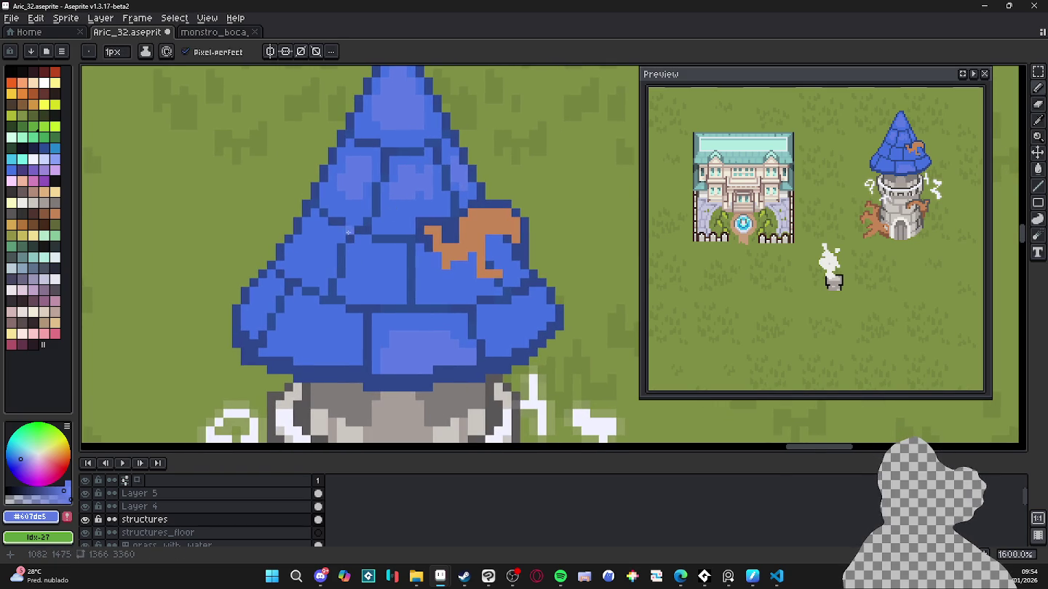
click(308, 240)
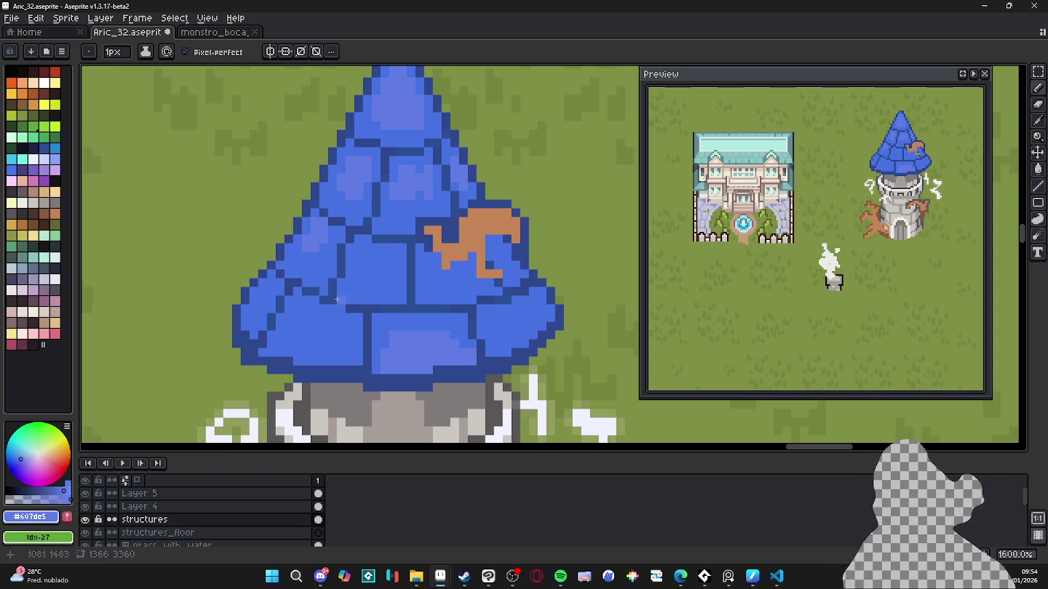
key(plus)
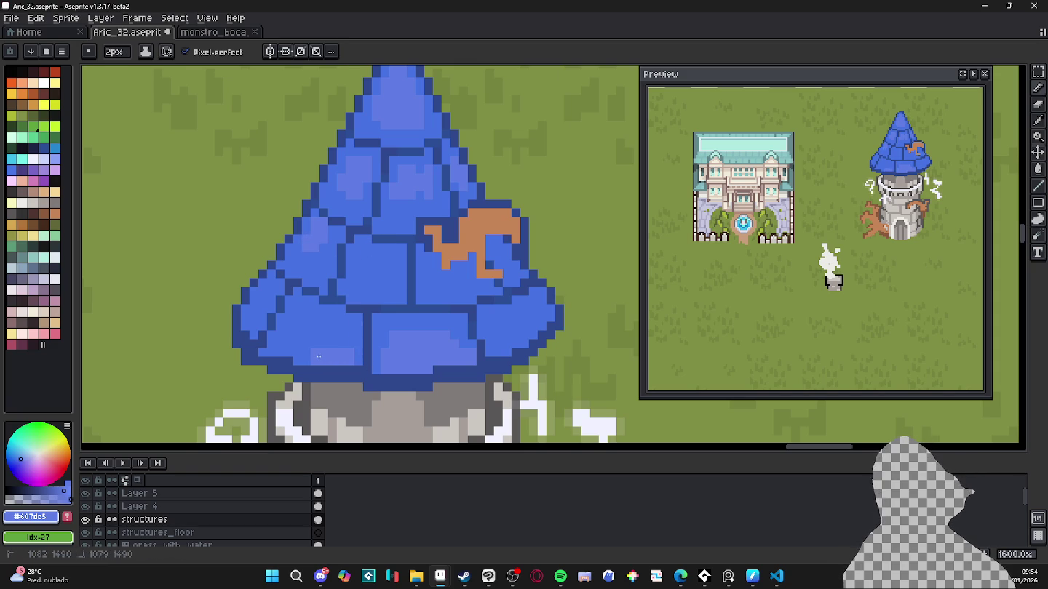
drag(271, 340, 316, 350)
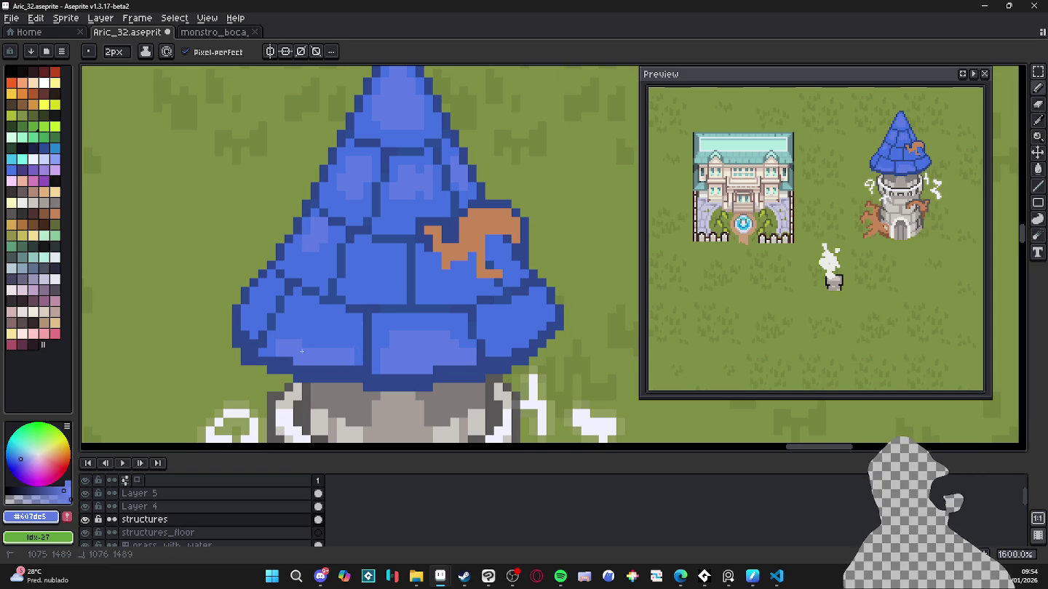
key(minus)
drag(331, 343, 350, 344)
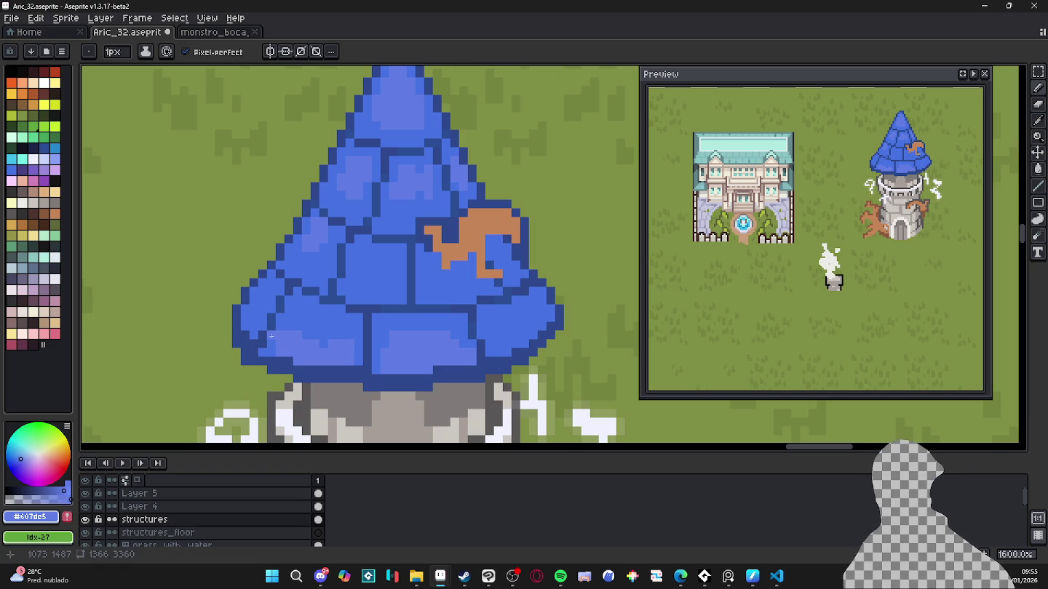
key(ctrl+z)
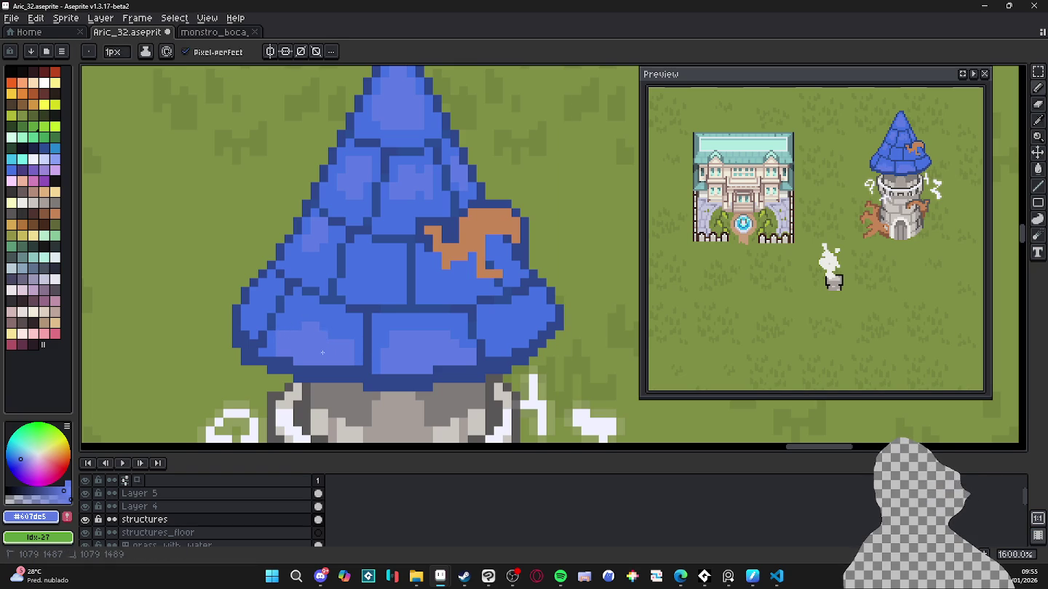
mouse_move(263, 324)
mouse_down()
mouse_move(253, 318)
mouse_move(264, 310)
mouse_up()
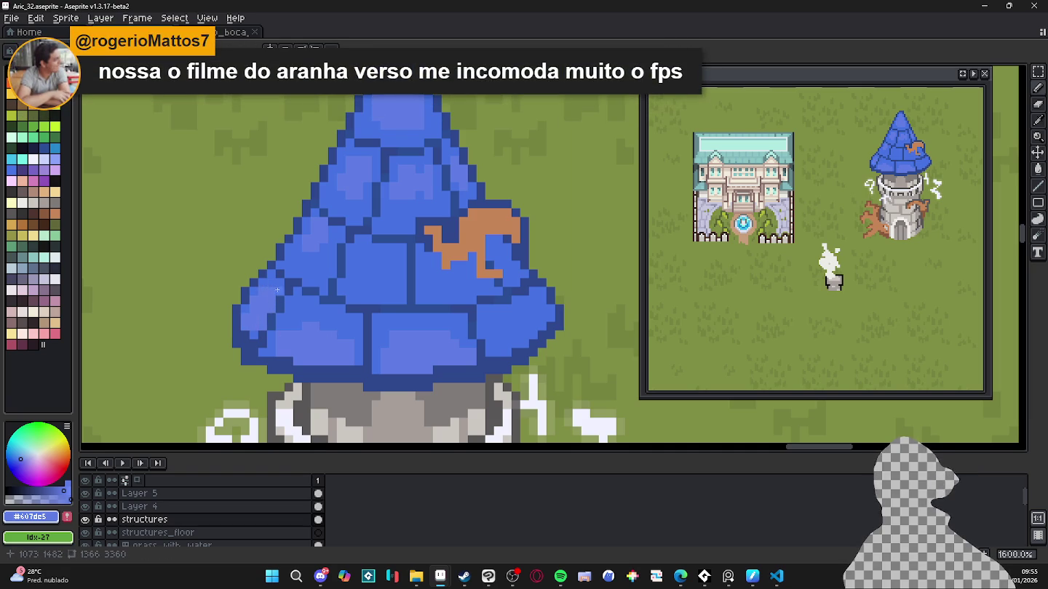
Step: Sample roof blues #4572e3 and #3a5fbe and repaint dark tile lines in softer blue
scroll(307, 299, right, 1)
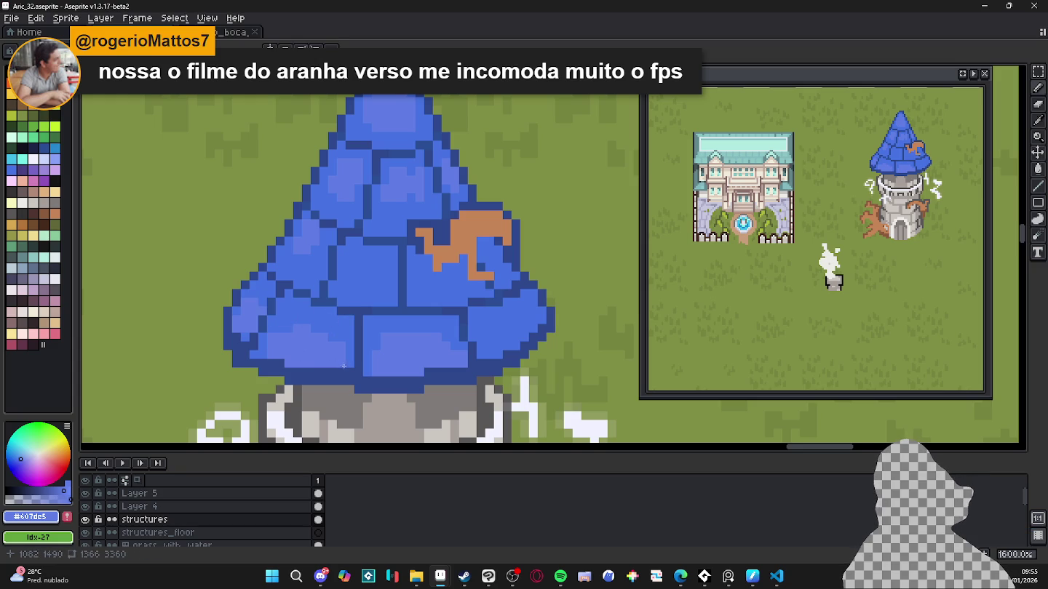
scroll(364, 305, up, 2)
click(47, 494)
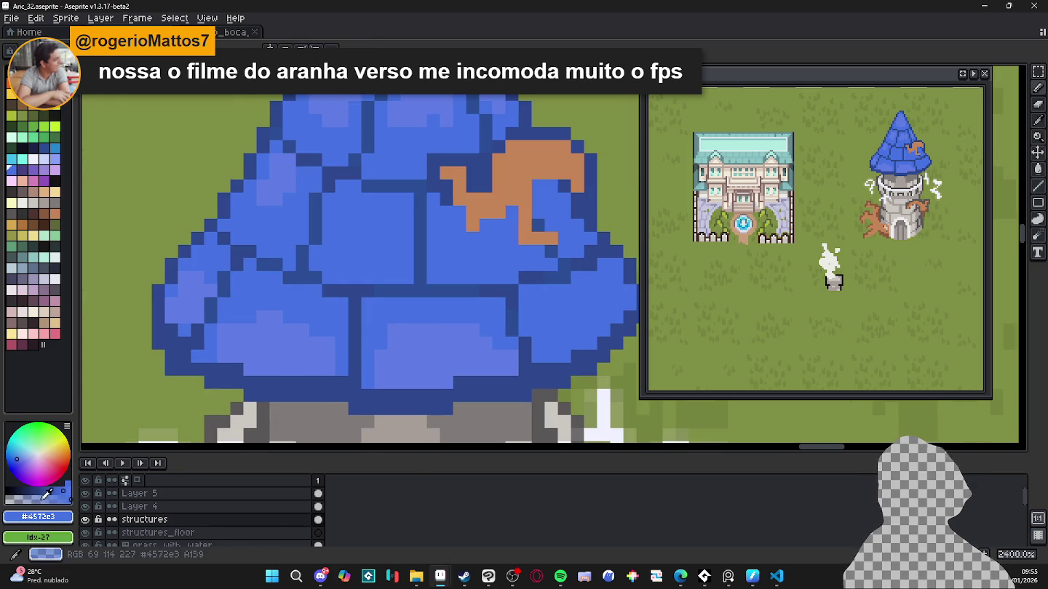
click(42, 500)
alt+click(356, 339)
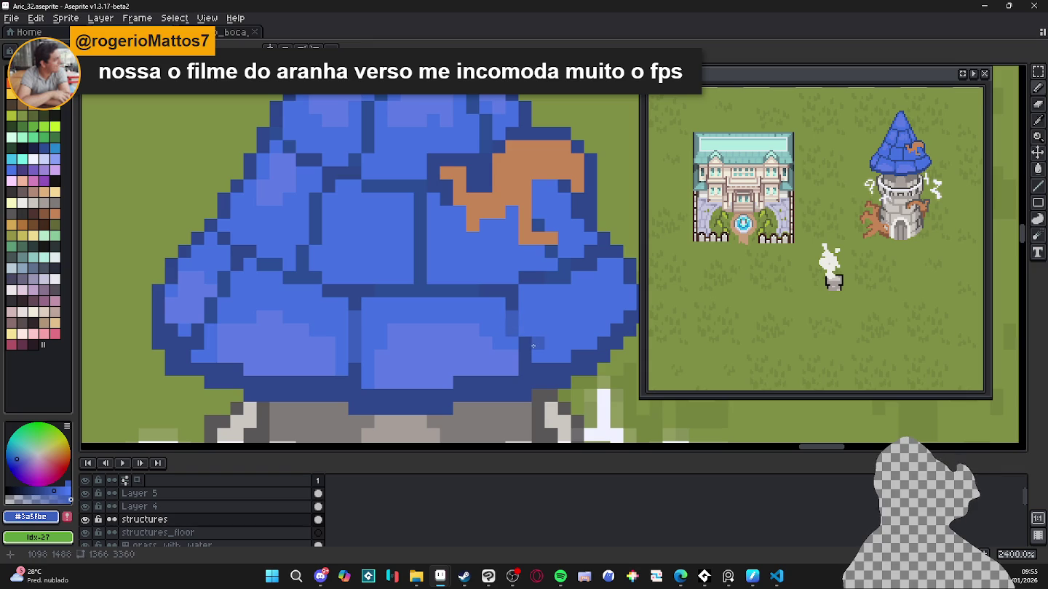
drag(476, 314, 489, 325)
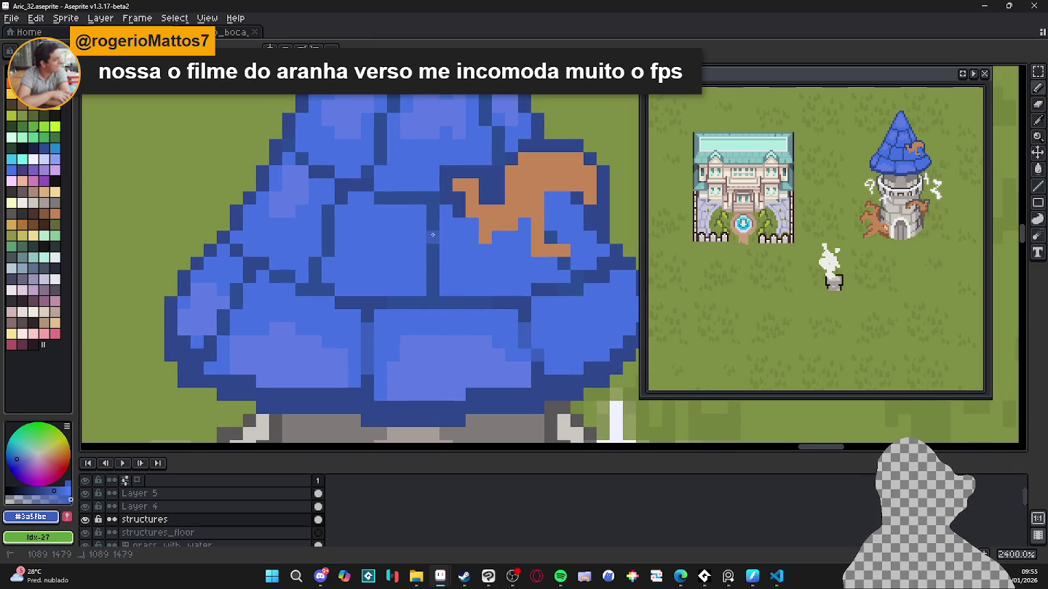
drag(433, 237, 432, 280)
drag(328, 219, 322, 251)
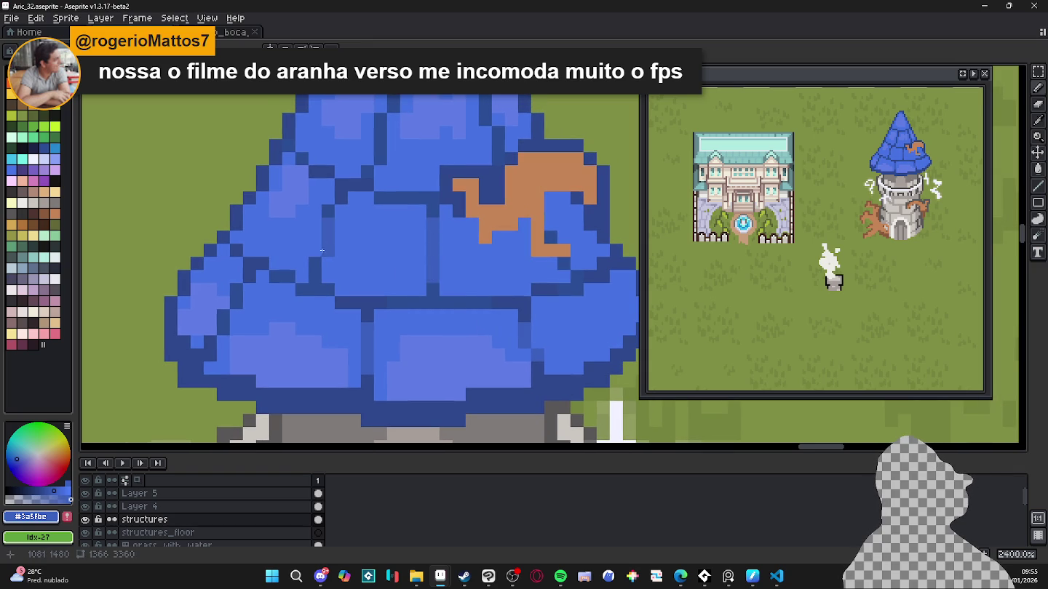
Step: Zoom and pan around the roof to review the highlights and softened lines
scroll(393, 270, down, 3)
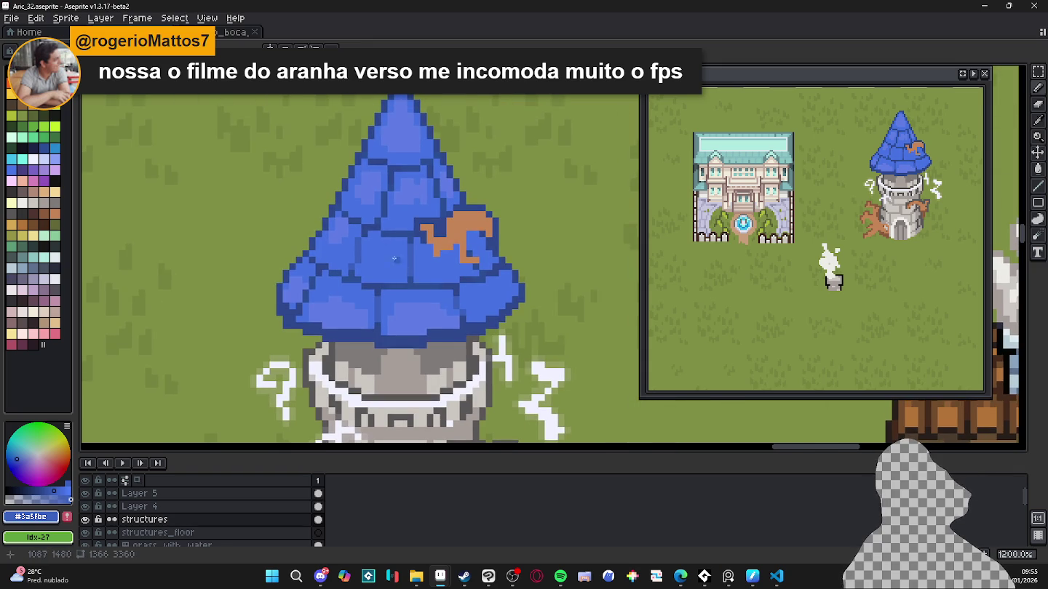
scroll(375, 214, up, 1)
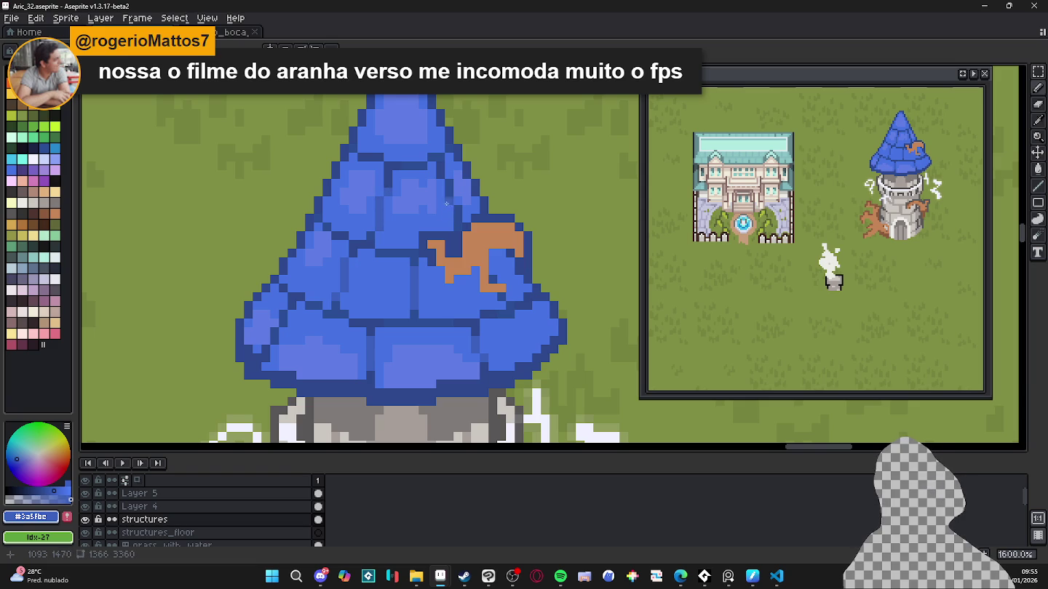
scroll(441, 210, down, 1)
scroll(407, 221, down, 1)
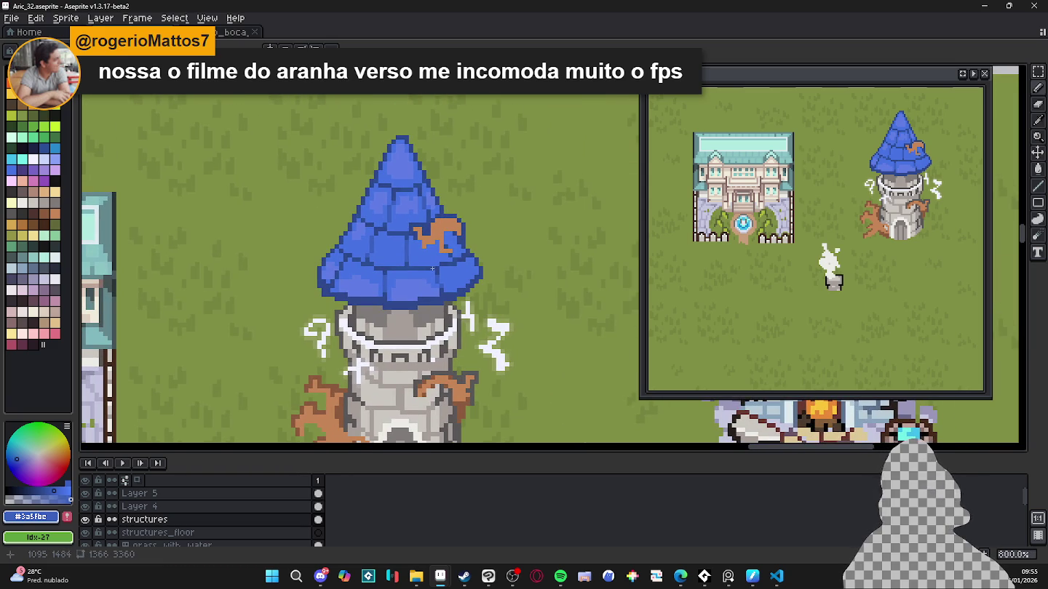
drag(432, 269, 397, 264)
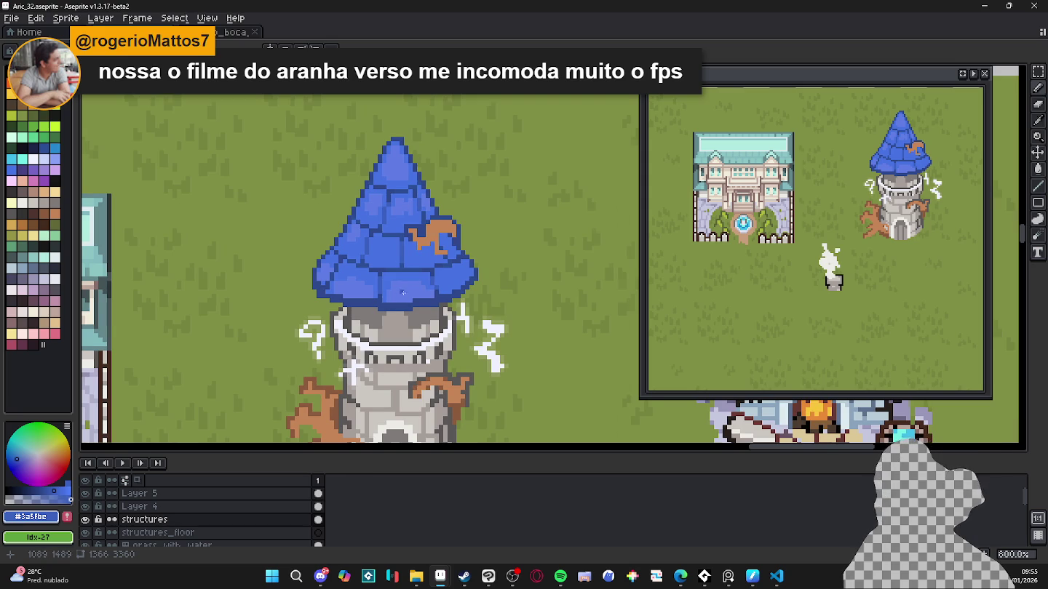
scroll(403, 292, down, 2)
scroll(390, 289, up, 2)
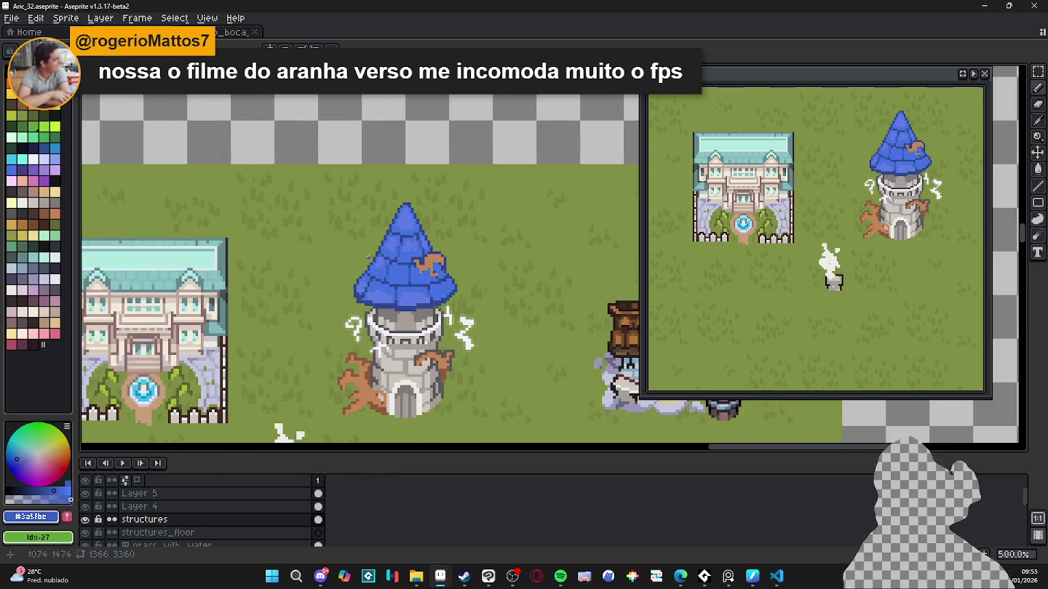
scroll(419, 252, up, 3)
Step: Sample the dark outline blue and #3b5fbd, then draw a 1 px dark outline along the roof's left edge
alt+click(417, 254)
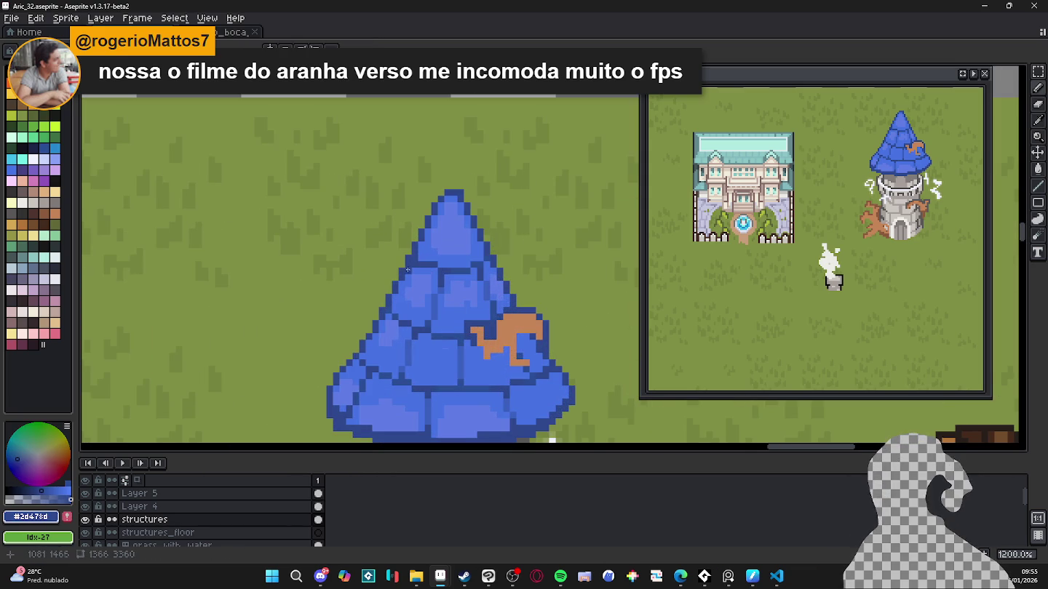
click(406, 276)
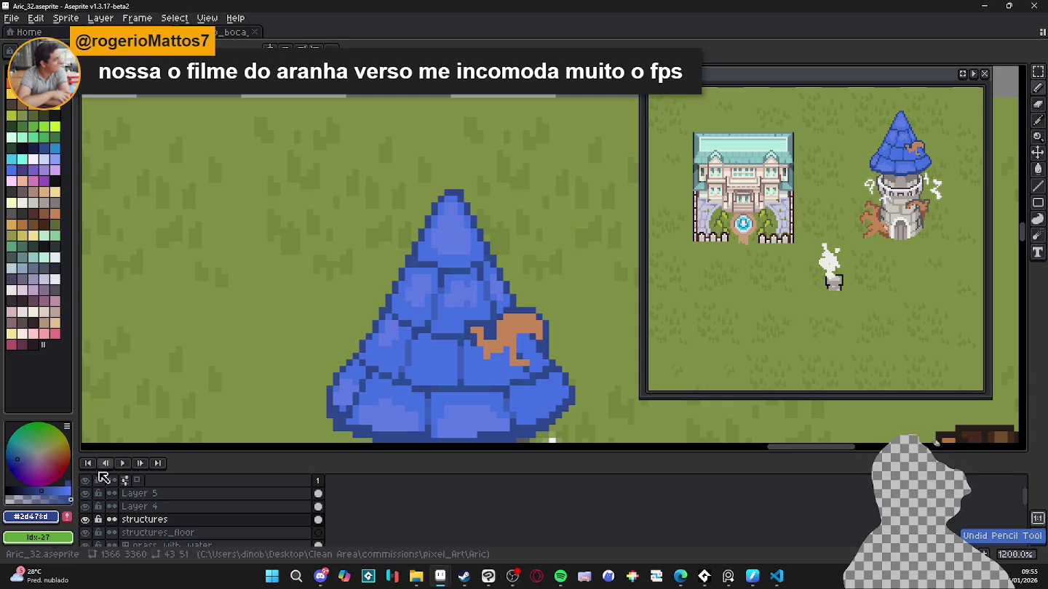
scroll(429, 298, up, 1)
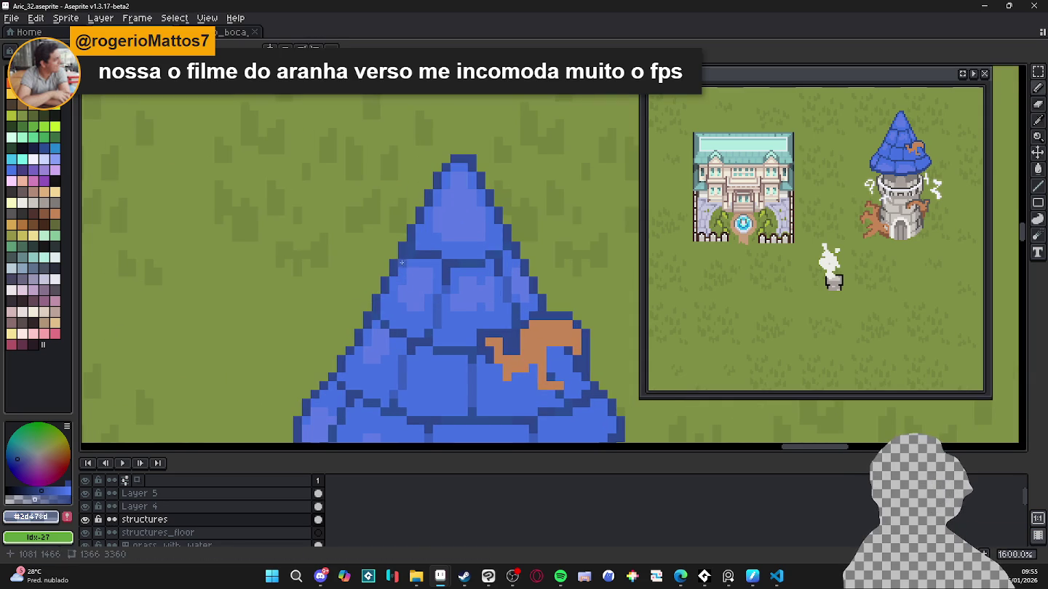
alt+click(412, 263)
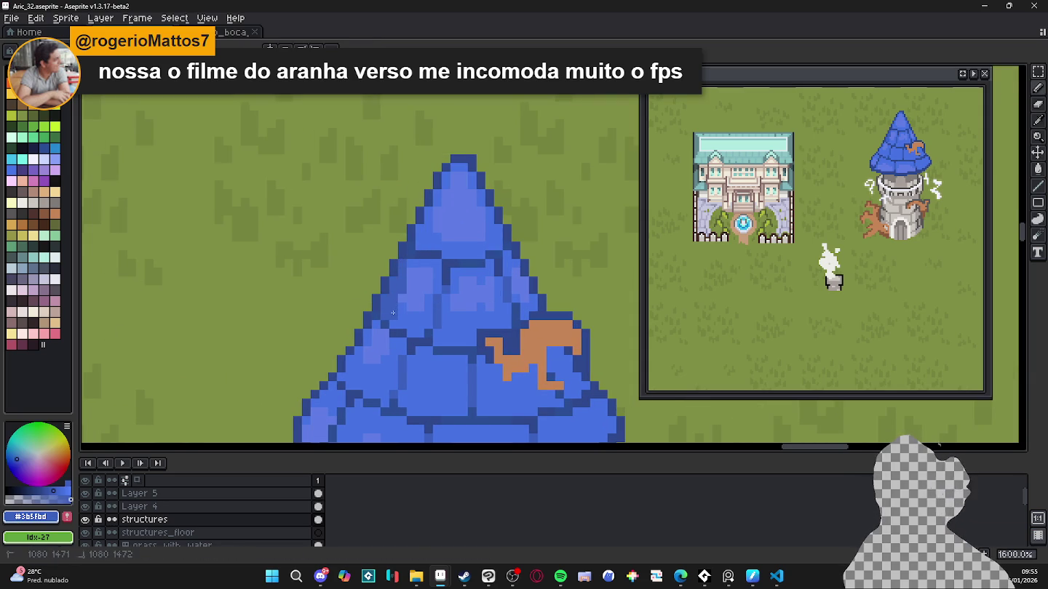
key(ctrl)
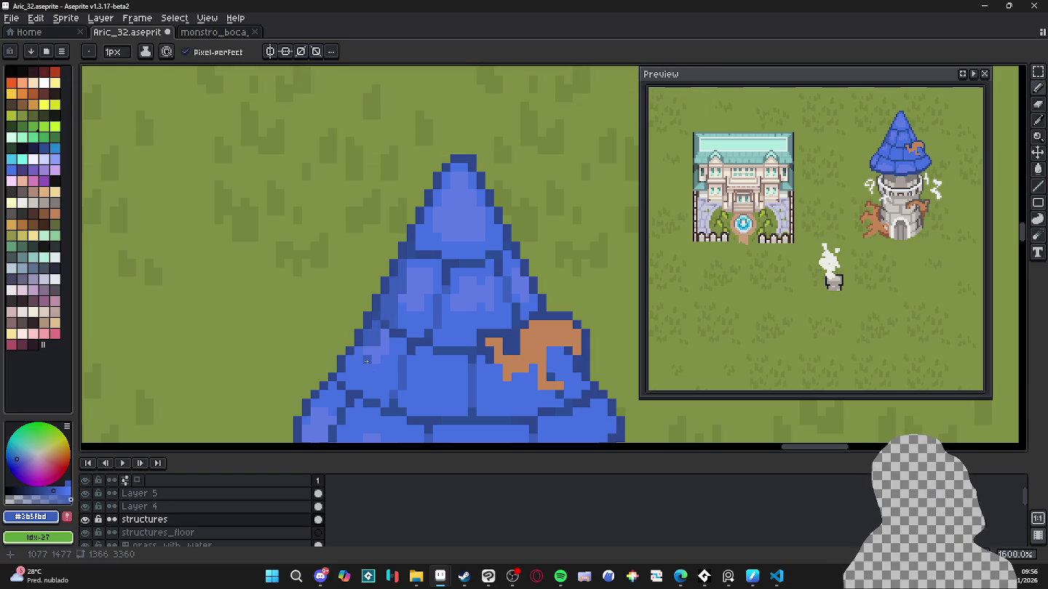
key(ctrl)
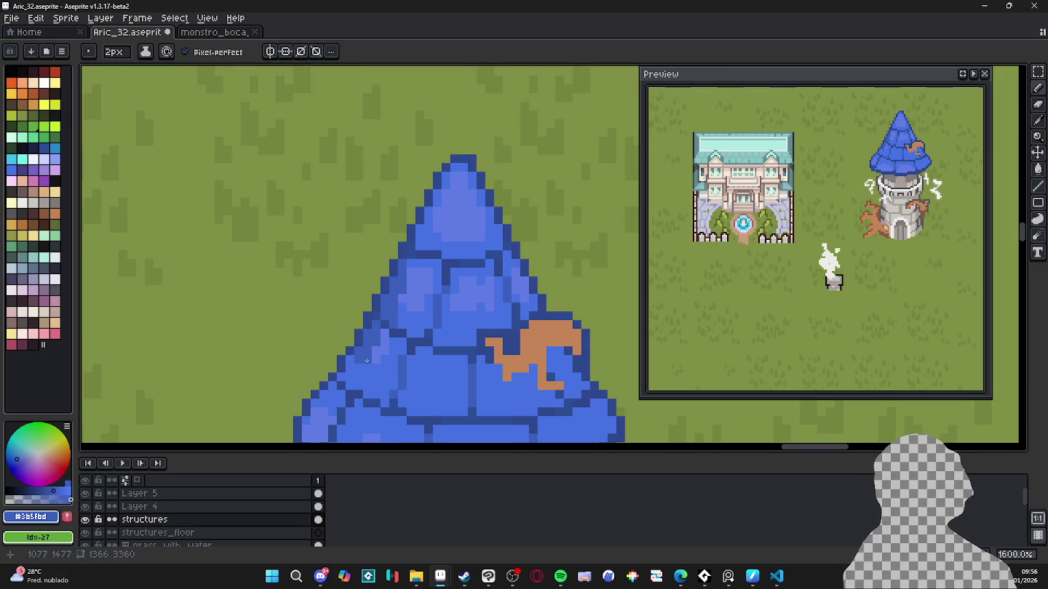
key(ctrl)
key(minus)
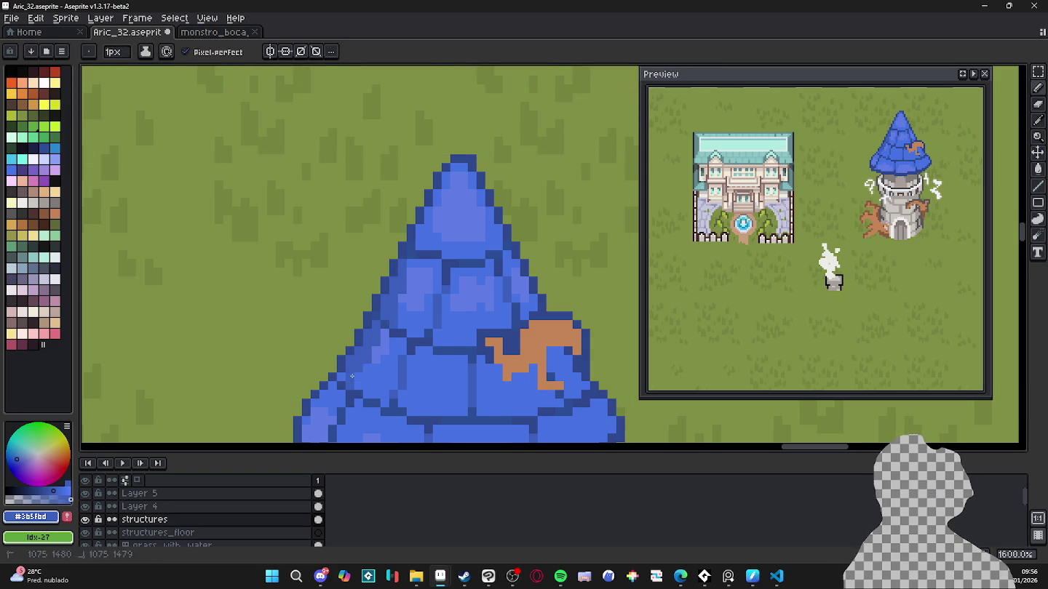
scroll(367, 357, down, 1)
scroll(377, 336, up, 3)
mouse_move(362, 323)
mouse_down()
mouse_move(321, 400)
mouse_move(335, 344)
mouse_up()
Step: Darken pixels on the roof's lower-left edge and repaint lighter pixels on a roof tile
click(323, 375)
click(322, 400)
click(335, 375)
click(348, 339)
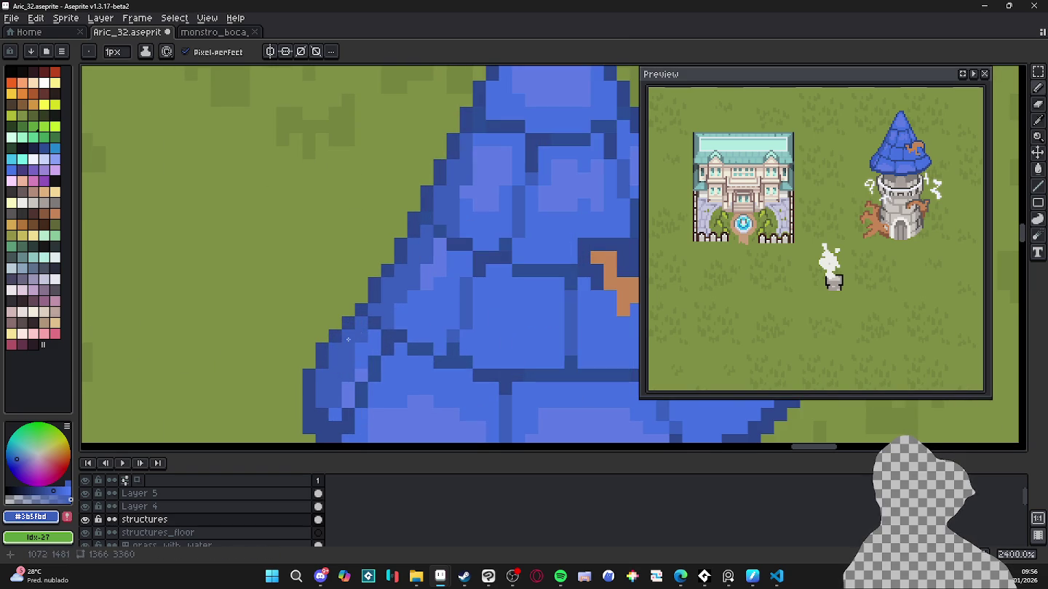
alt+click(360, 370)
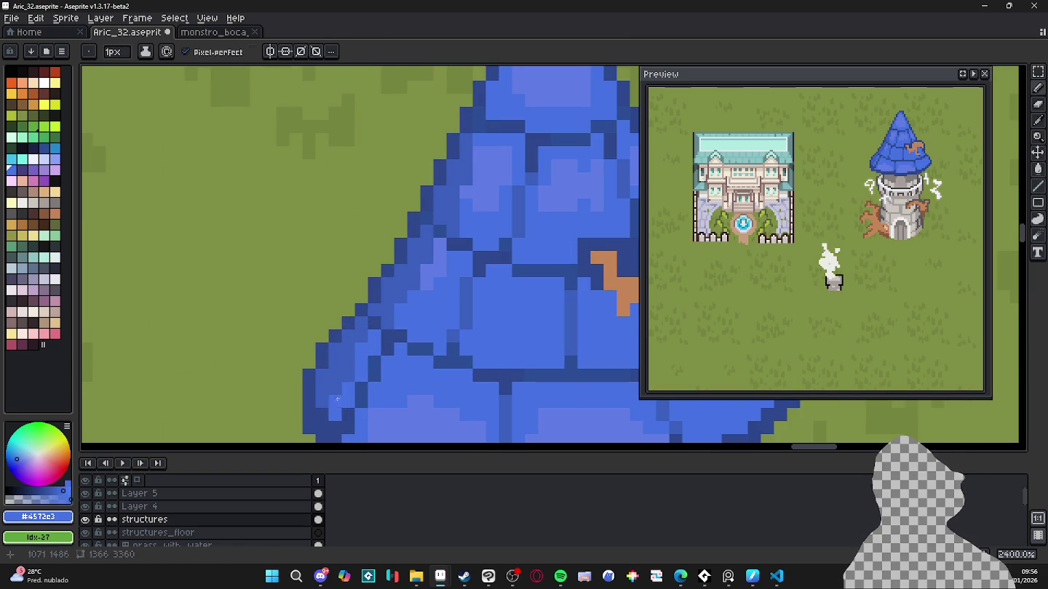
alt+click(336, 408)
alt+click(429, 295)
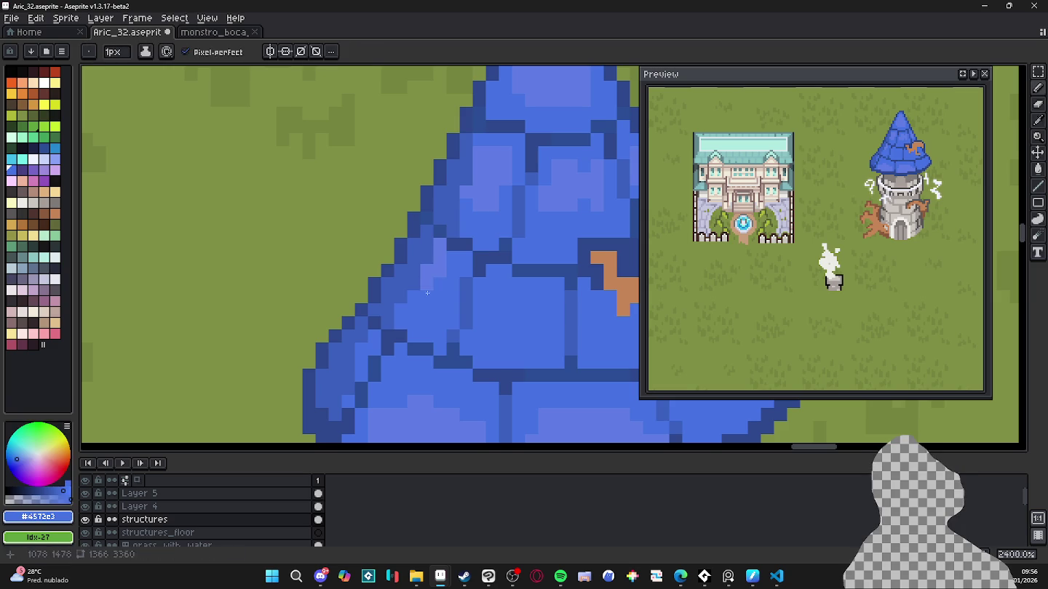
mouse_move(428, 293)
mouse_down()
mouse_move(440, 244)
mouse_move(427, 286)
mouse_up()
Step: Extend the dark outline along the roof's upper edge using sampled mid and dark blues
scroll(427, 286, down, 2)
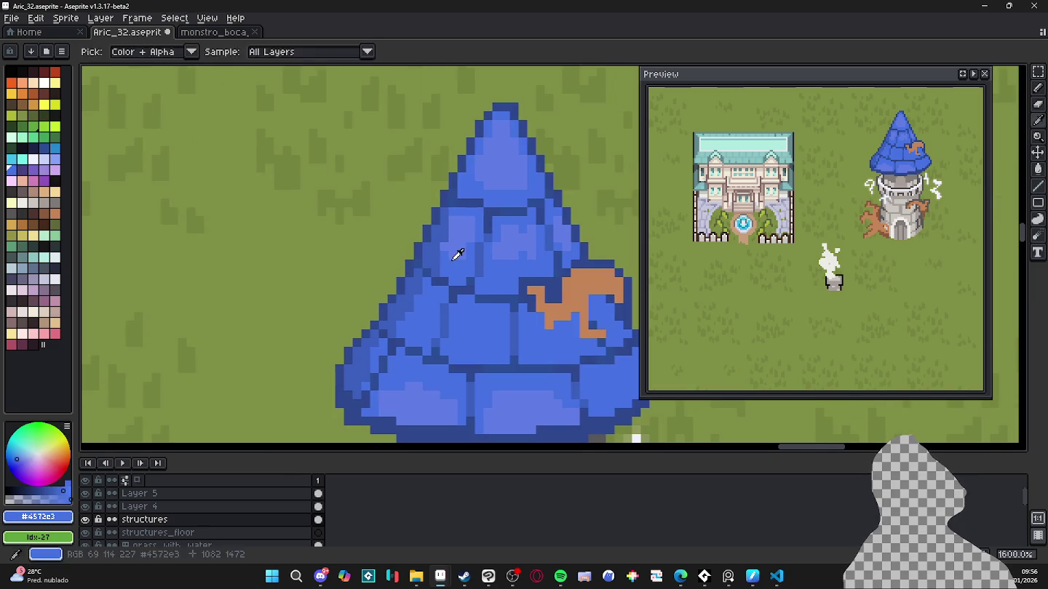
scroll(440, 262, up, 1)
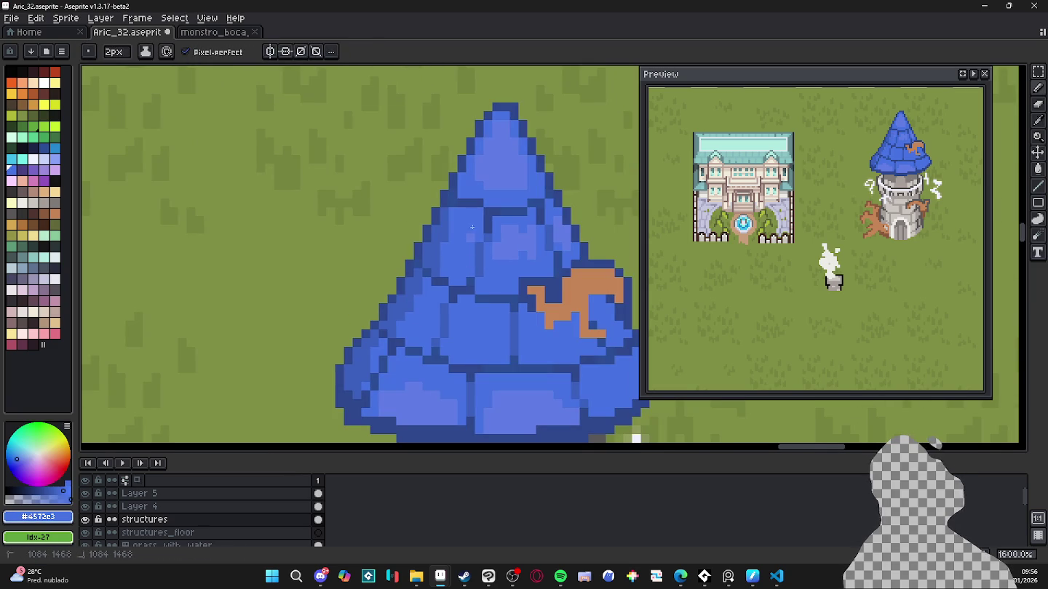
mouse_move(470, 233)
mouse_down()
mouse_move(449, 264)
mouse_move(428, 267)
mouse_up()
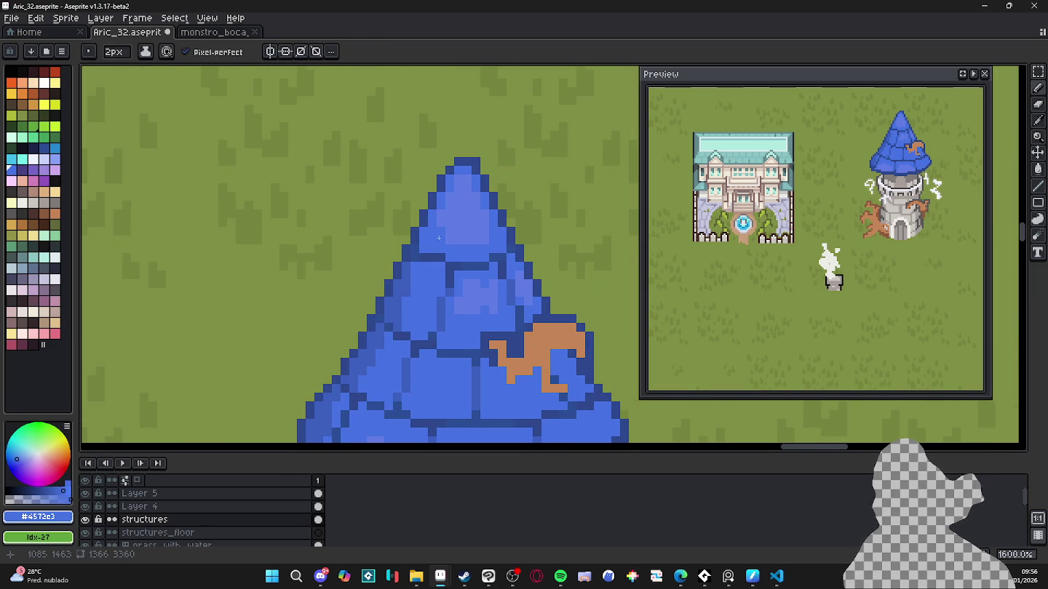
alt+click(409, 266)
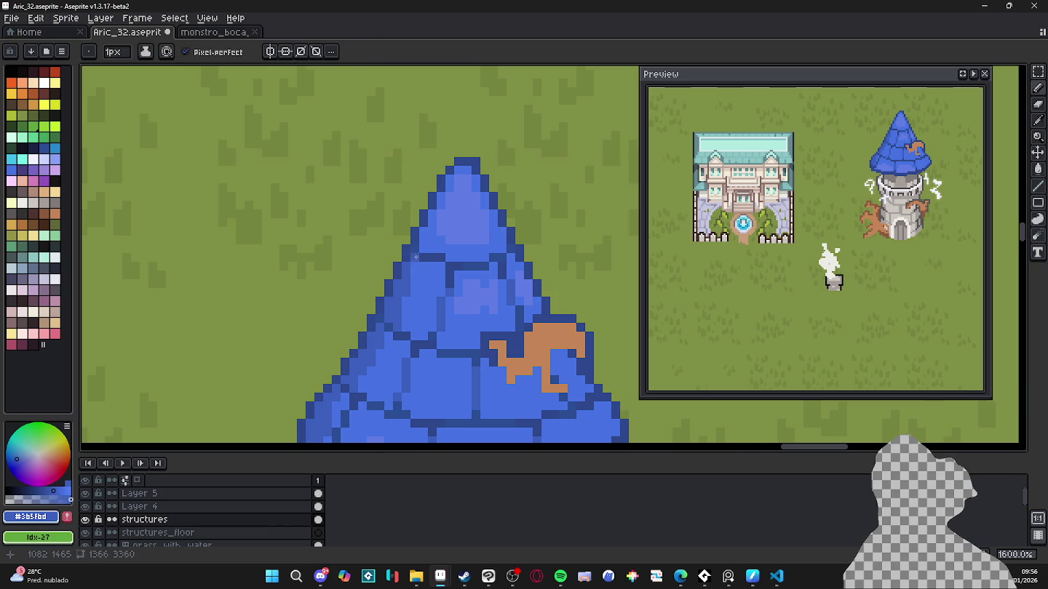
key(minus)
alt+click(416, 257)
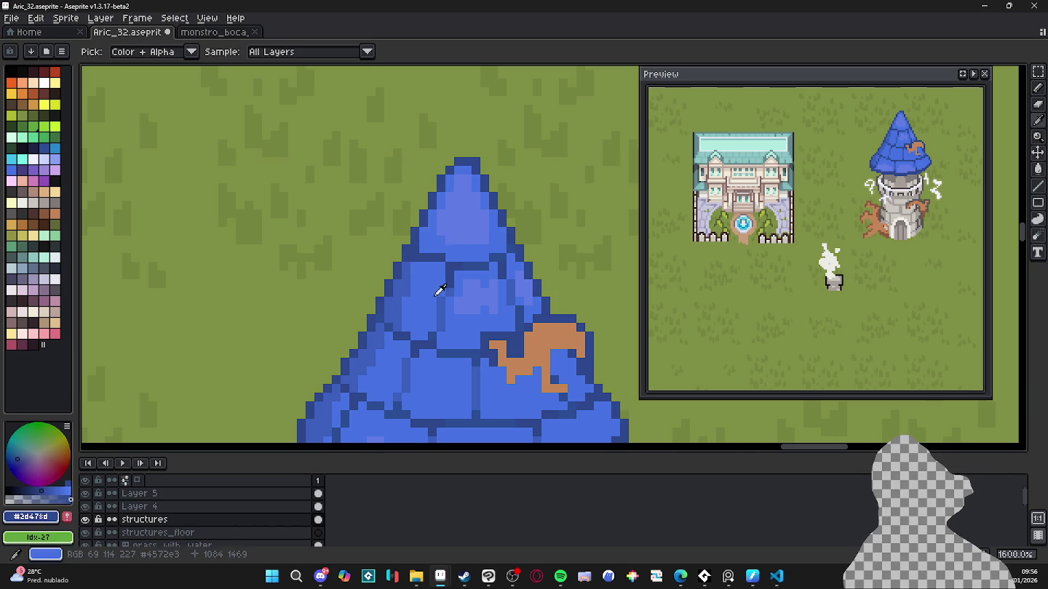
alt+click(446, 286)
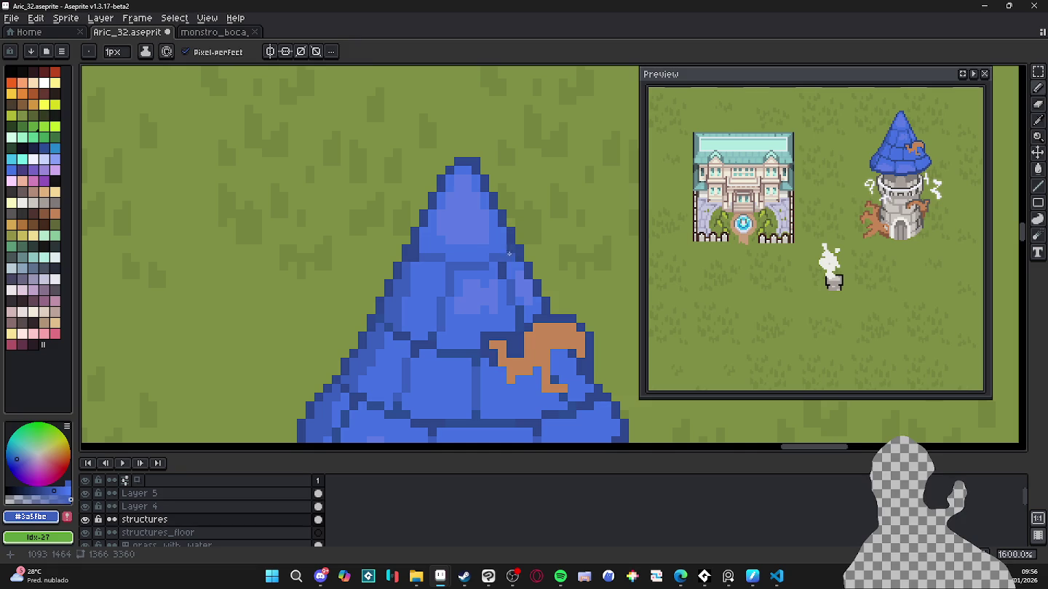
alt+click(502, 275)
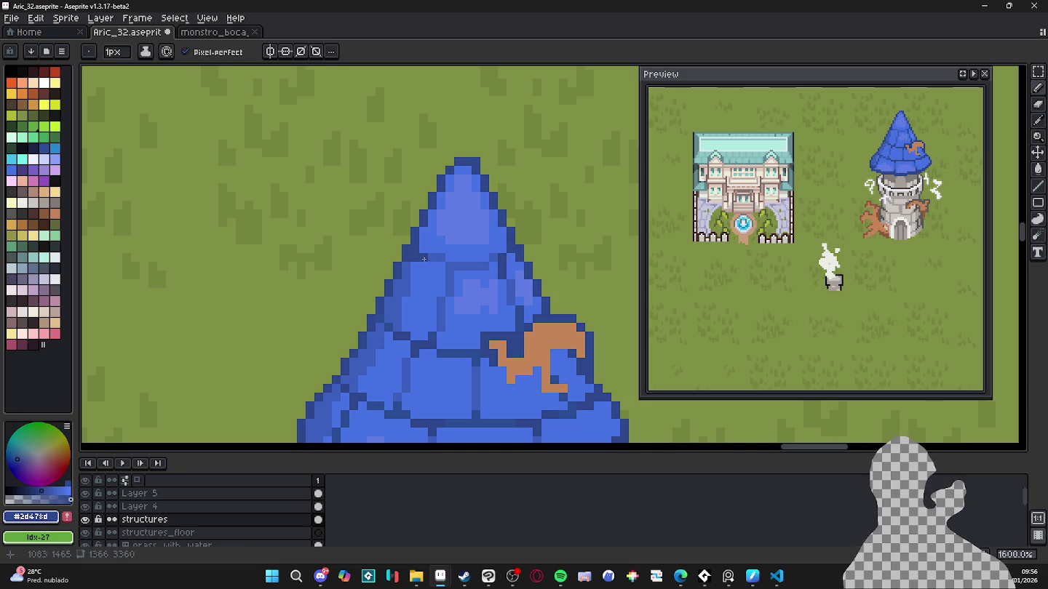
drag(423, 259, 435, 256)
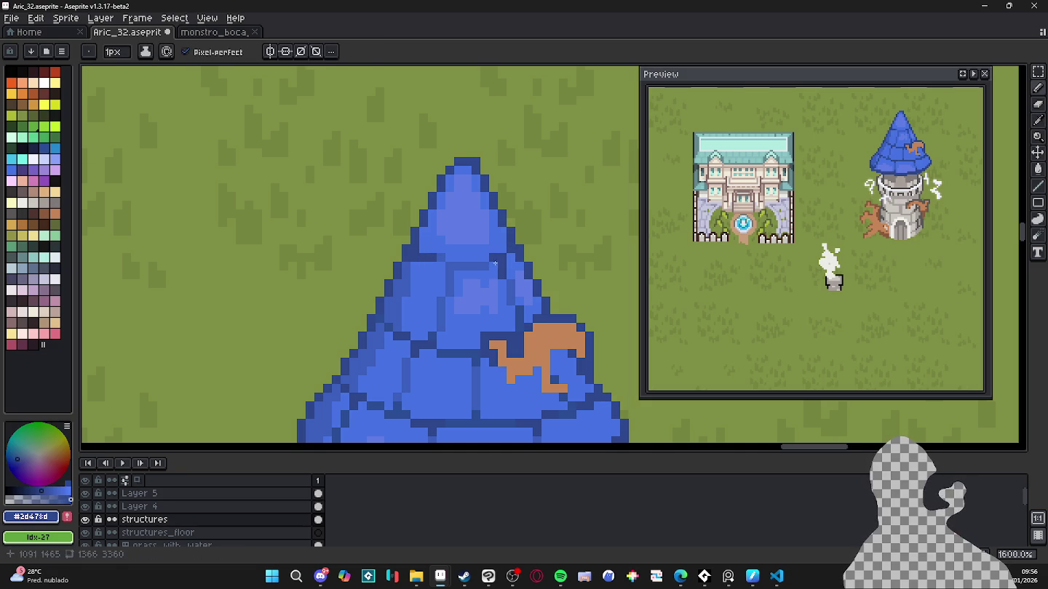
alt+click(521, 273)
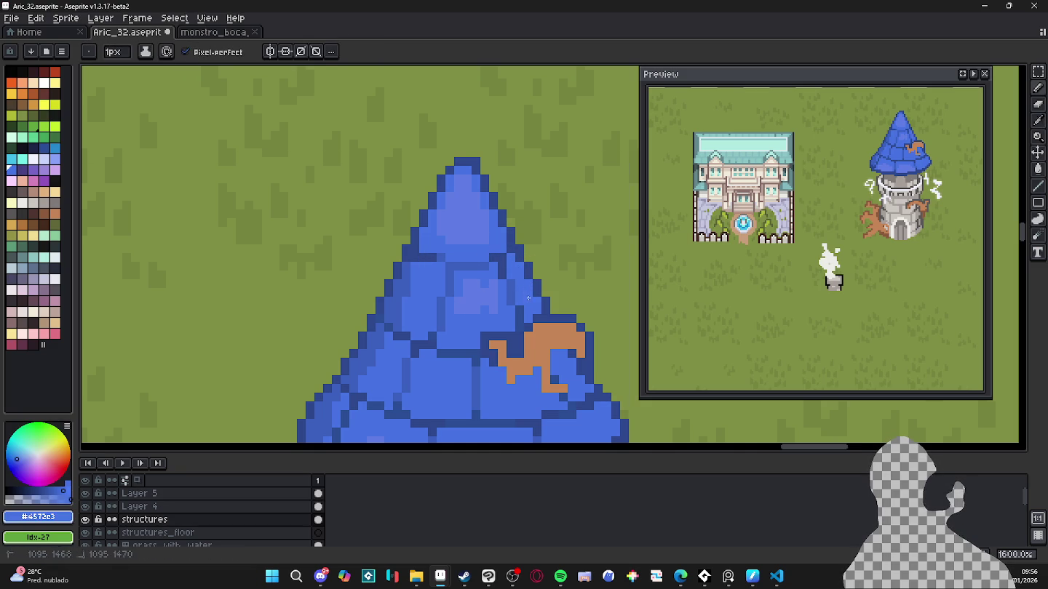
Step: Sample the roof's darker and lighter blues above the tower and save the sprite
drag(515, 293, 501, 284)
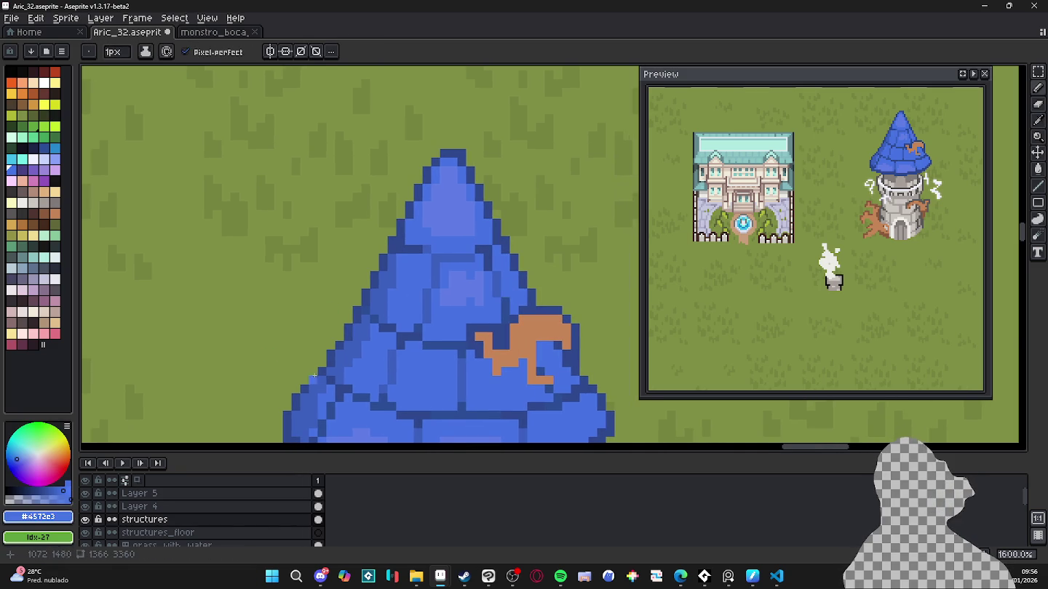
drag(314, 376, 355, 294)
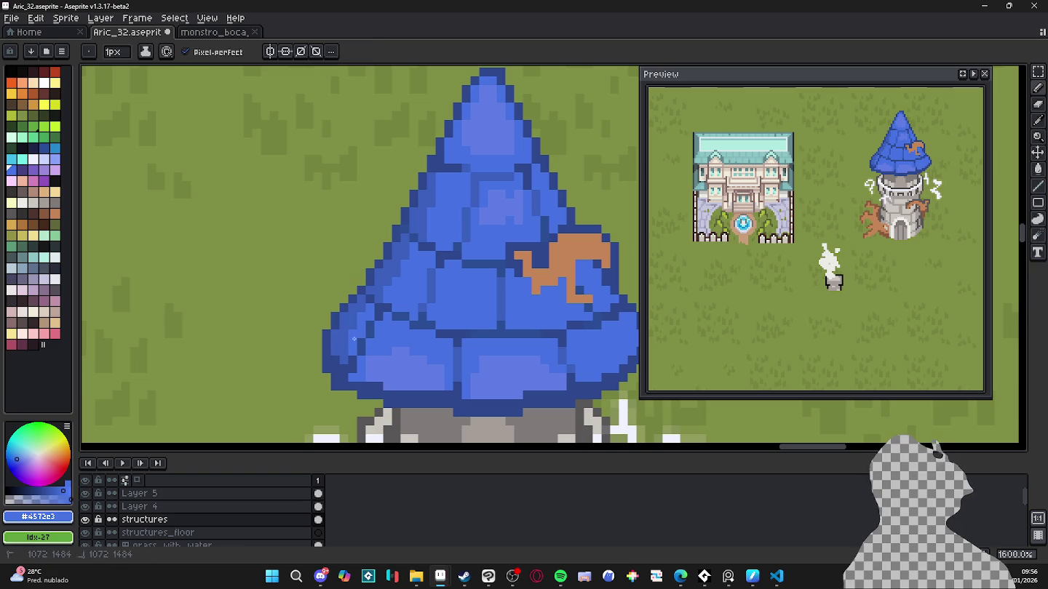
alt+click(342, 340)
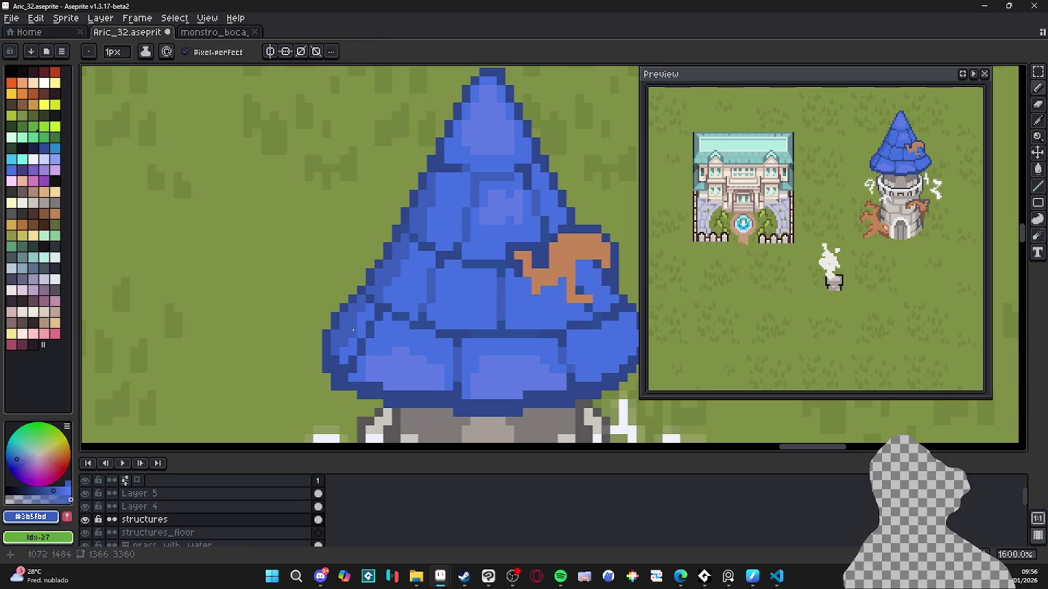
alt+click(339, 353)
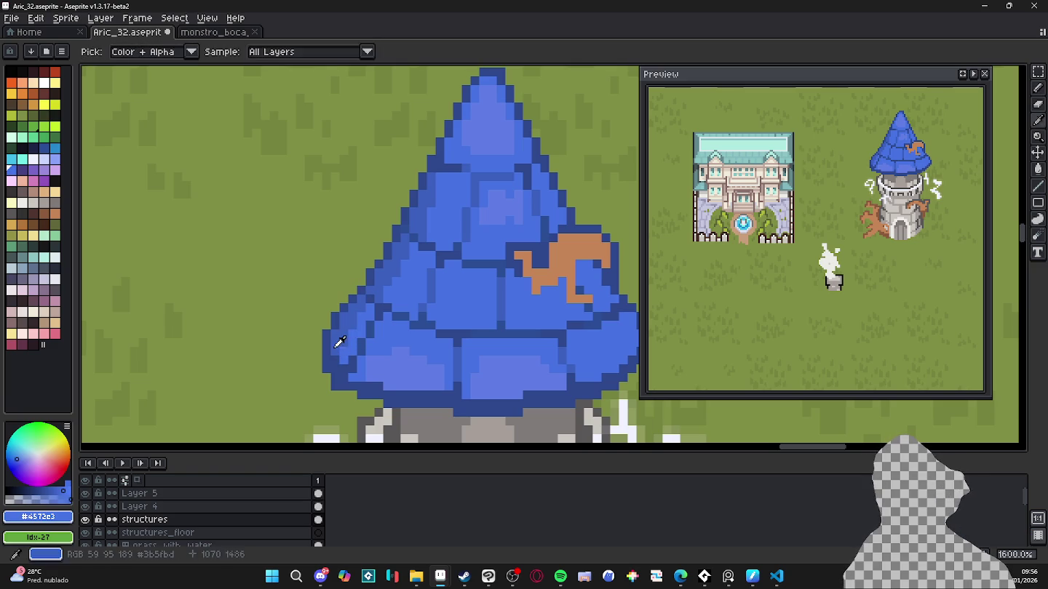
alt+click(339, 343)
scroll(363, 351, up, 2)
key(ctrl+s)
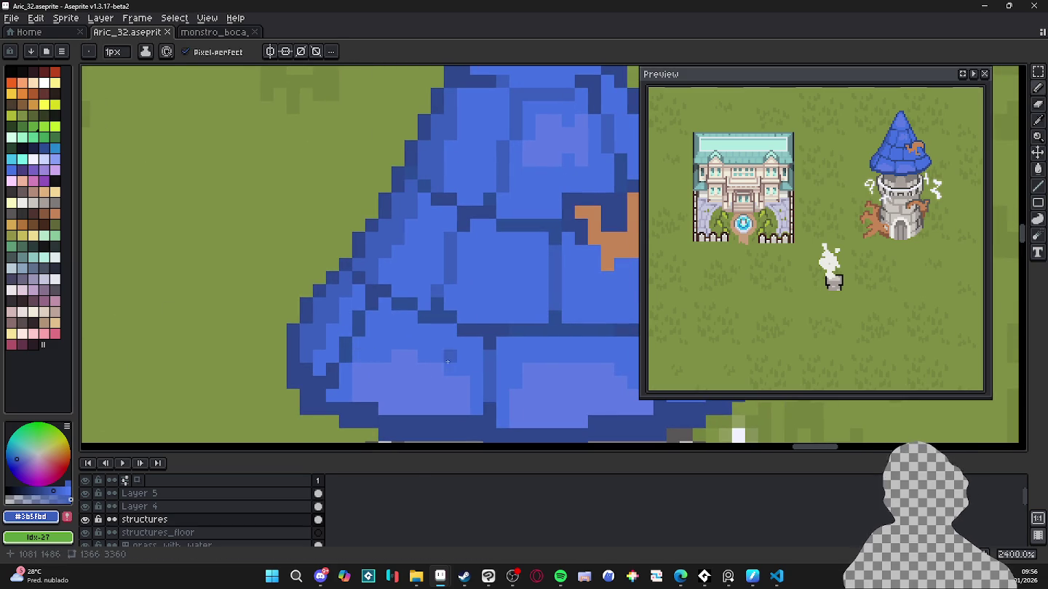
Step: Sample lighter and darker blues near the roof tip, briefly trying the fill tool before the pencil
scroll(363, 291, down, 2)
scroll(369, 236, down, 1)
scroll(368, 208, up, 1)
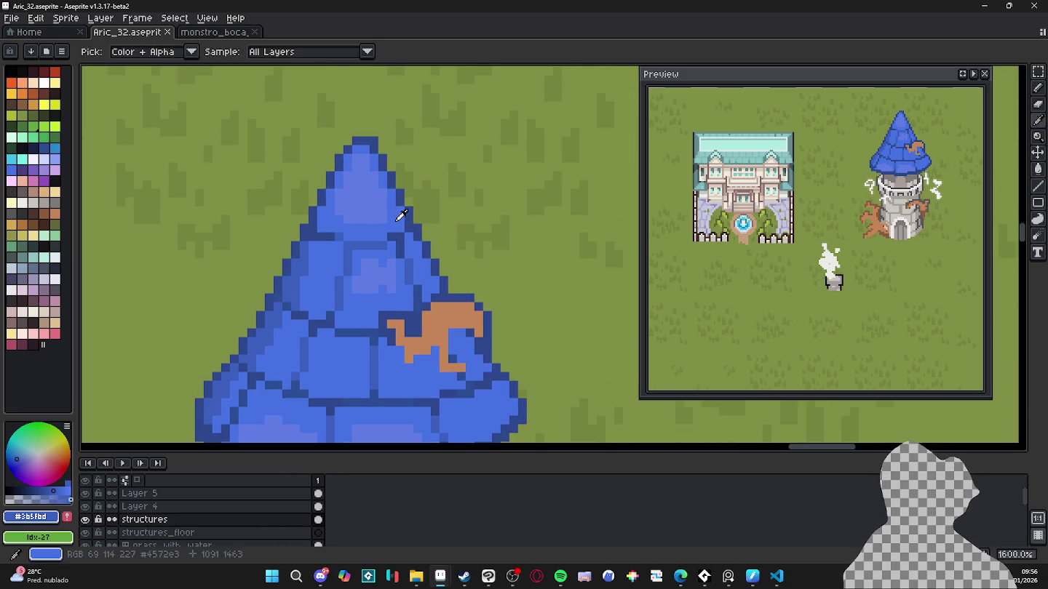
alt+click(371, 211)
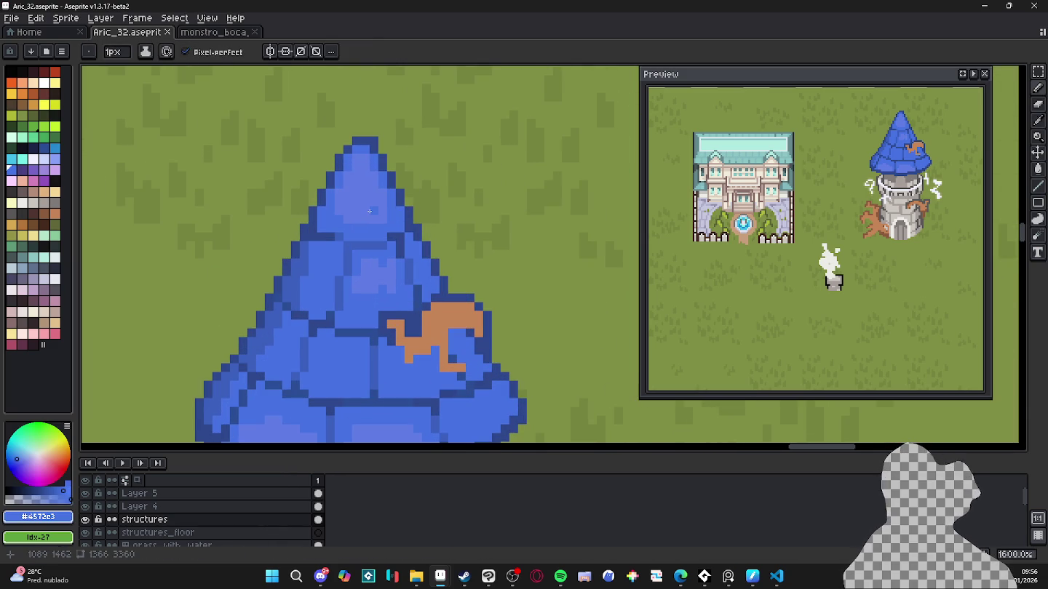
alt+click(313, 246)
scroll(345, 236, down, 1)
scroll(393, 240, up, 1)
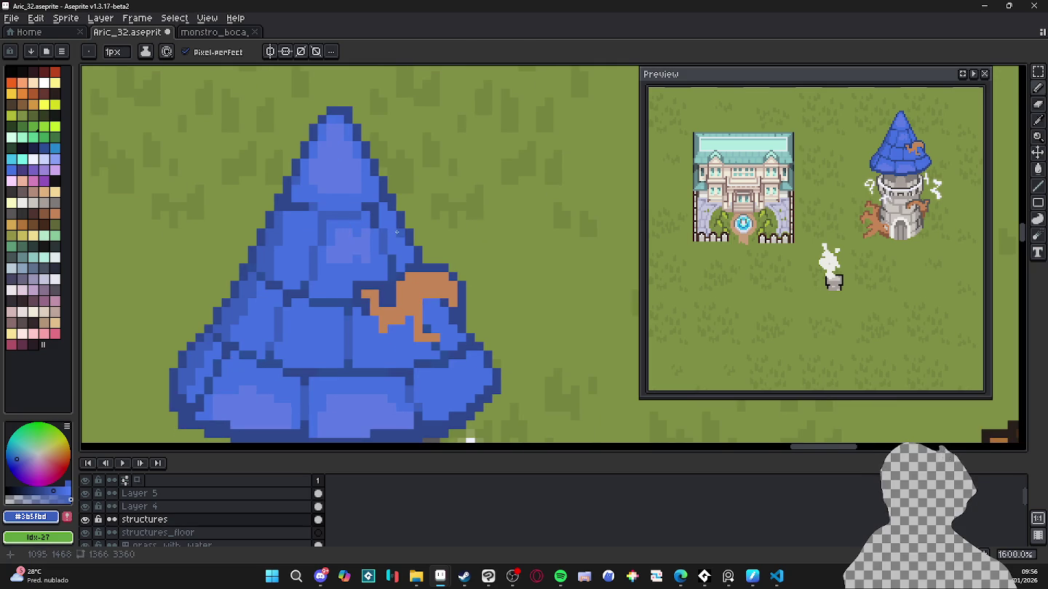
key(g)
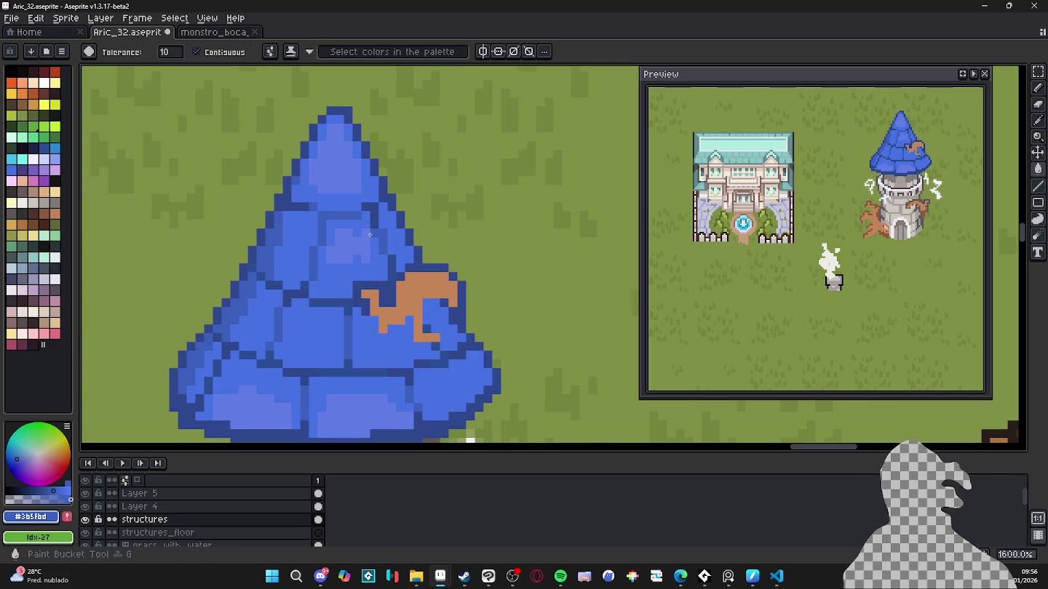
scroll(408, 262, down, 1)
key(b)
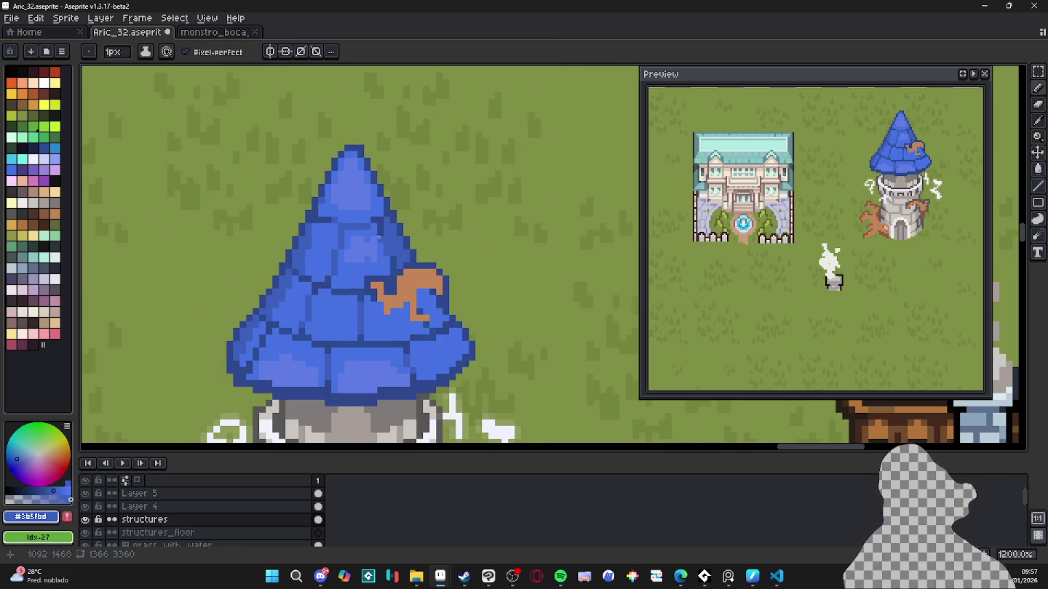
scroll(378, 237, up, 1)
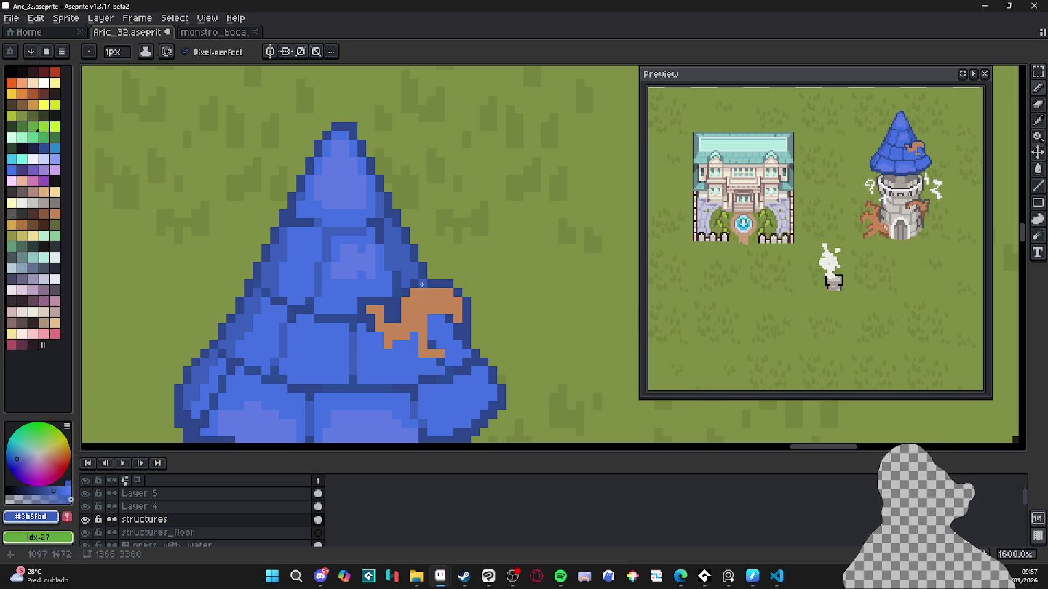
Step: Darken pixels along the roof's right edge with the 1 px pencil
key(plus)
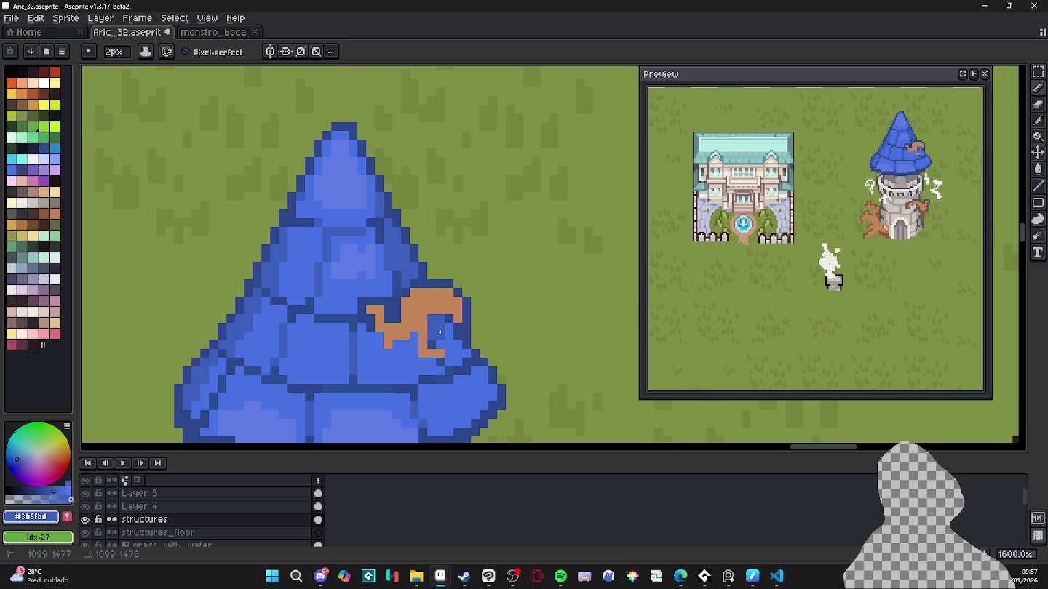
key(minus)
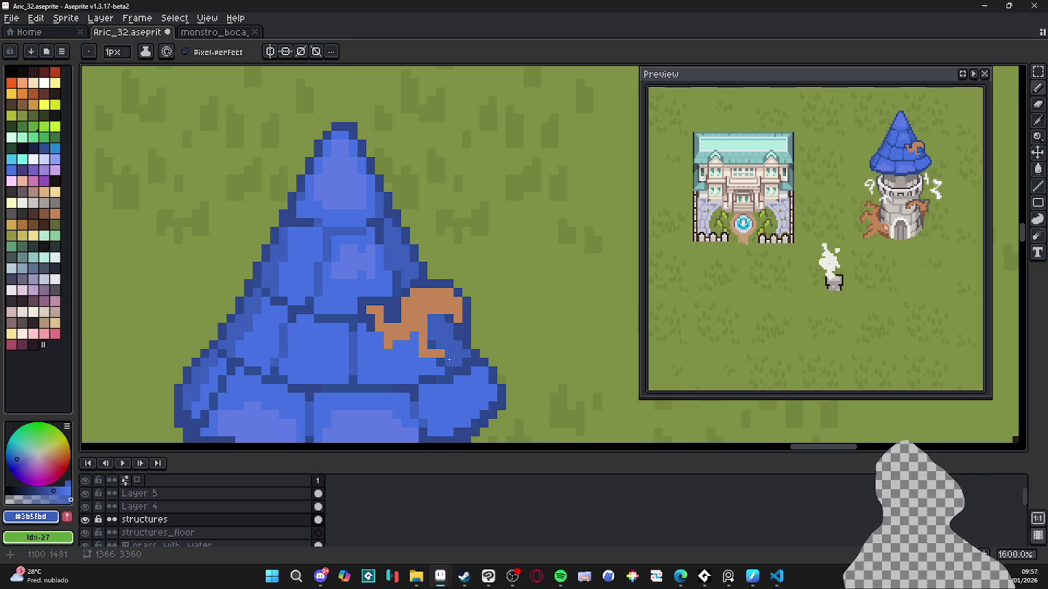
scroll(449, 356, down, 1)
scroll(480, 294, up, 3)
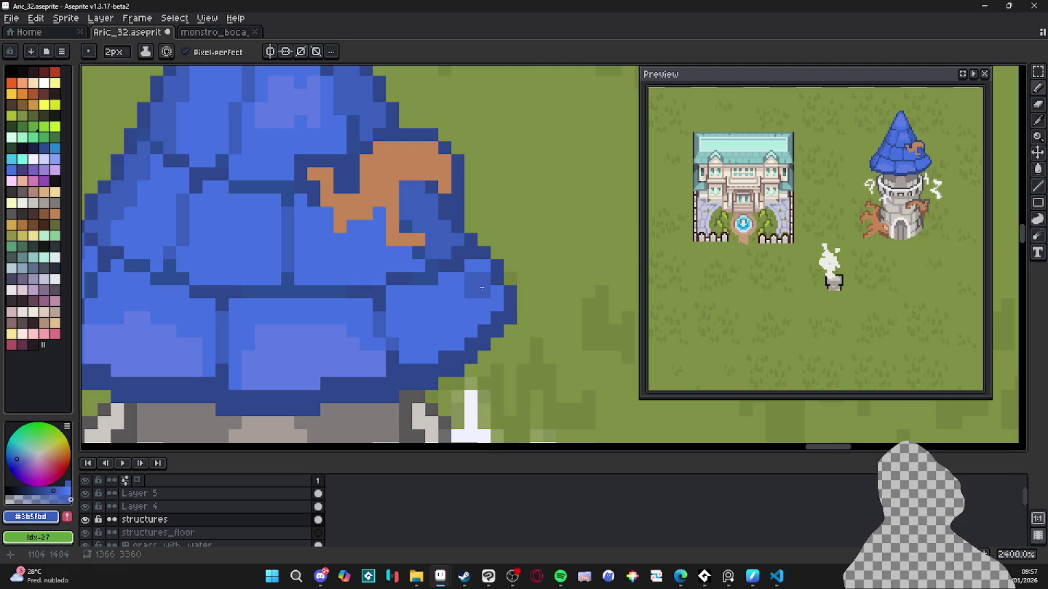
mouse_move(478, 265)
mouse_down()
mouse_move(478, 305)
mouse_move(494, 309)
mouse_move(455, 299)
mouse_up()
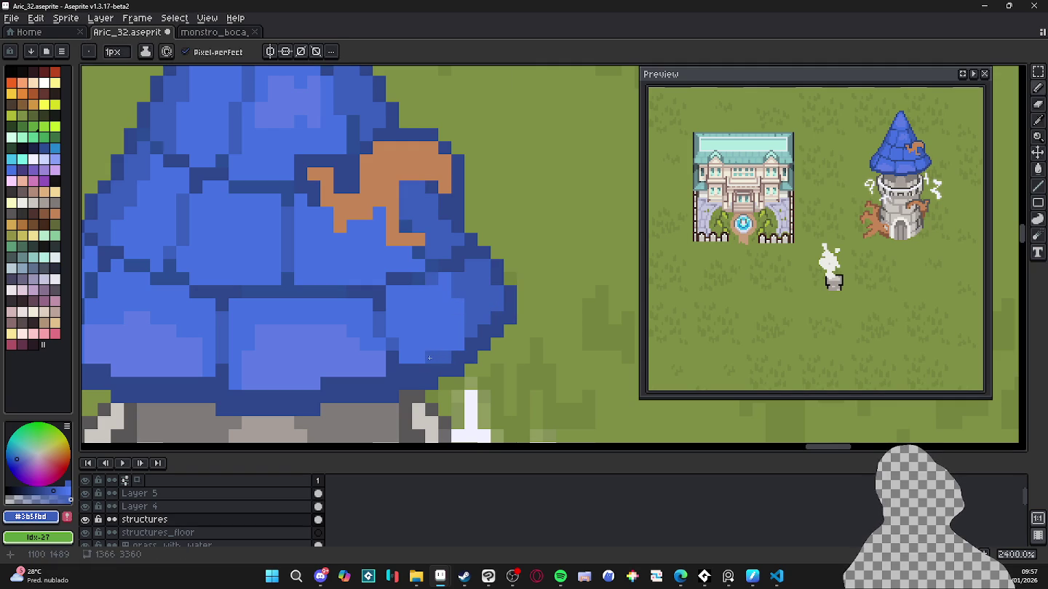
scroll(433, 364, down, 3)
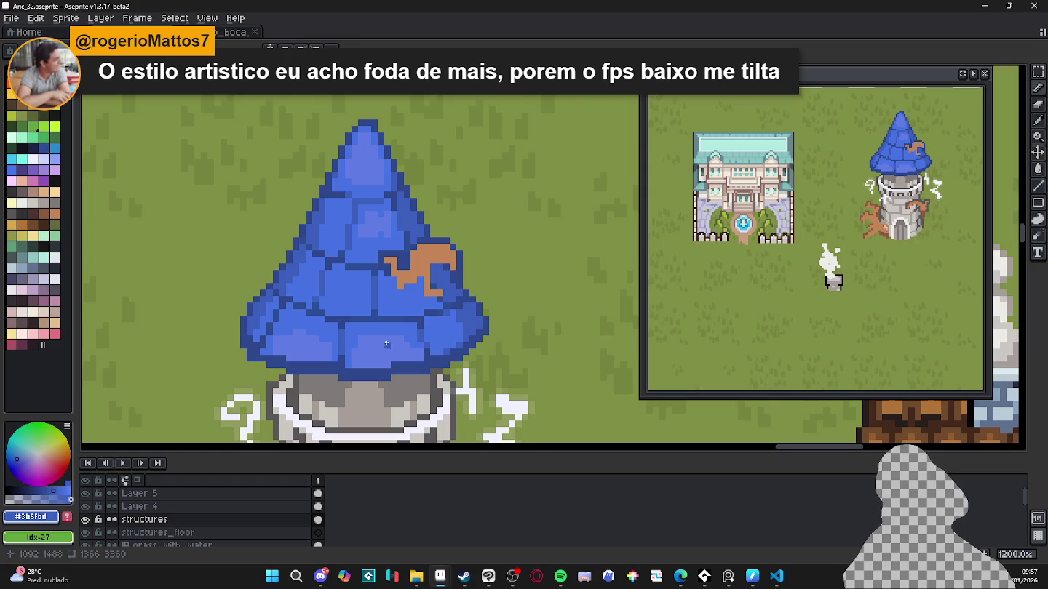
scroll(387, 343, left, 2)
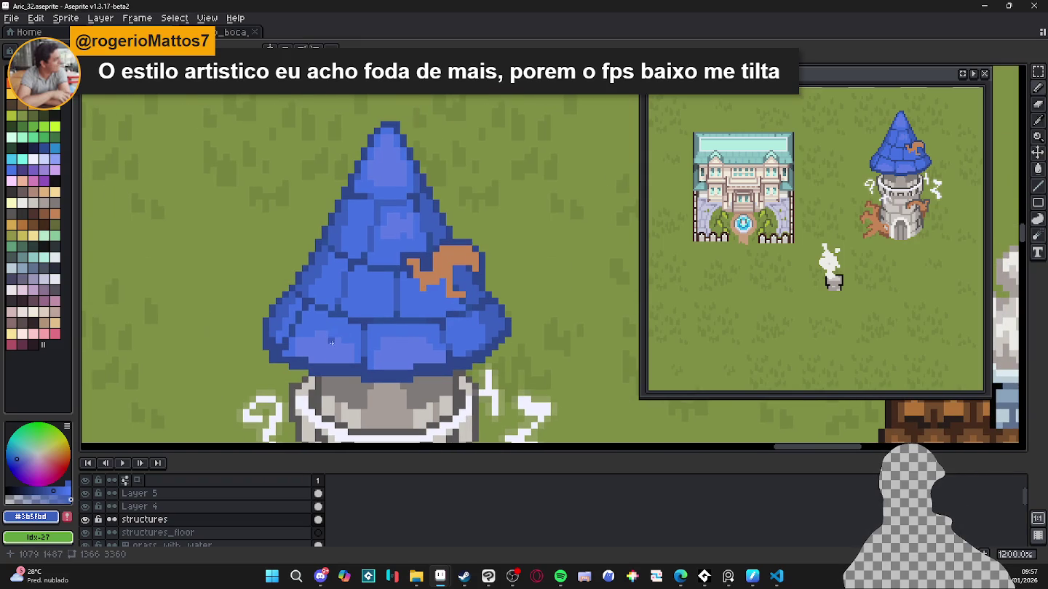
scroll(332, 343, down, 2)
Step: Paint dark blue (Idx-37) vertical pixel columns and a two-pixel seam between the roof's bottom tiles
scroll(350, 355, up, 1)
scroll(357, 361, up, 2)
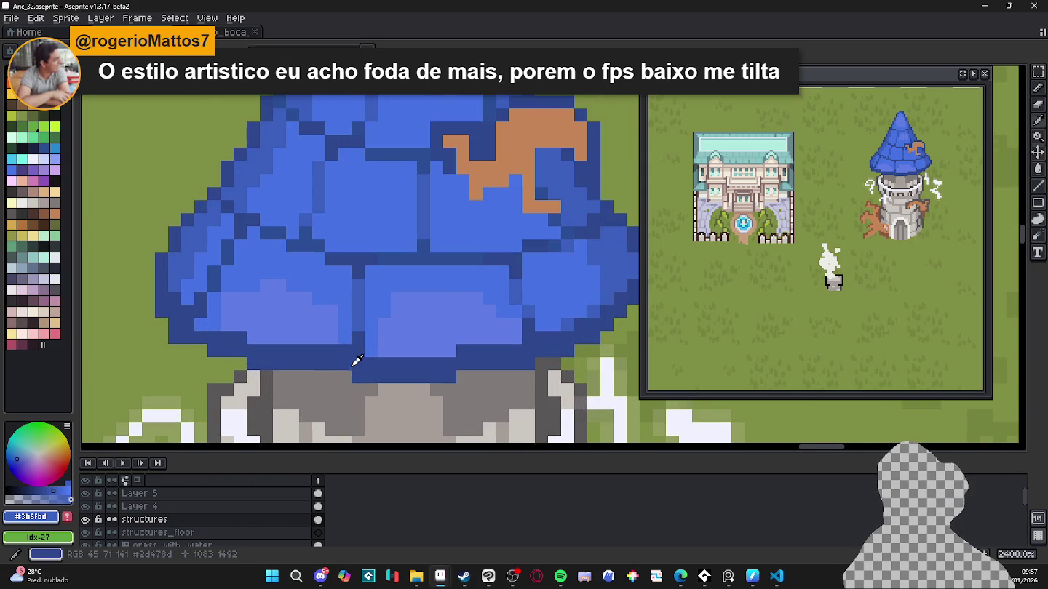
alt+click(357, 360)
scroll(354, 357, down, 1)
scroll(354, 355, up, 1)
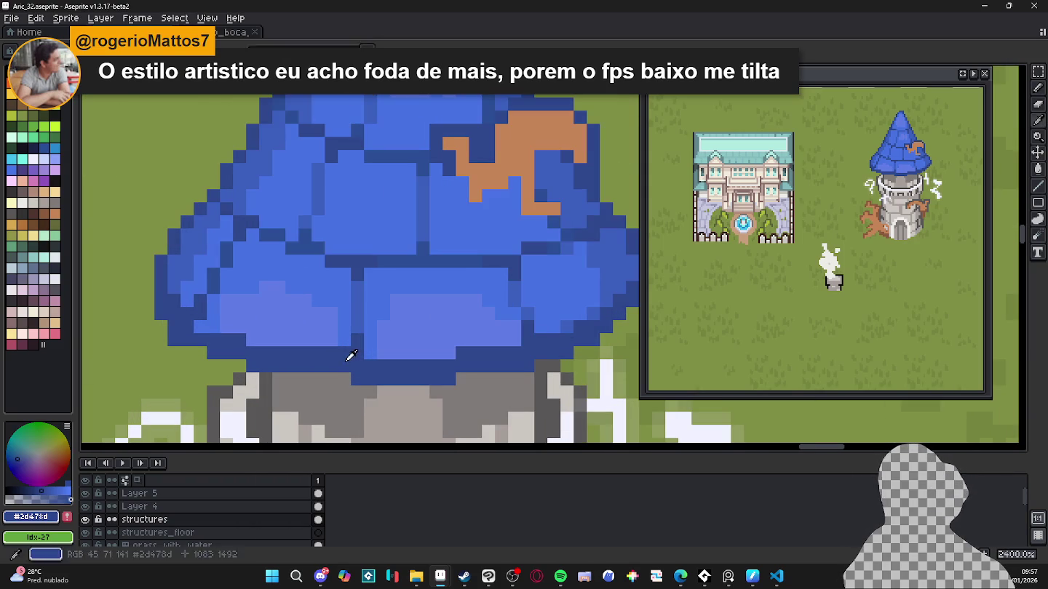
alt+click(336, 352)
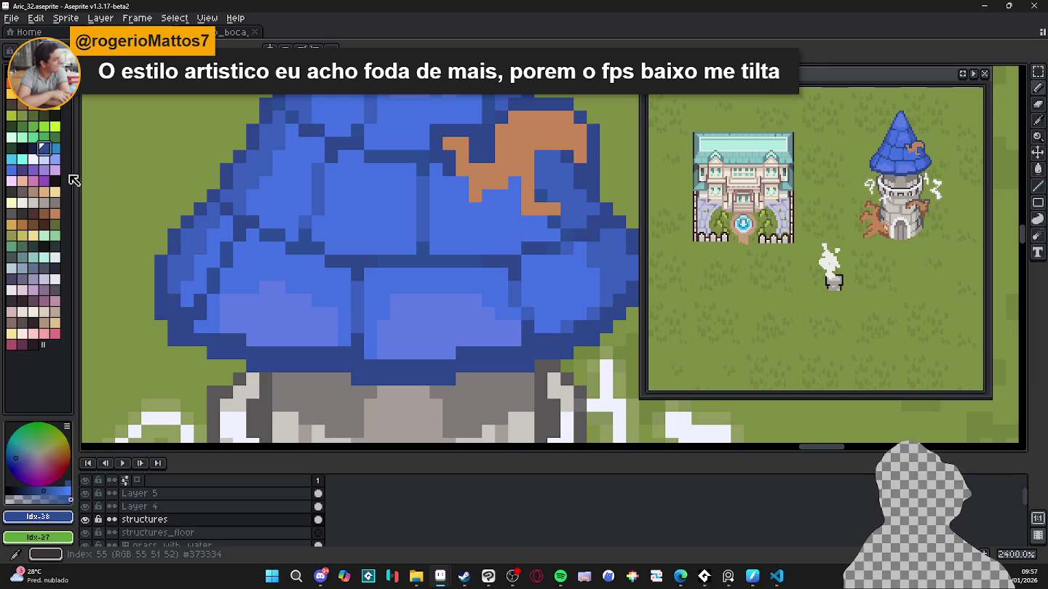
alt+click(337, 352)
click(357, 354)
click(358, 366)
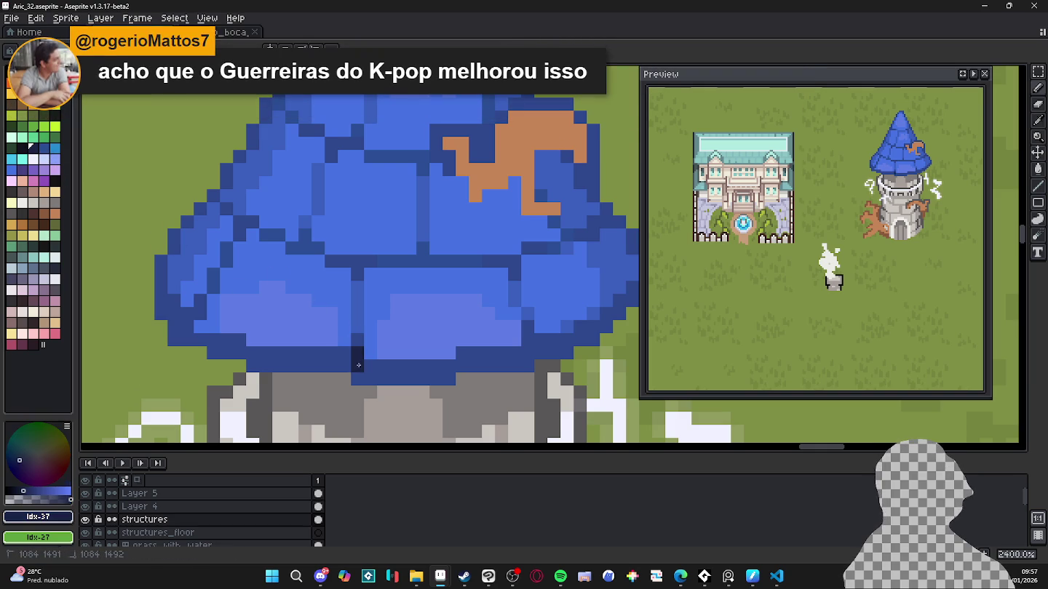
click(357, 380)
click(359, 345)
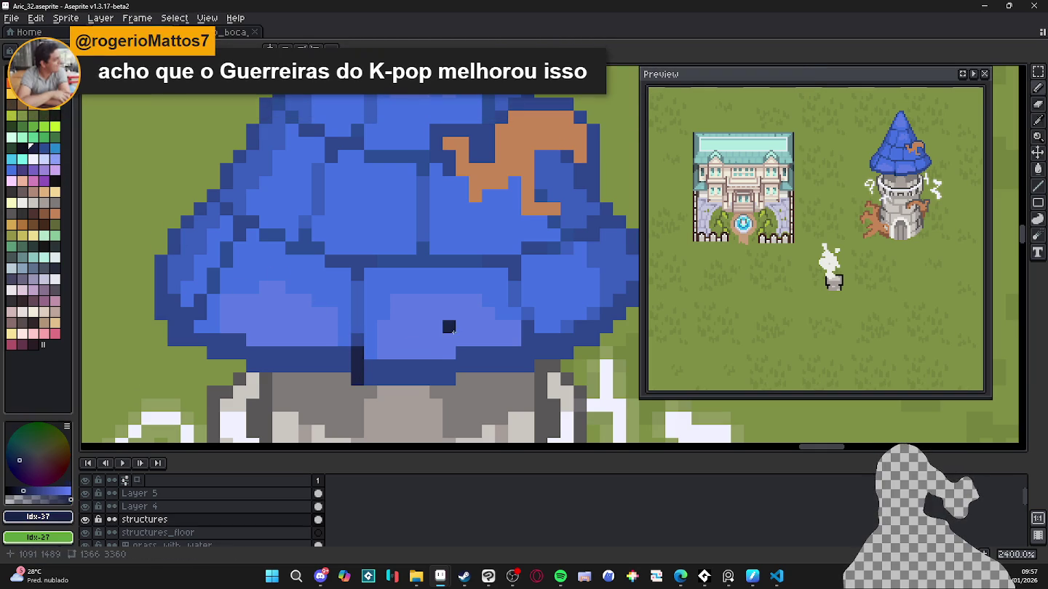
drag(528, 326, 528, 350)
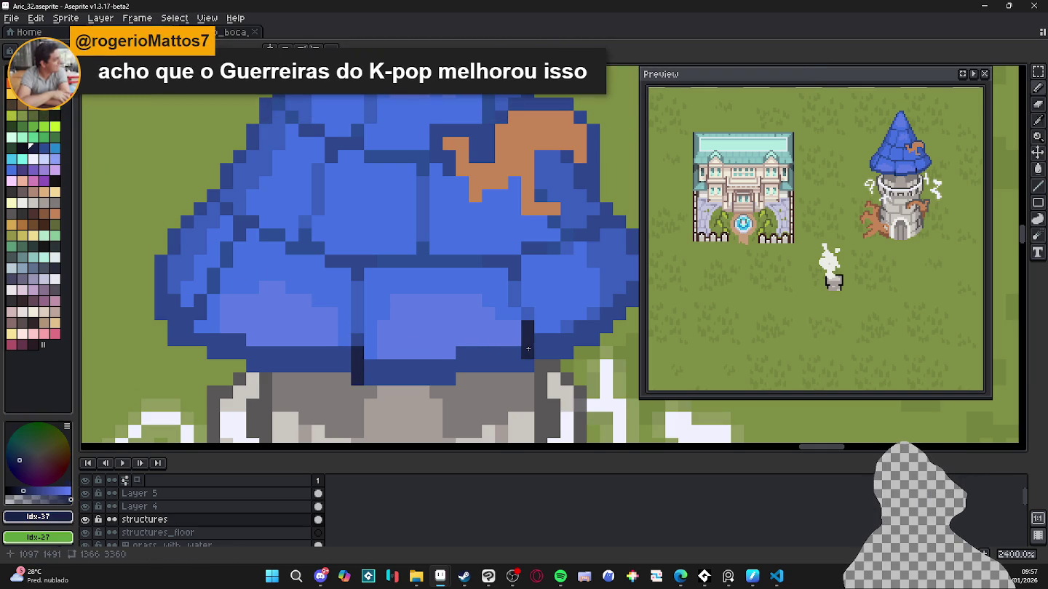
drag(396, 308, 445, 310)
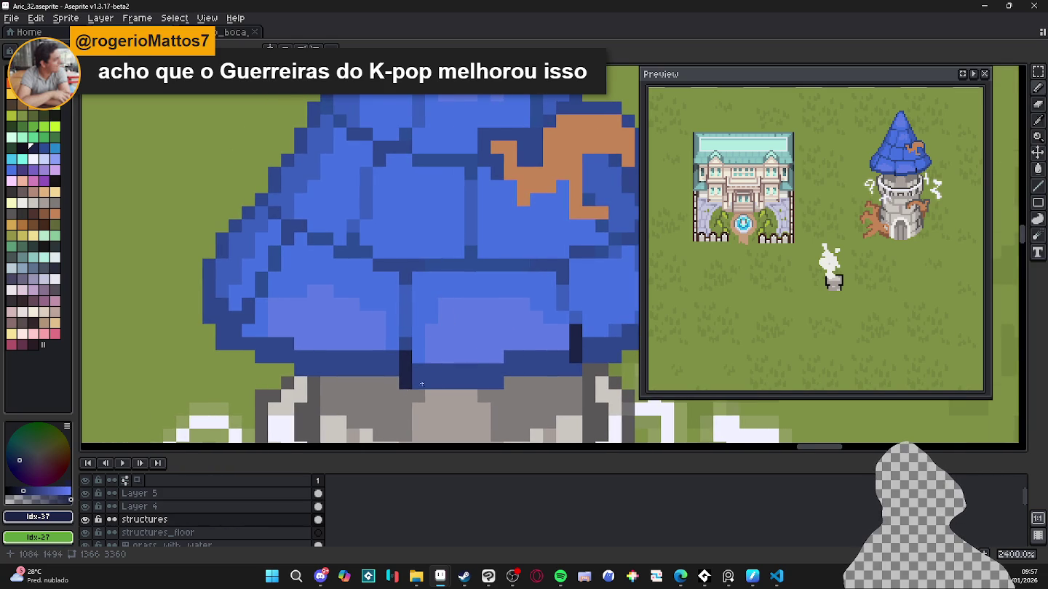
scroll(408, 391, down, 7)
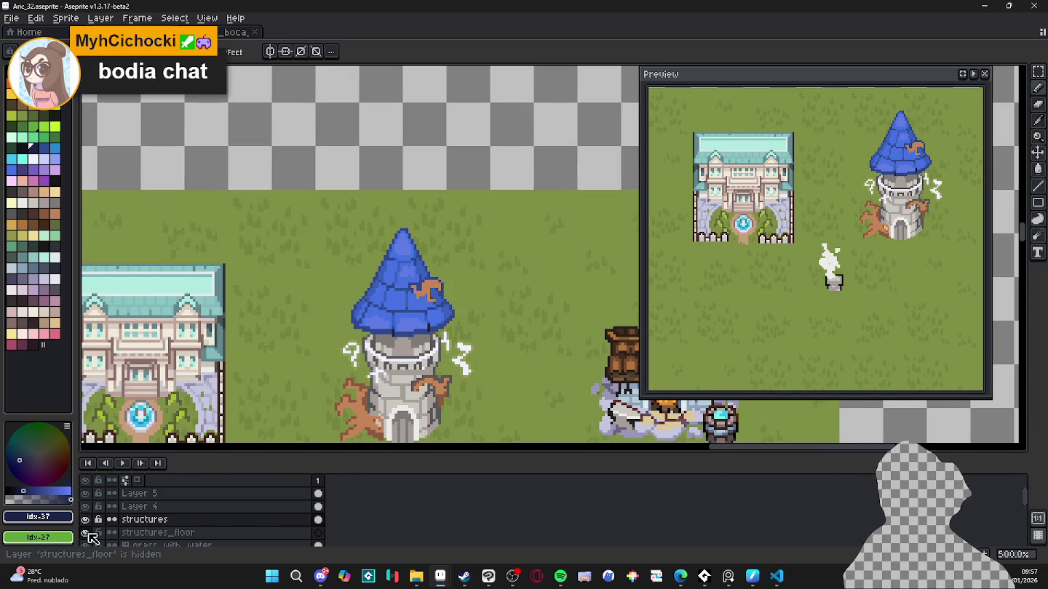
Step: Toggle the structures and Layer 4 visibility to compare their pixels
click(85, 521)
click(86, 521)
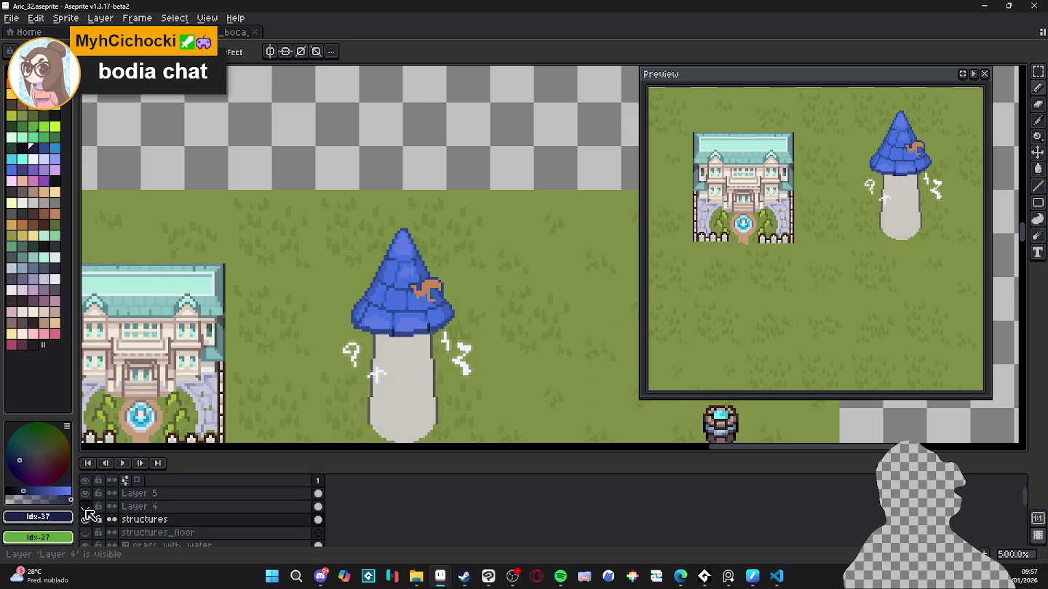
click(137, 508)
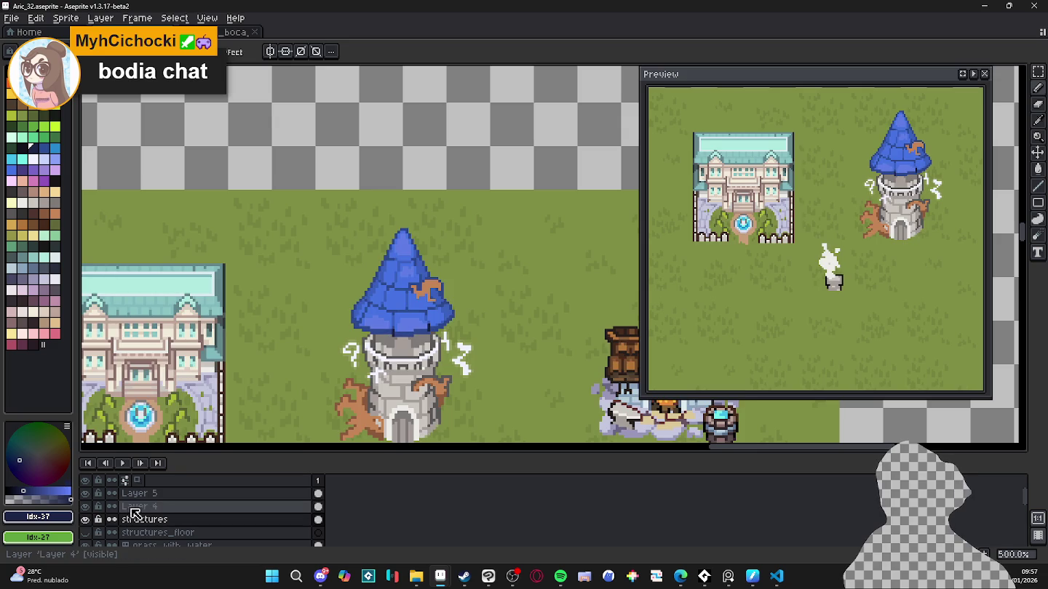
click(88, 521)
click(87, 520)
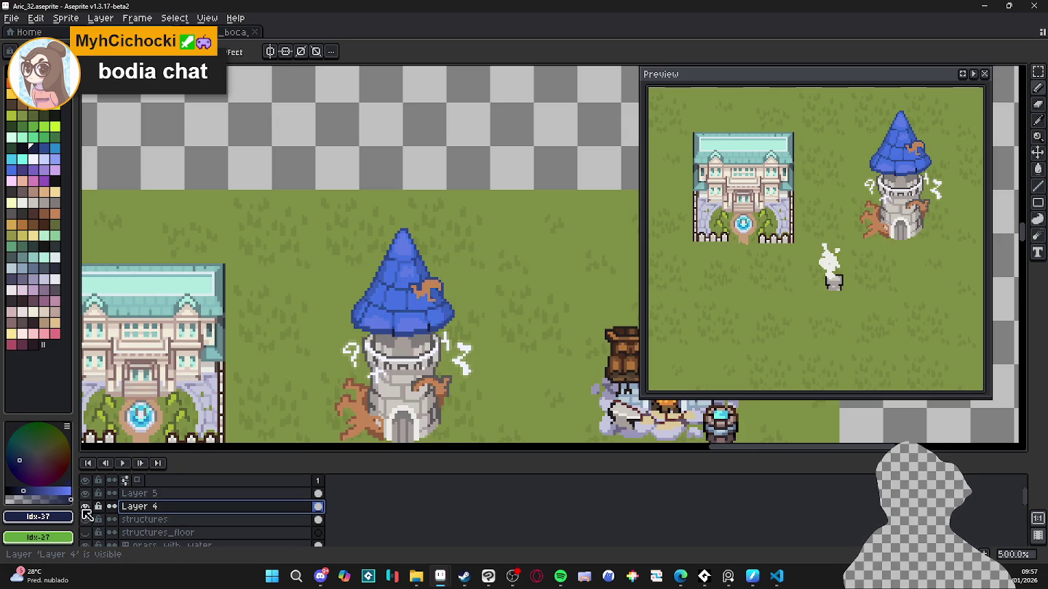
Step: Merge Layer 4 down into structures, verify the result, and save Aric_32.aseprite
right_click(137, 509)
click(171, 528)
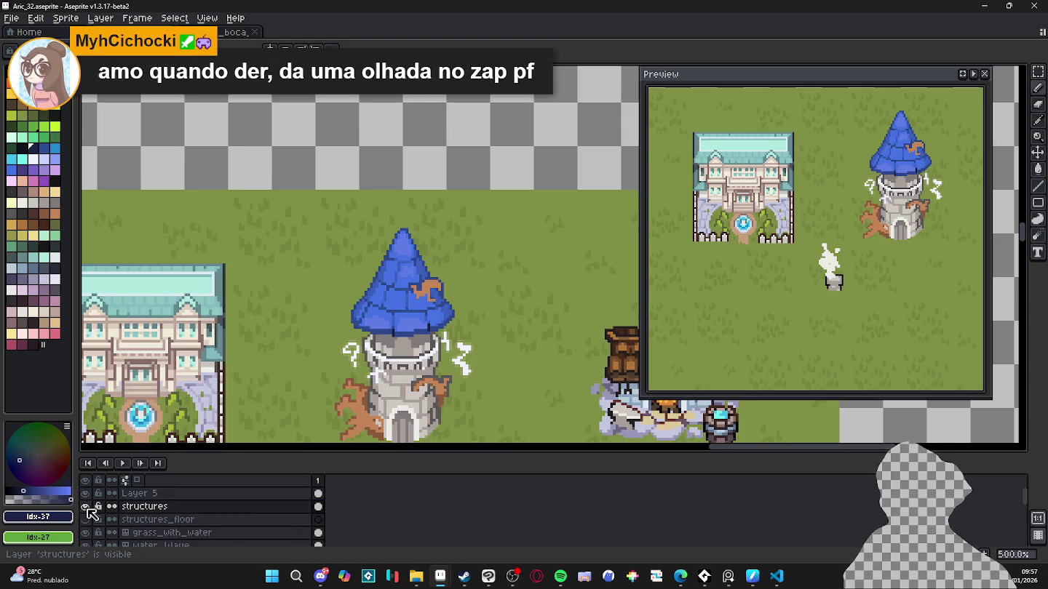
click(86, 507)
click(86, 506)
drag(379, 323, 372, 290)
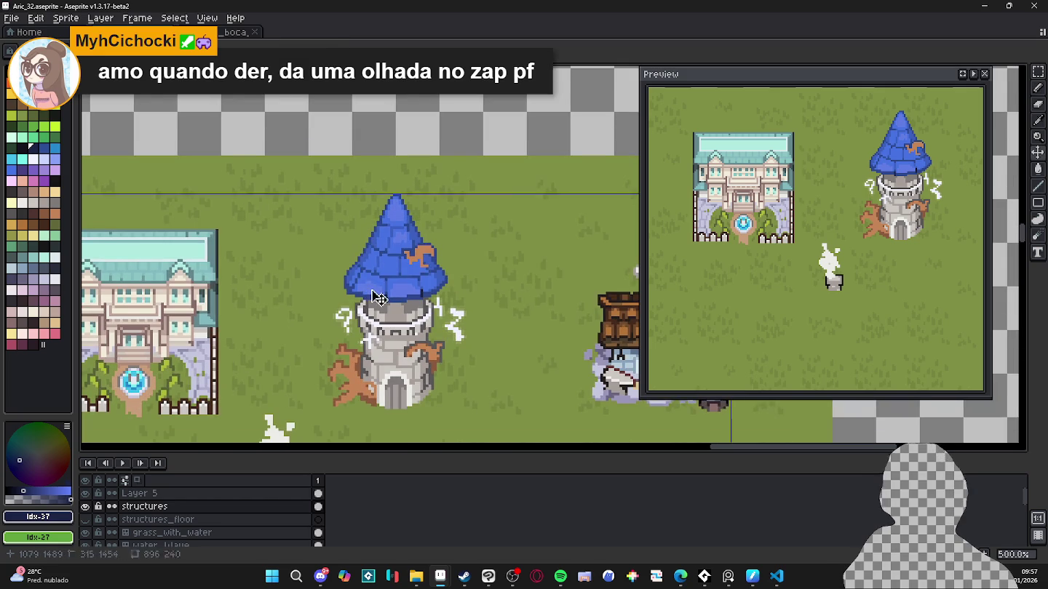
key(ctrl+s)
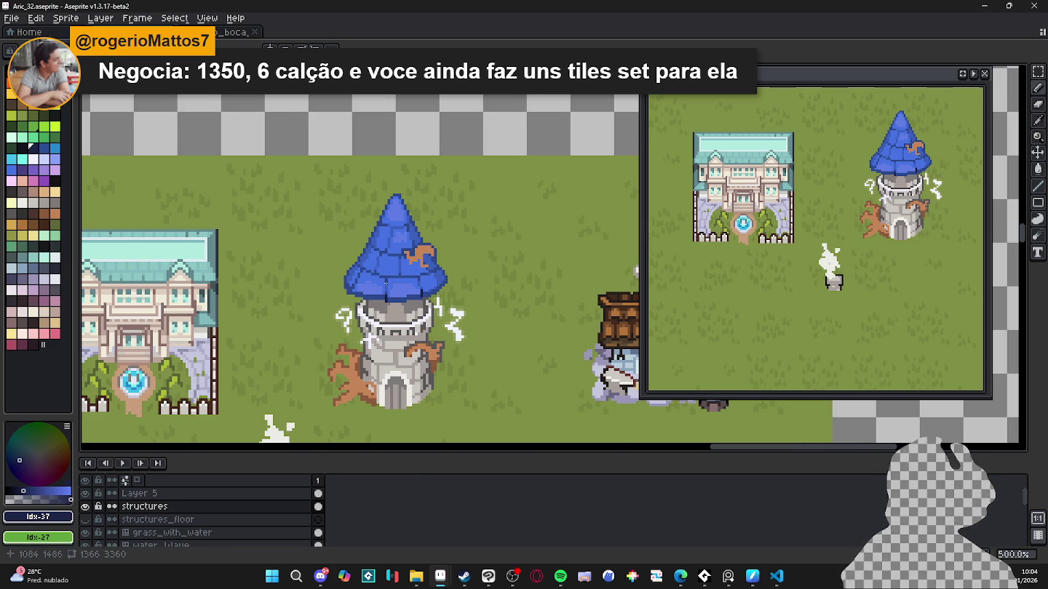
Step: Zoom in on the tower roof and sample its mid and lighter blues
scroll(401, 308, down, 1)
scroll(401, 308, down, 1)
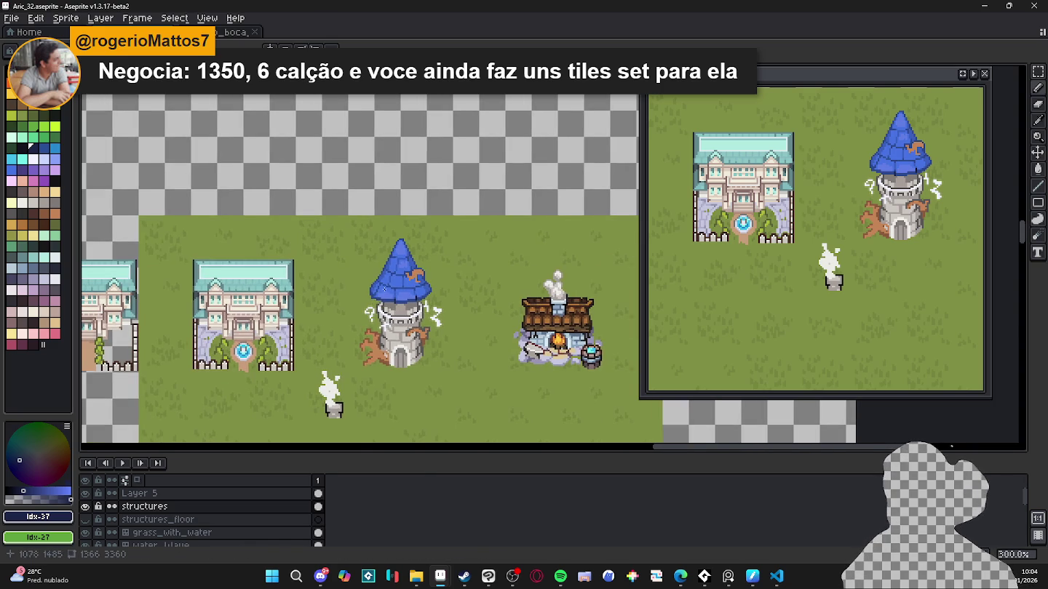
scroll(379, 301, up, 4)
scroll(394, 303, up, 2)
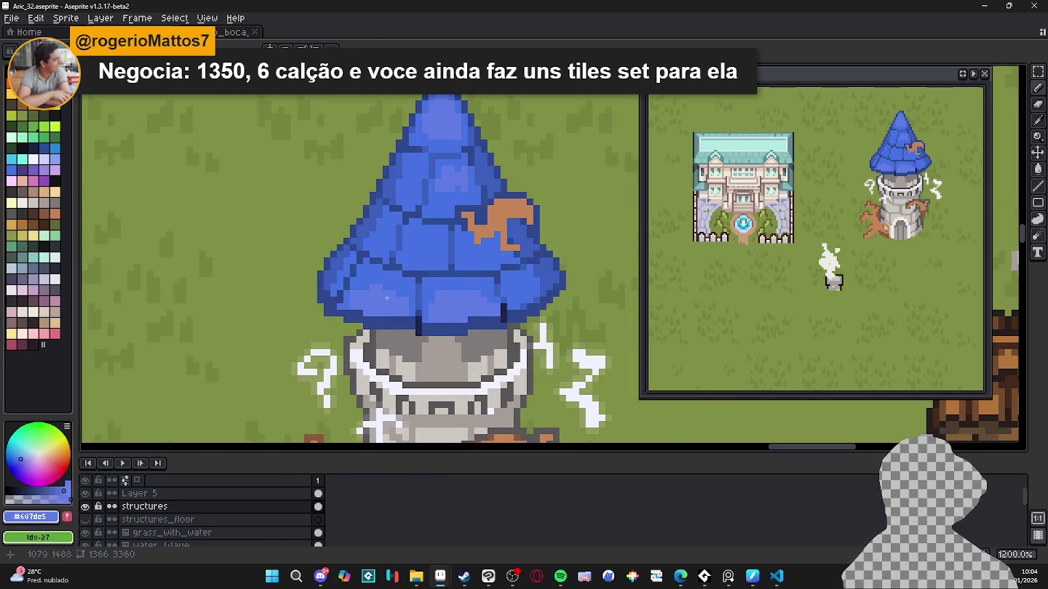
click(357, 289)
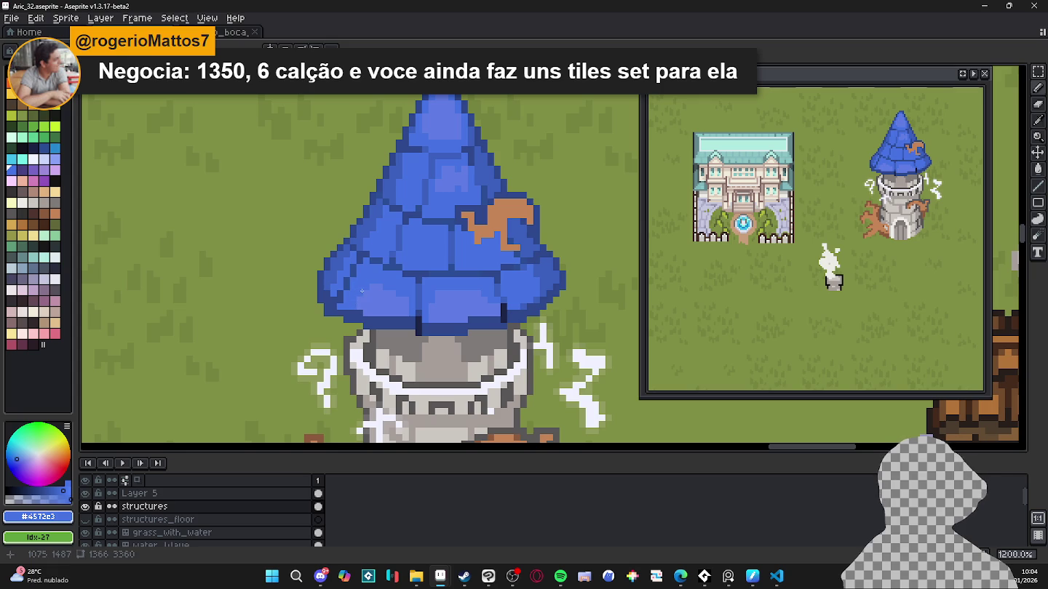
click(376, 293)
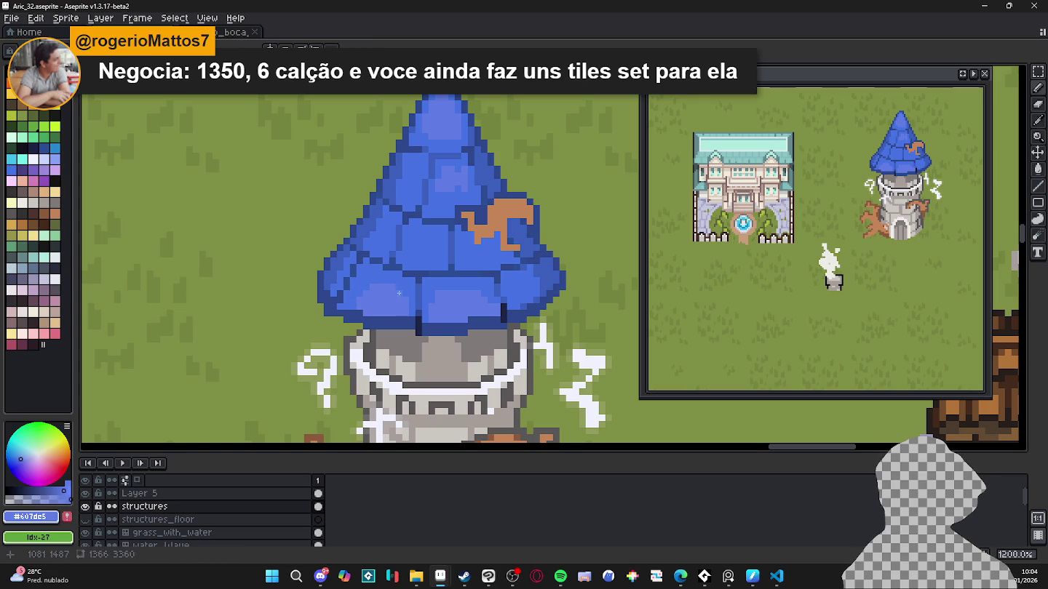
scroll(399, 293, down, 3)
drag(426, 291, 416, 297)
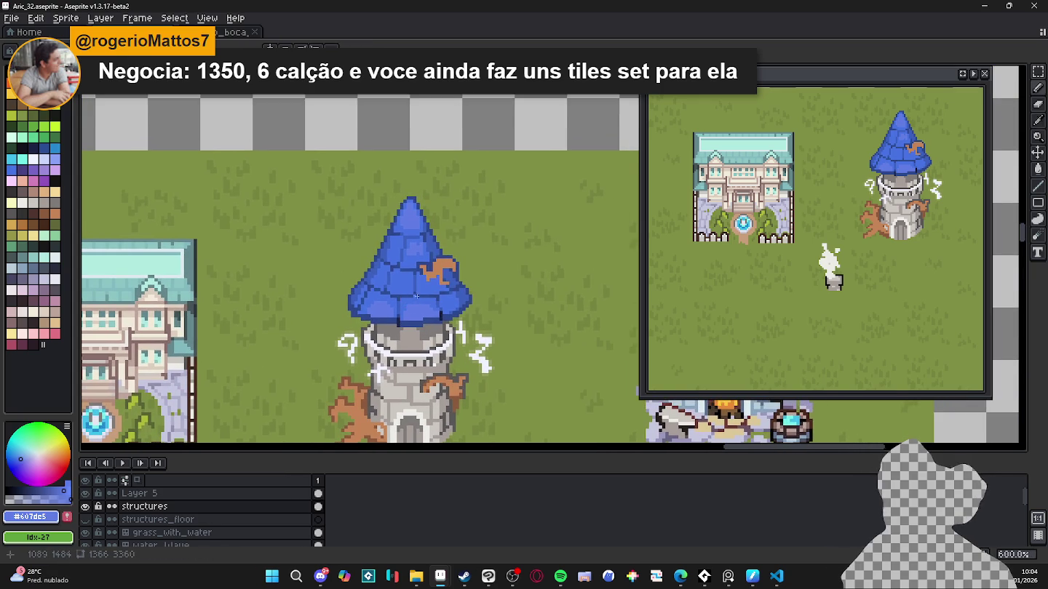
scroll(401, 278, up, 2)
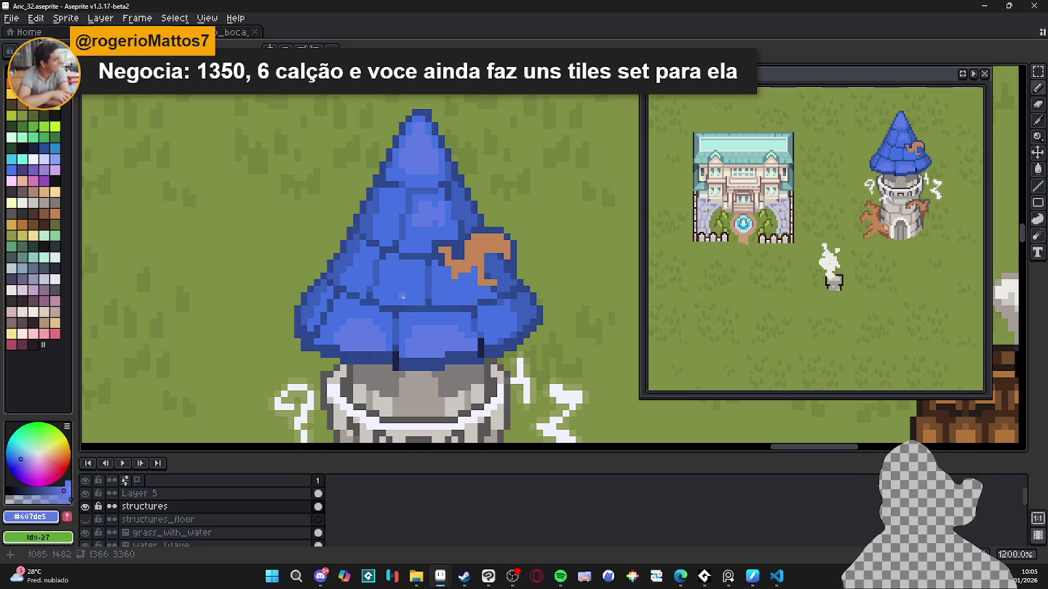
scroll(404, 279, up, 1)
alt+click(440, 218)
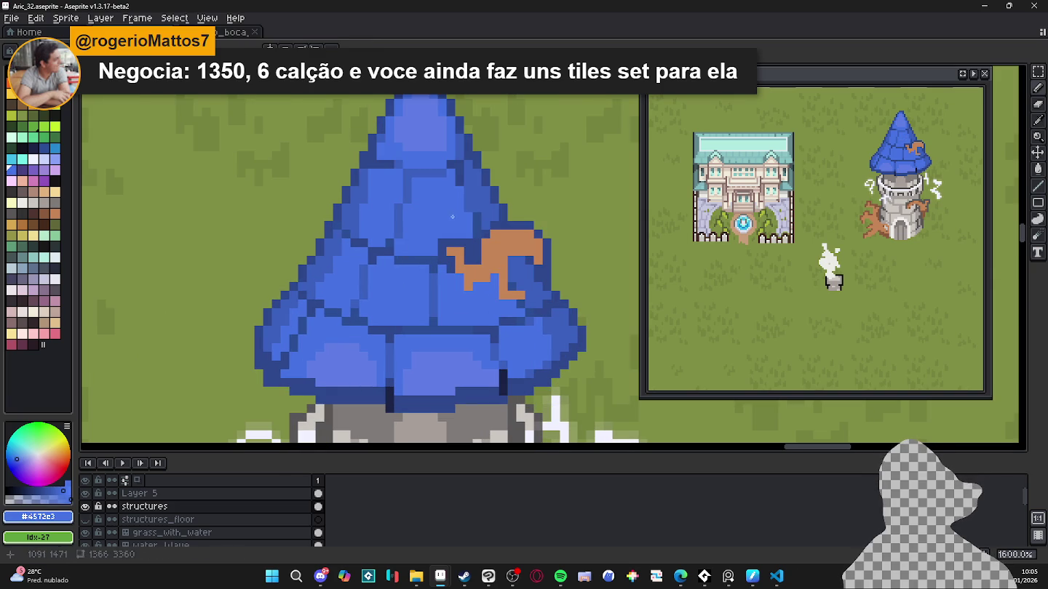
Step: Add dark navy #1b2447 pixels along the roof's left and right edges
scroll(447, 217, down, 2)
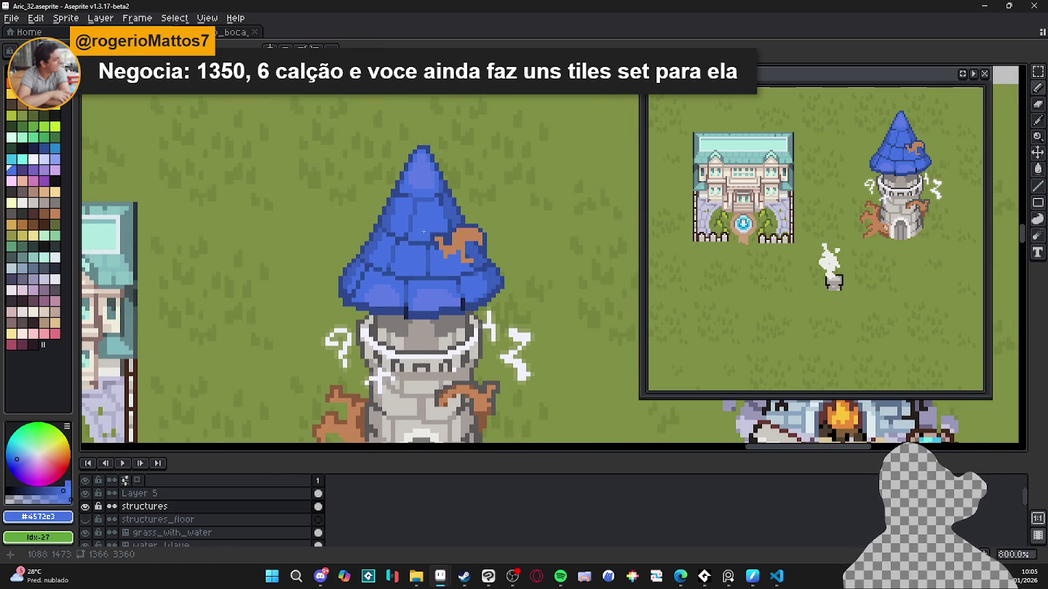
scroll(415, 232, down, 2)
scroll(402, 231, up, 4)
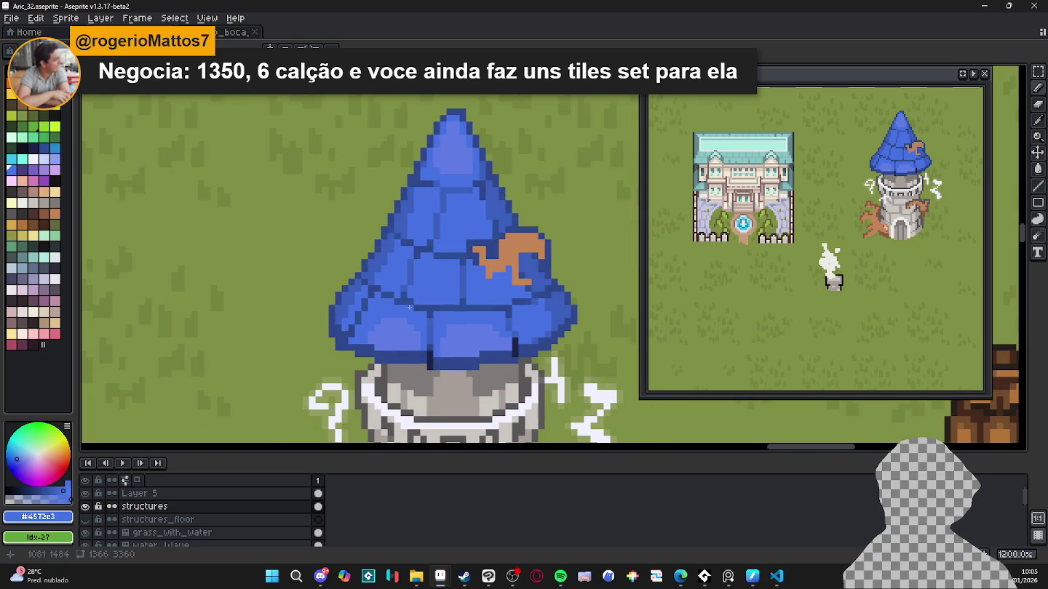
scroll(409, 308, up, 1)
alt+click(436, 356)
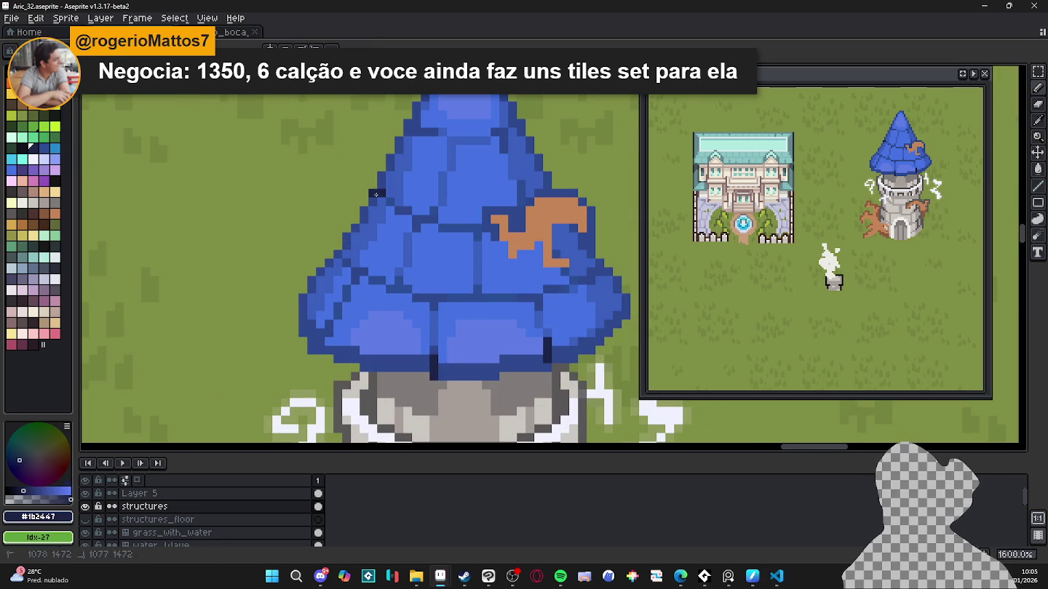
drag(377, 194, 386, 200)
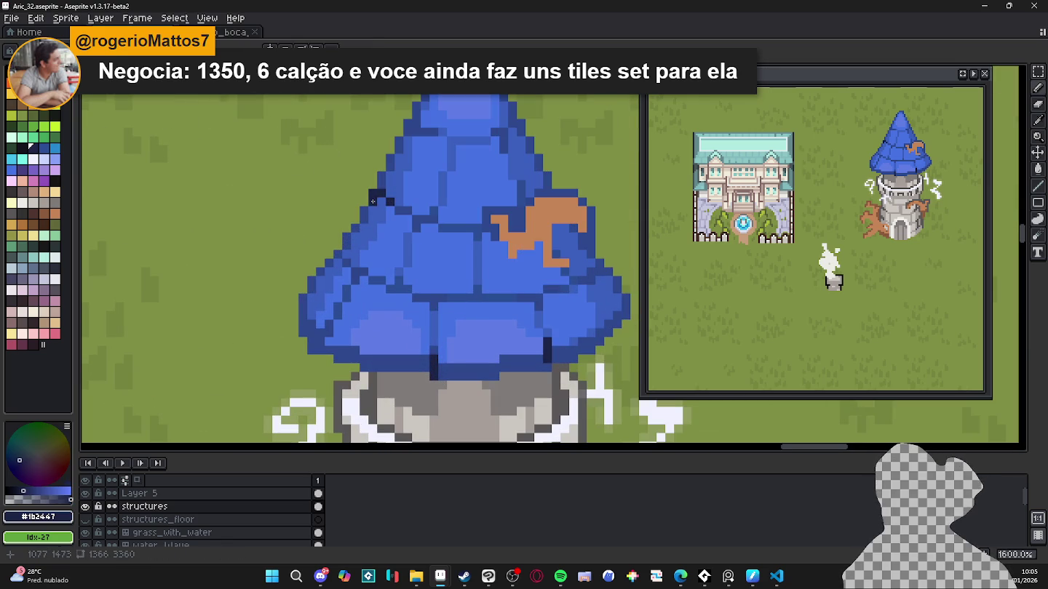
click(379, 184)
scroll(379, 178, down, 1)
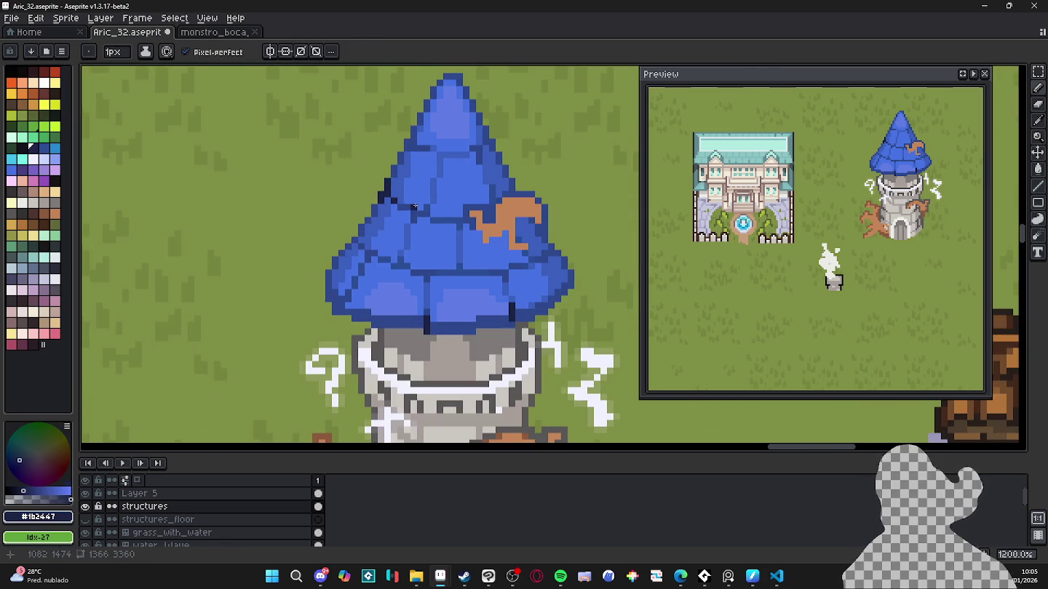
scroll(501, 270, up, 1)
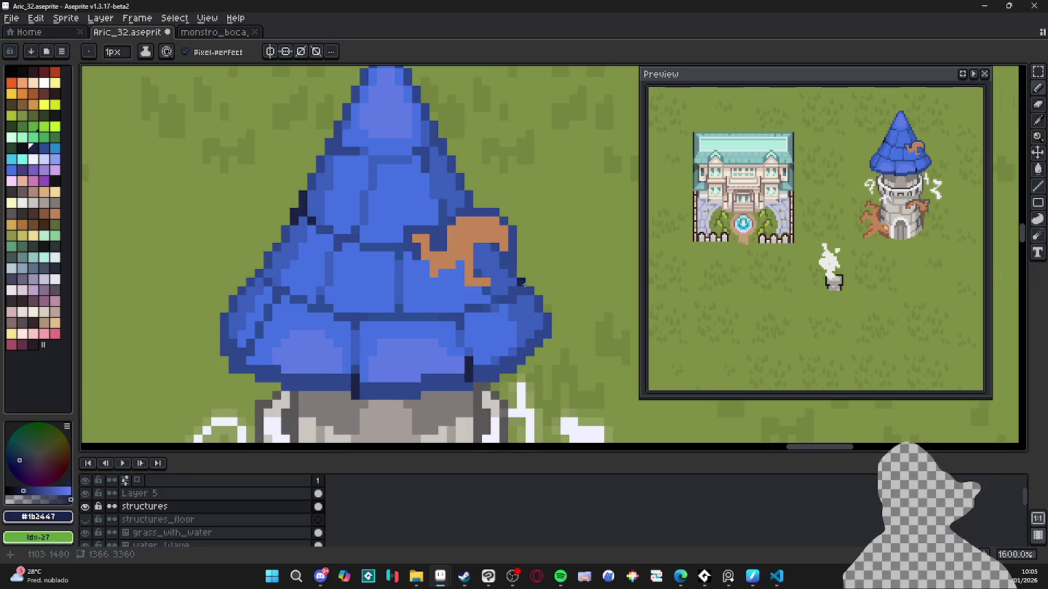
click(527, 286)
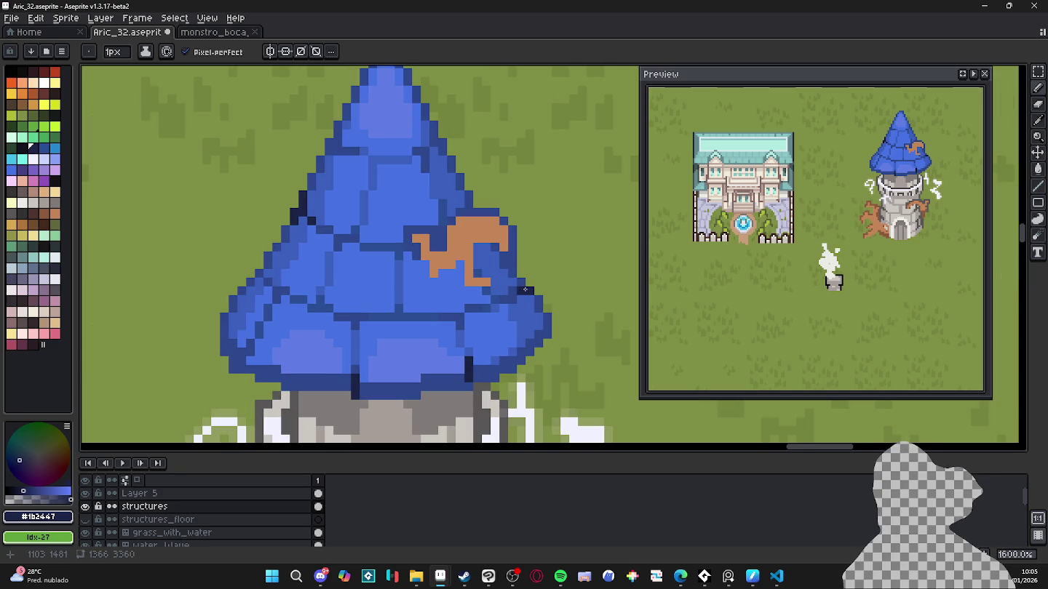
drag(509, 299, 495, 299)
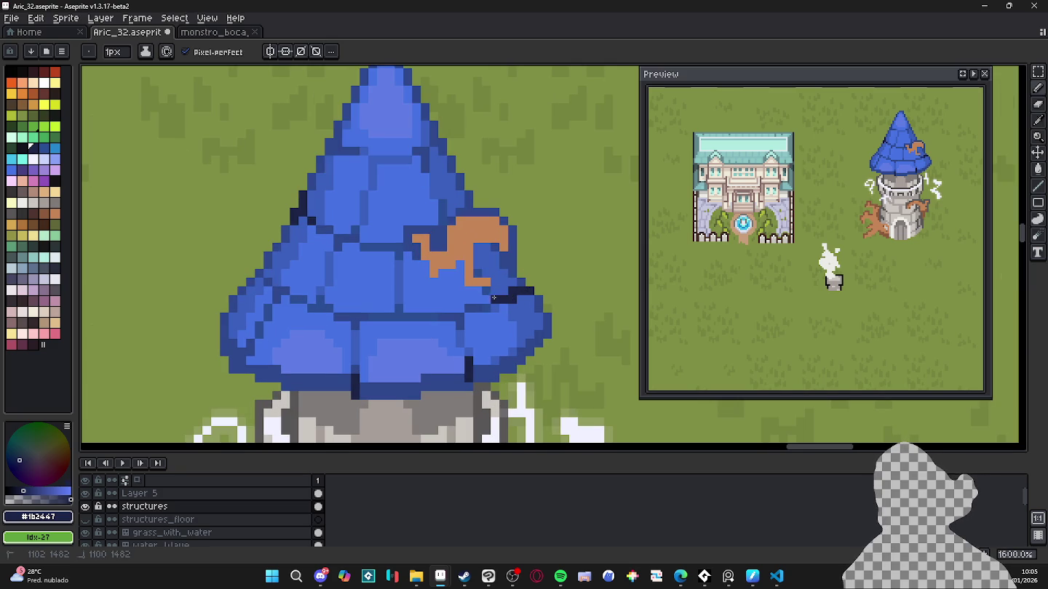
click(536, 300)
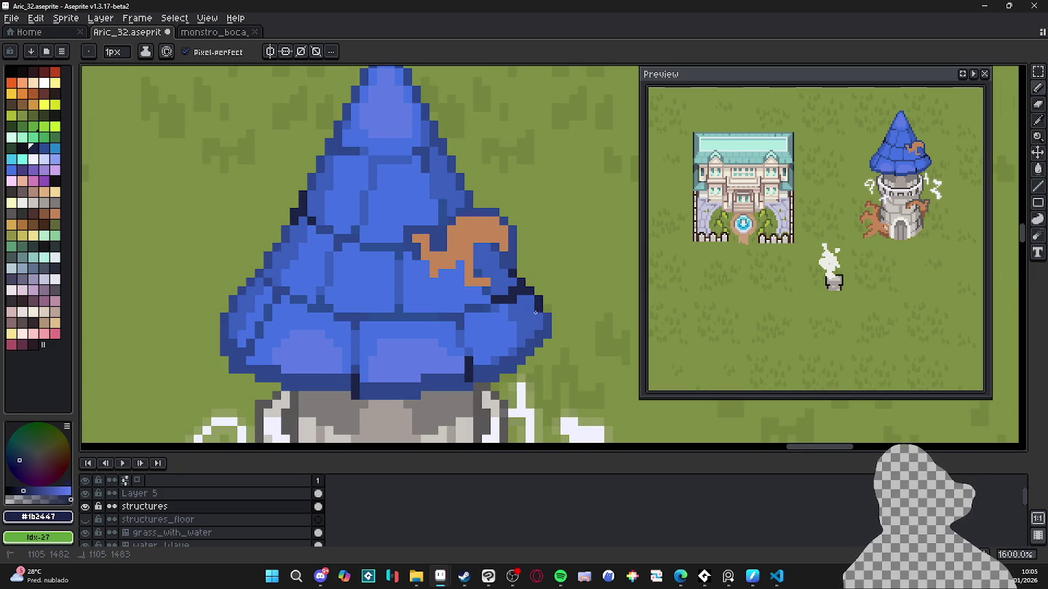
Step: Save, then paint dark navy shadow pixels on the roof below the brown patch
key(ctrl+s)
scroll(533, 299, down, 2)
scroll(509, 295, down, 1)
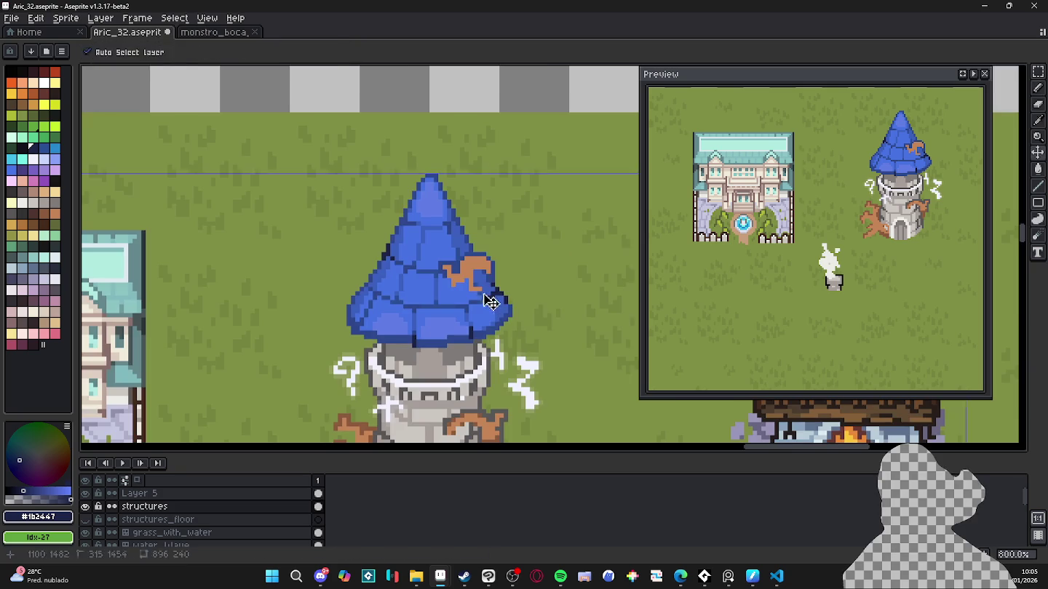
scroll(463, 292, down, 1)
scroll(462, 292, down, 2)
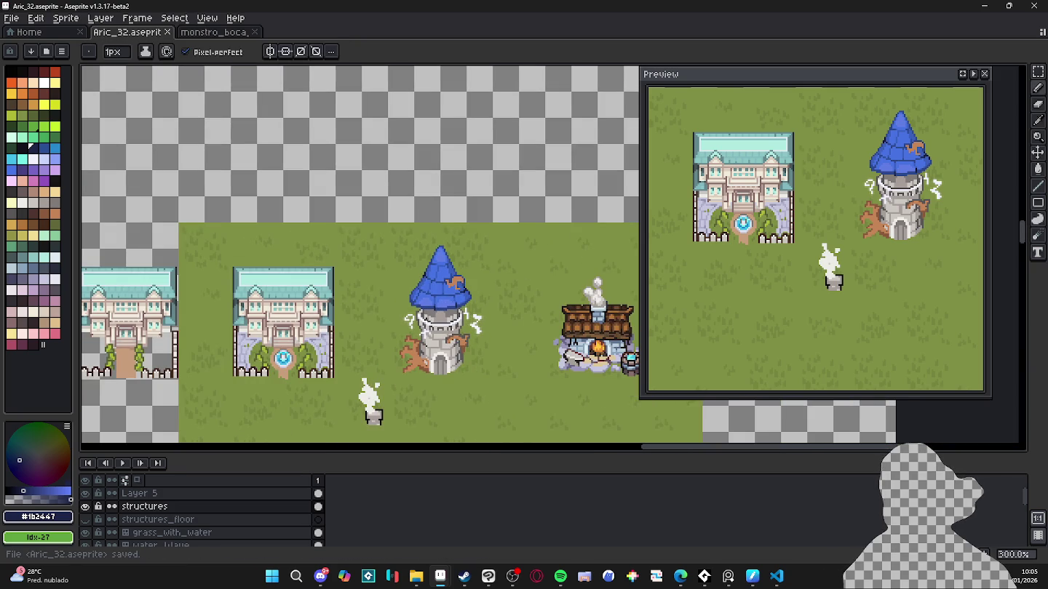
scroll(498, 254, left, 2)
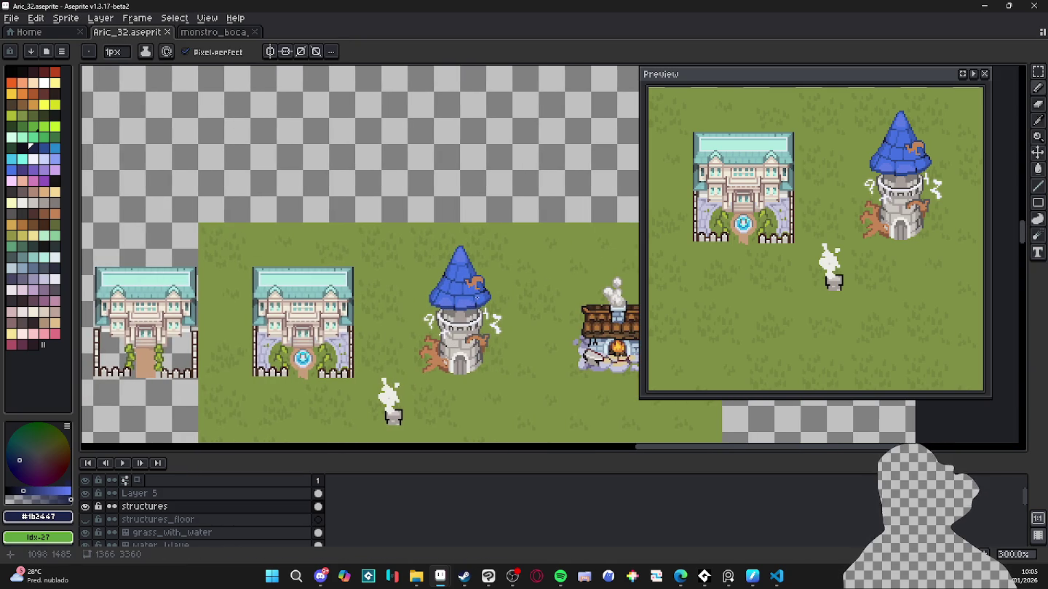
scroll(482, 288, up, 4)
scroll(482, 288, up, 4)
click(456, 304)
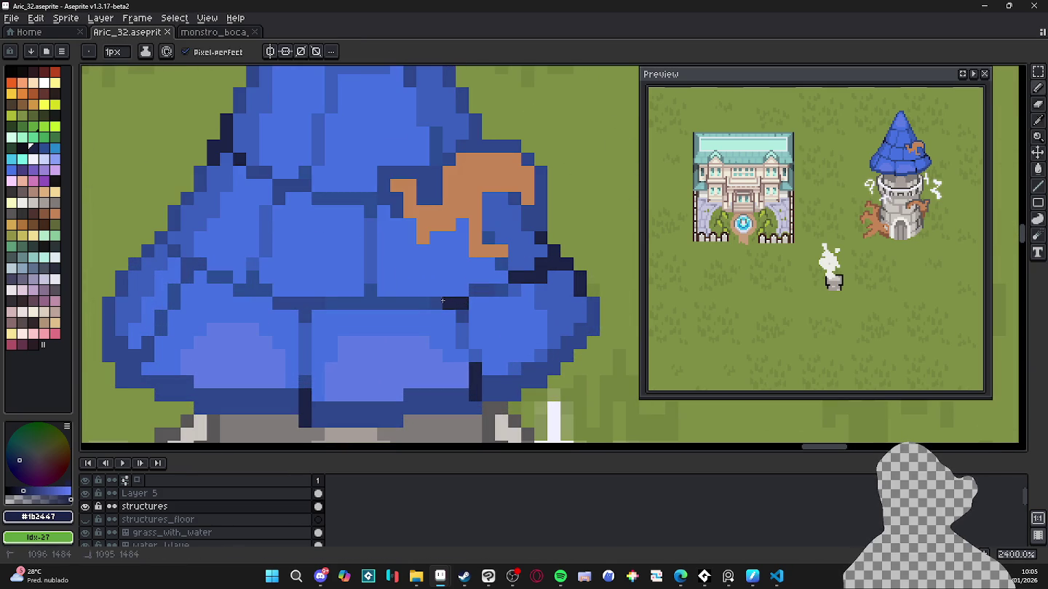
click(438, 305)
click(488, 290)
Step: Sample the mid-blue and dark navy roof colours, then the branch brown
click(474, 289)
alt+click(499, 290)
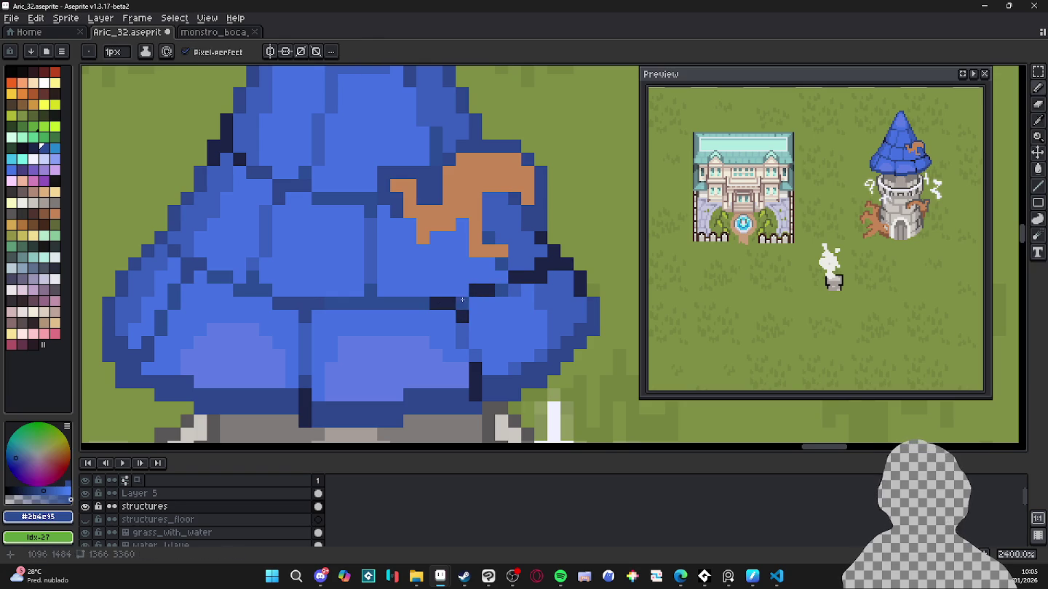
alt+click(466, 304)
scroll(470, 304, down, 5)
scroll(470, 305, up, 1)
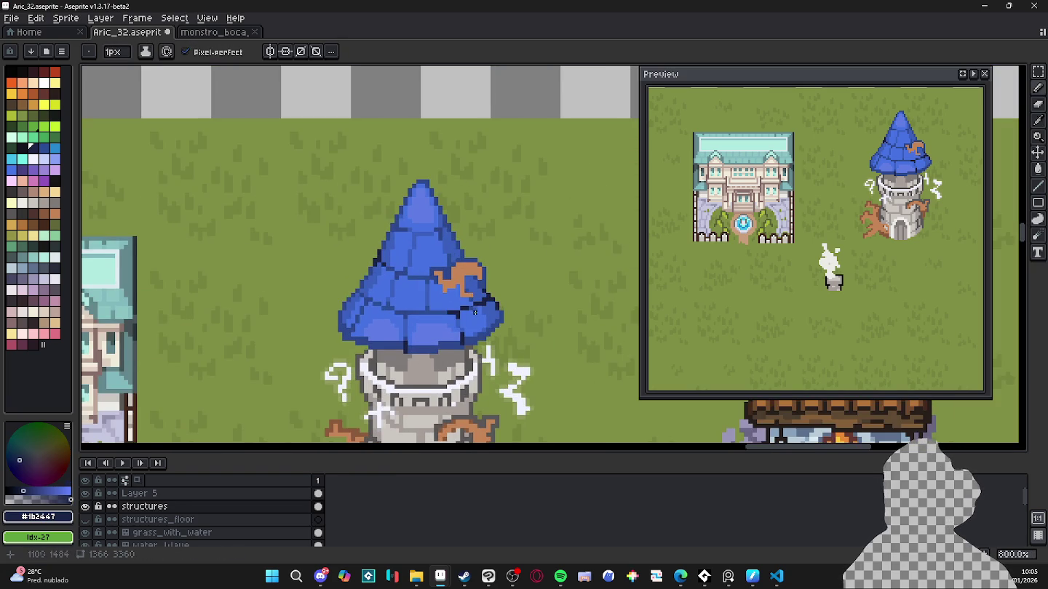
scroll(464, 318, up, 1)
scroll(458, 350, up, 1)
alt+click(438, 380)
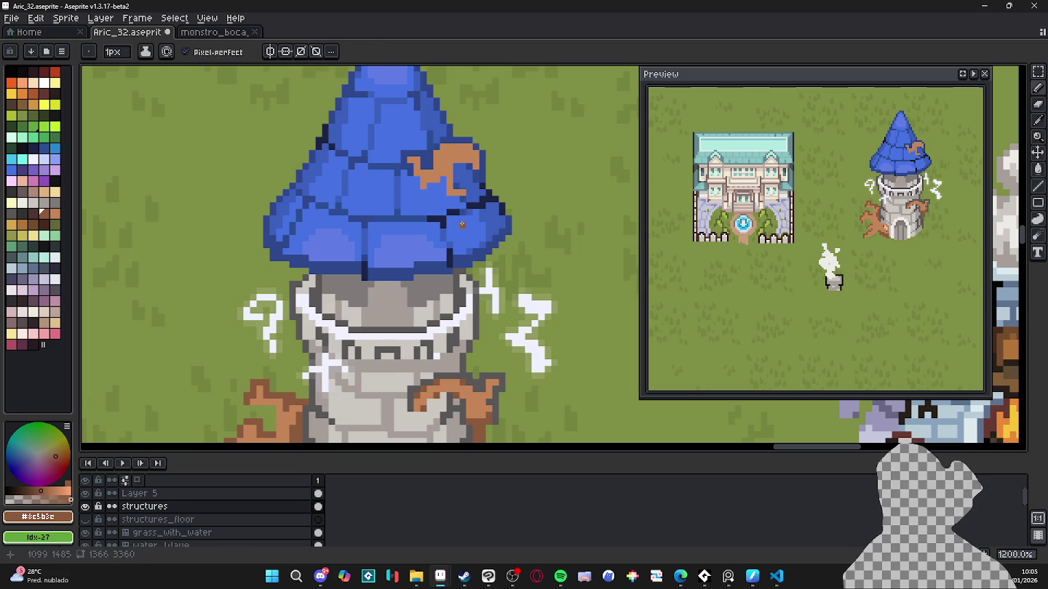
Step: Outline the top and left side of the roof's brown patch in dark brown
key(b)
scroll(475, 211, up, 1)
drag(483, 163, 488, 196)
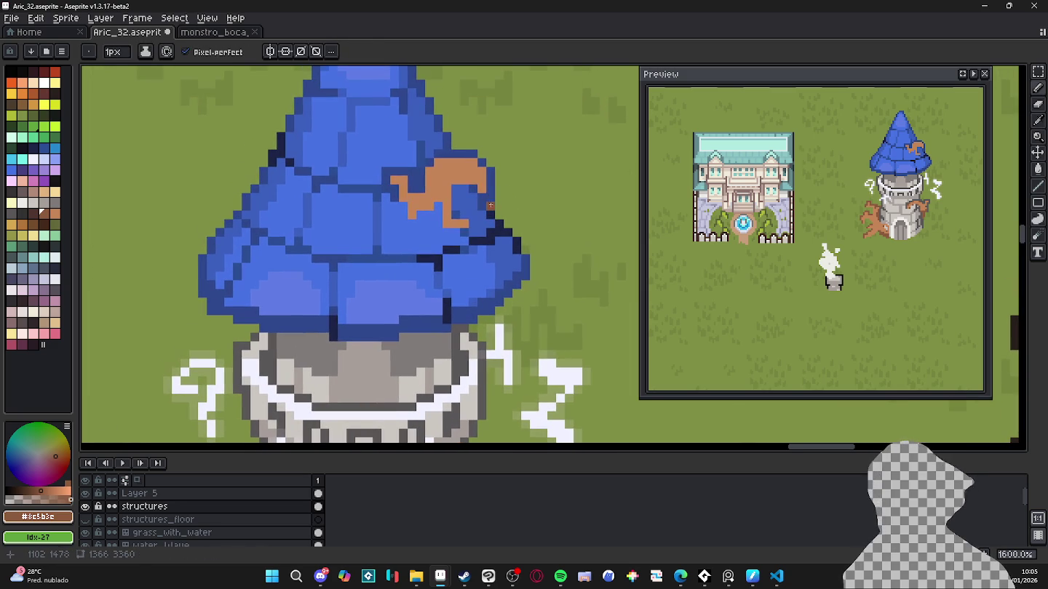
alt+click(481, 195)
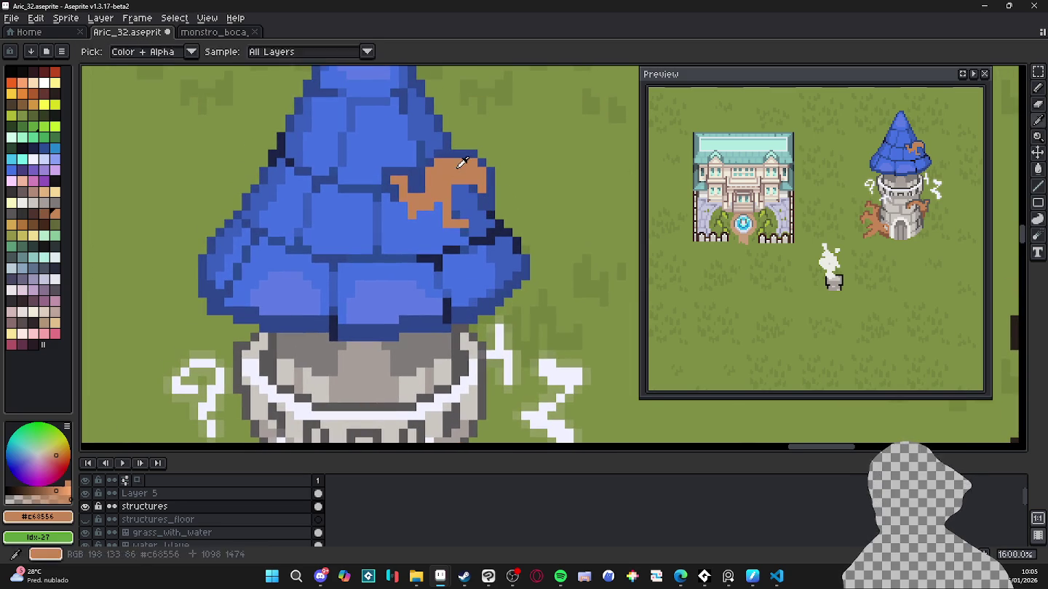
click(33, 214)
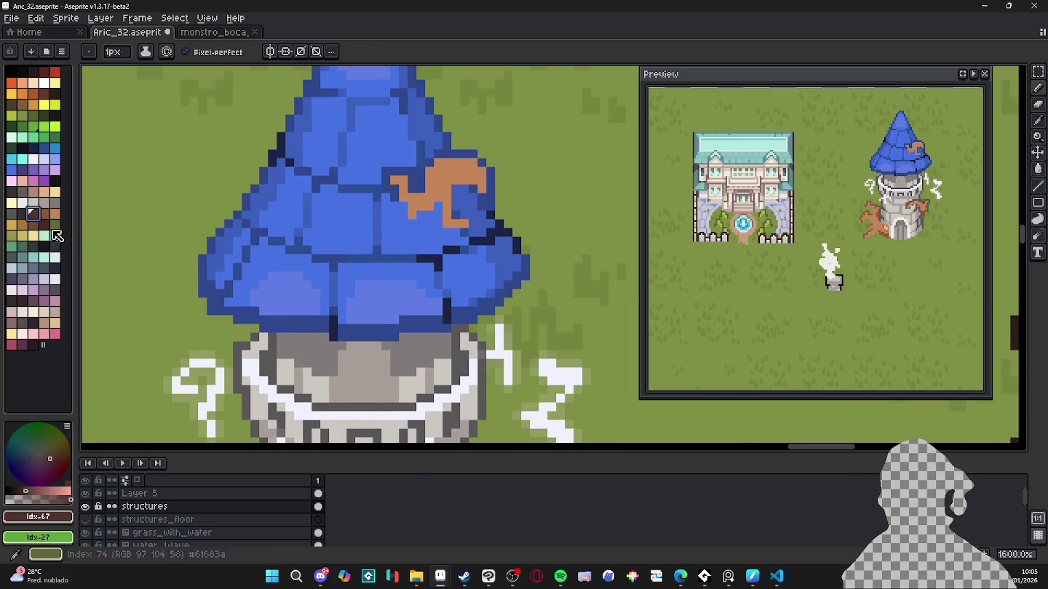
alt+click(435, 161)
mouse_move(436, 154)
mouse_down()
mouse_move(482, 162)
mouse_move(491, 198)
mouse_up()
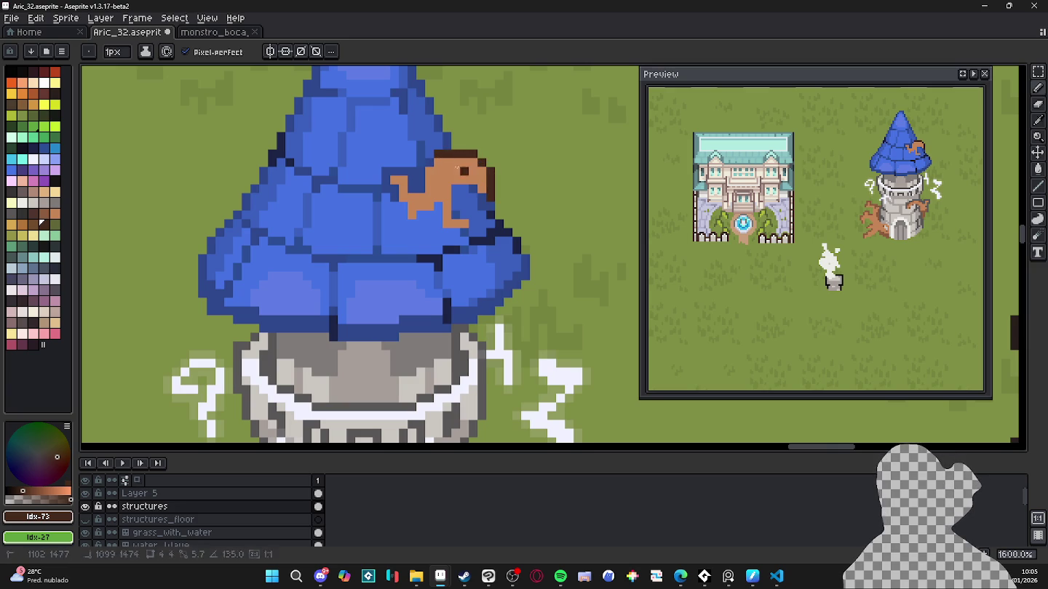
mouse_move(422, 173)
mouse_down()
mouse_move(411, 188)
mouse_move(399, 172)
mouse_up()
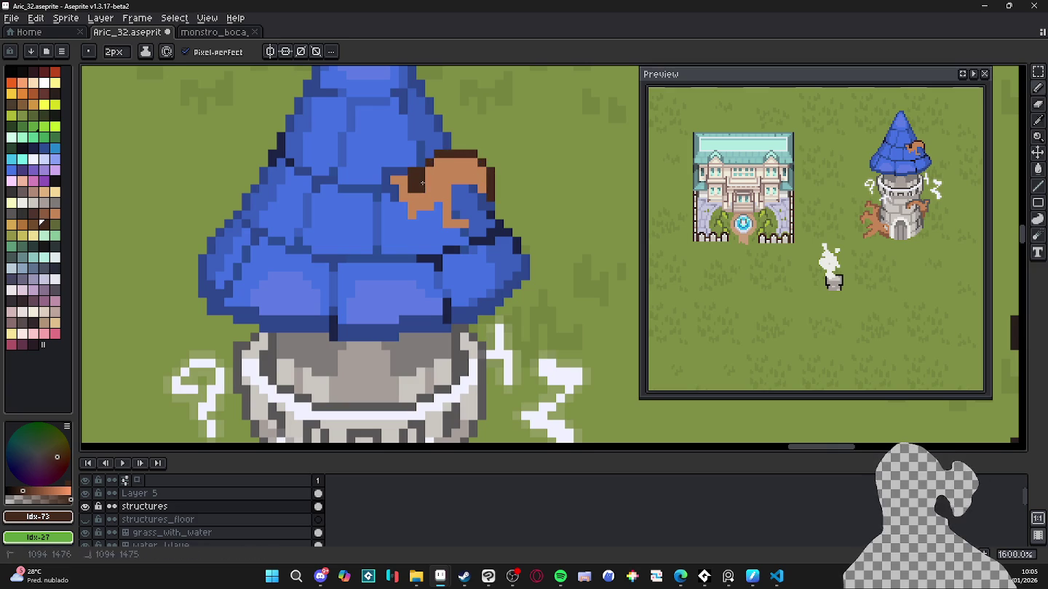
click(387, 170)
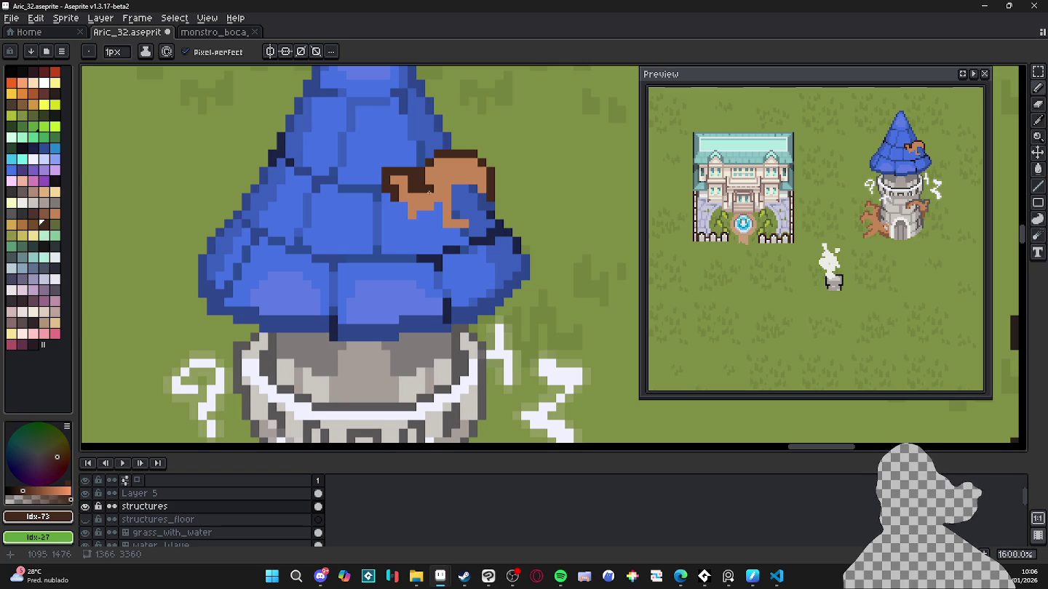
Step: Darken the roof's bottom-left edge with dark navy pixels
drag(426, 192, 420, 194)
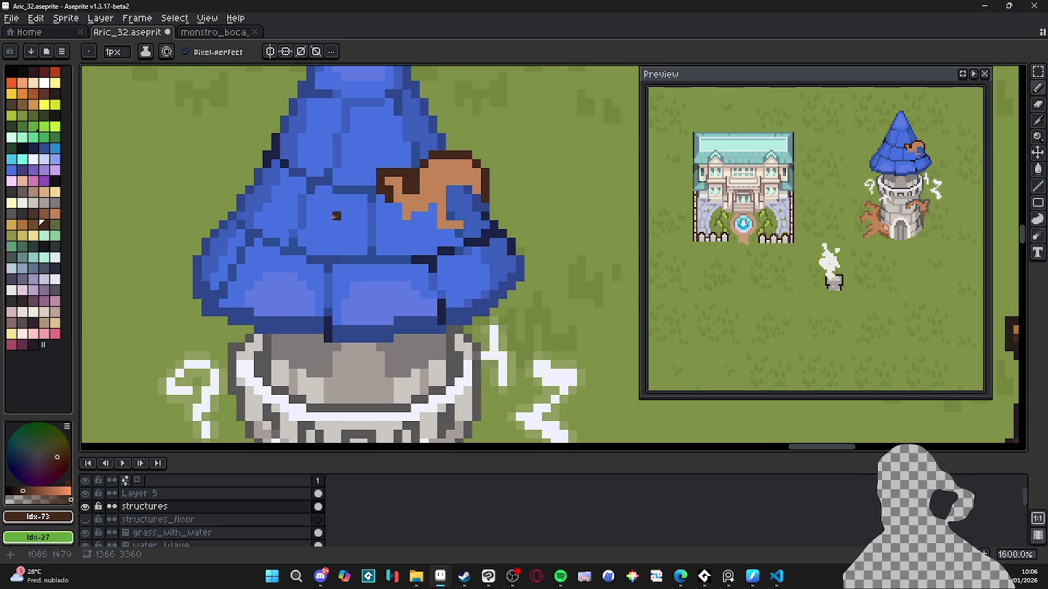
alt+click(275, 147)
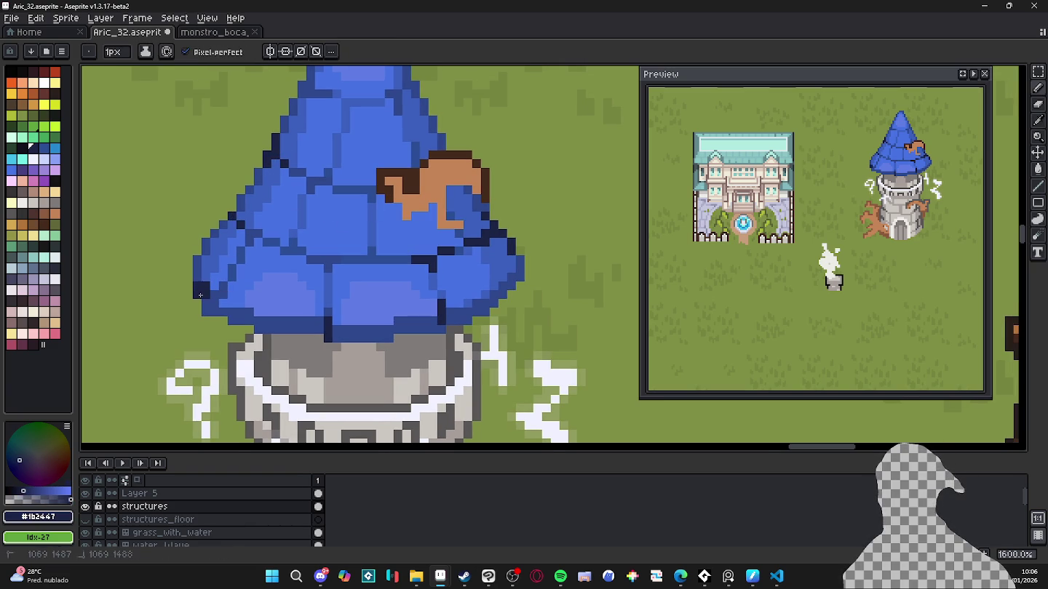
drag(196, 285, 223, 285)
click(212, 308)
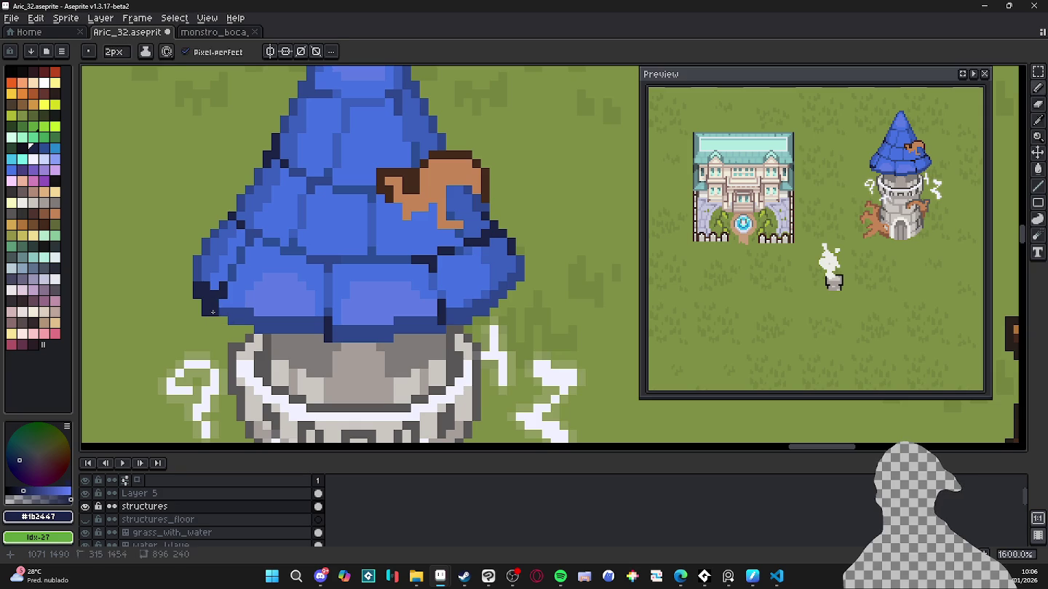
scroll(213, 311, down, 2)
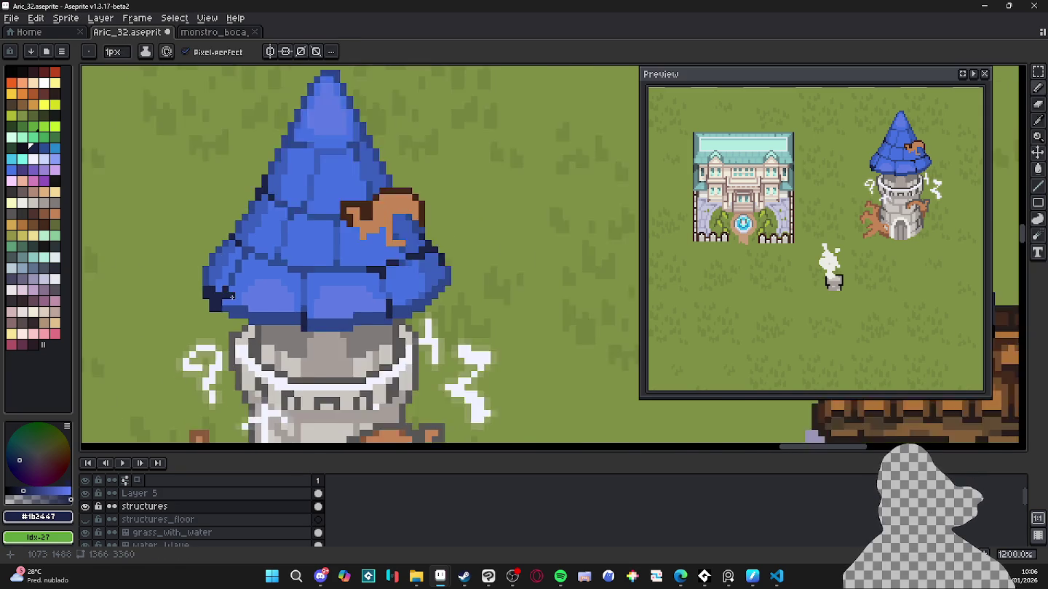
scroll(232, 295, down, 1)
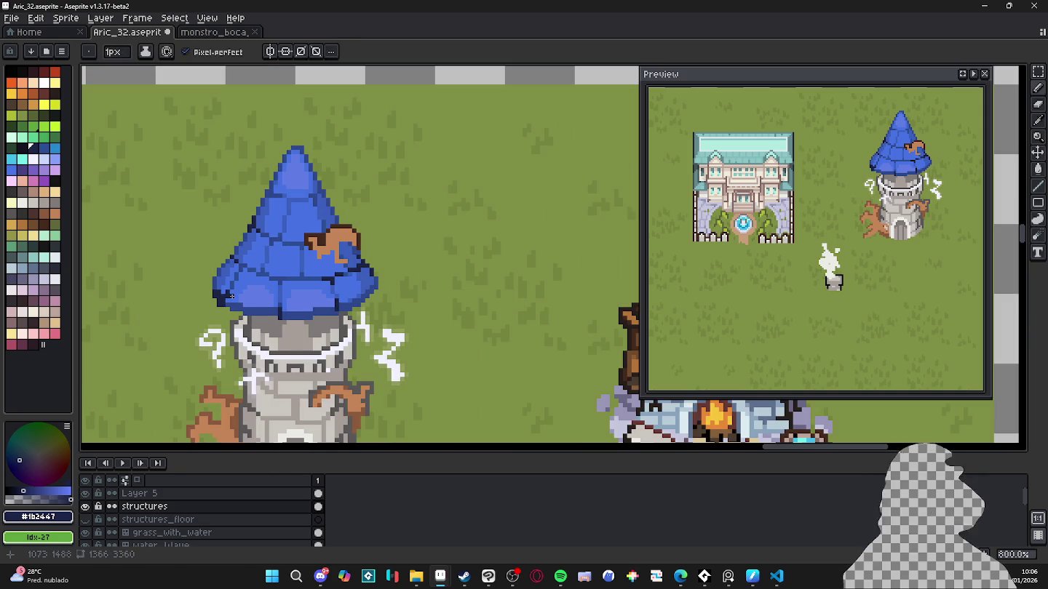
scroll(276, 290, up, 2)
Step: Add a few light lavender highlight pixels on the roof
alt+click(277, 291)
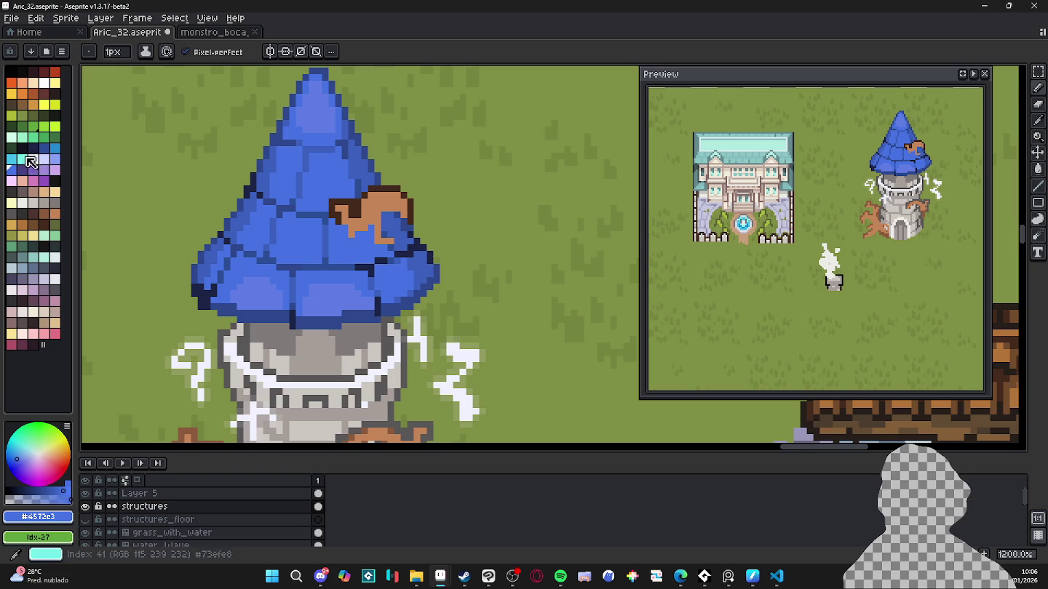
click(56, 159)
click(242, 306)
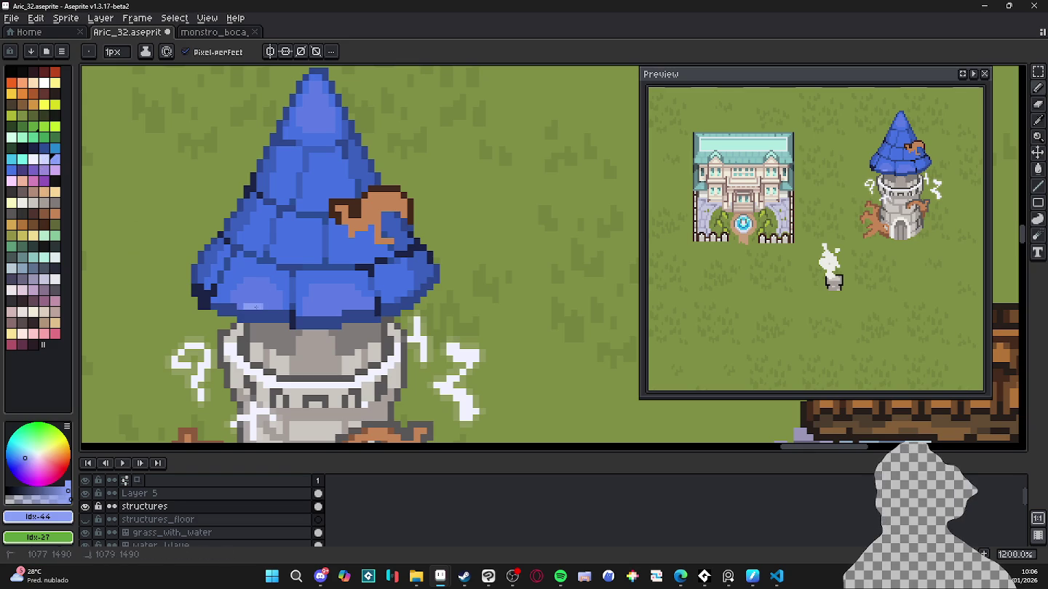
click(239, 303)
click(234, 300)
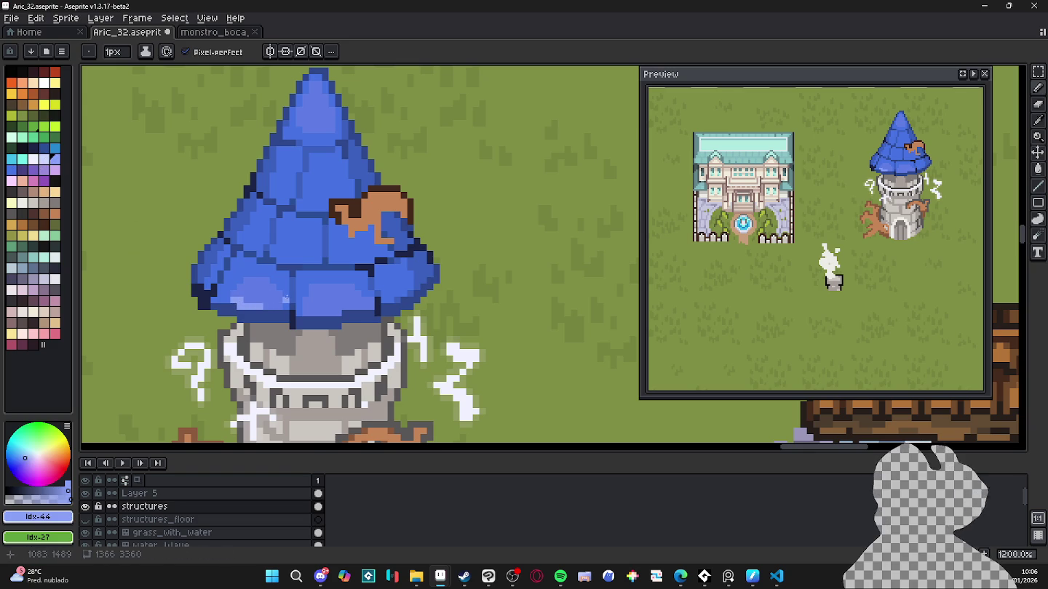
Step: Paint a medium blue pixel and a short lighter blue highlight on the roof
scroll(285, 298, up, 1)
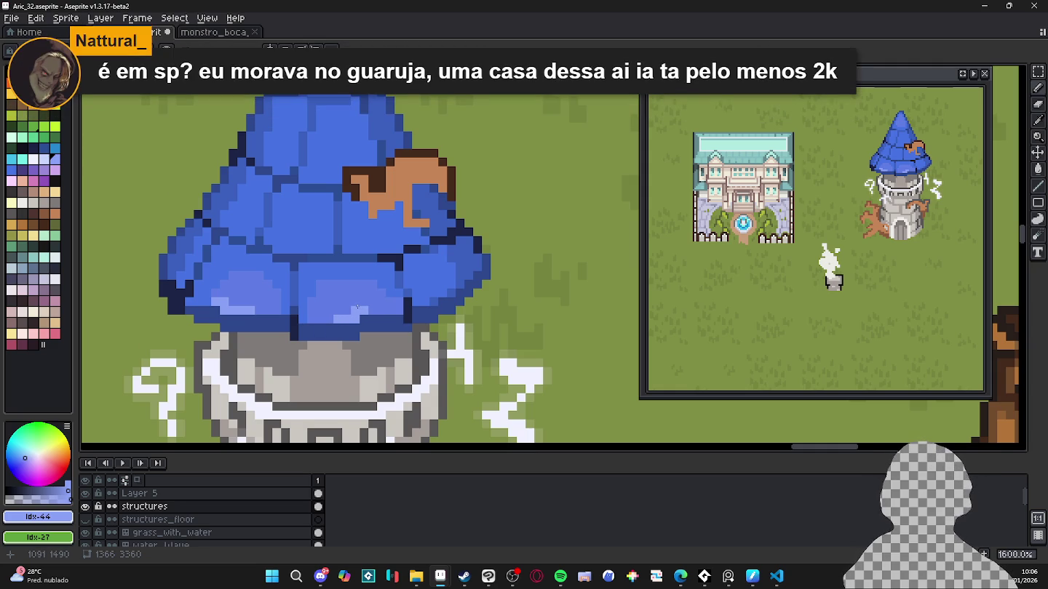
scroll(356, 299, up, 1)
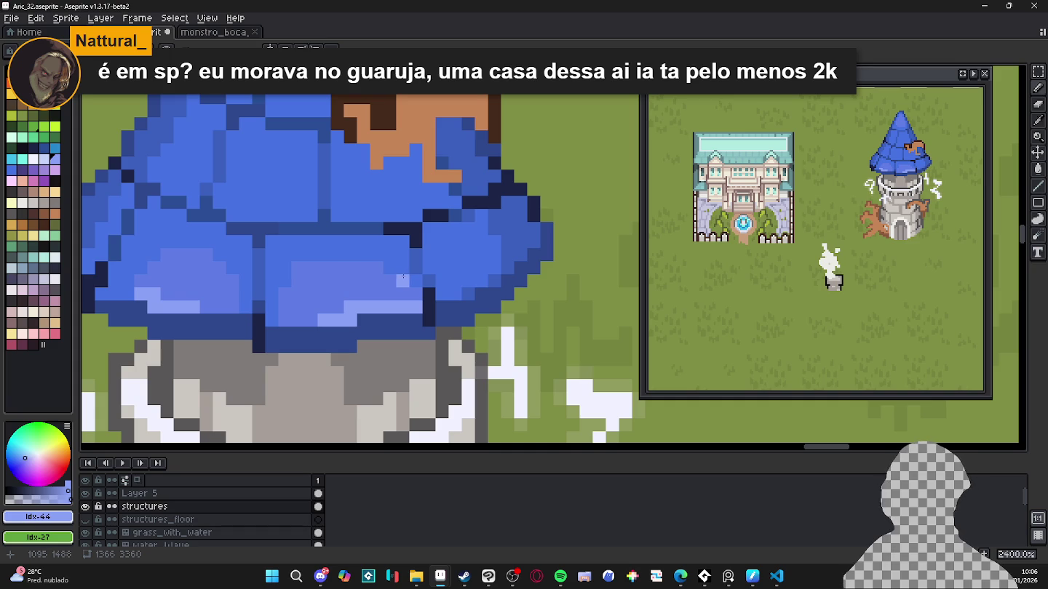
scroll(356, 272, down, 3)
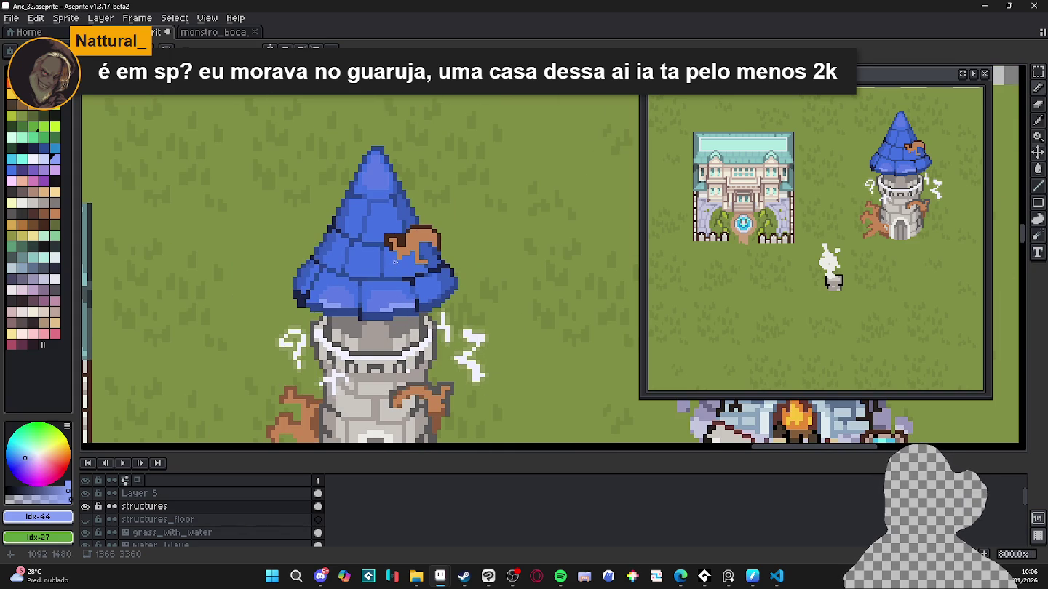
scroll(374, 289, up, 3)
scroll(374, 289, up, 1)
alt+click(436, 292)
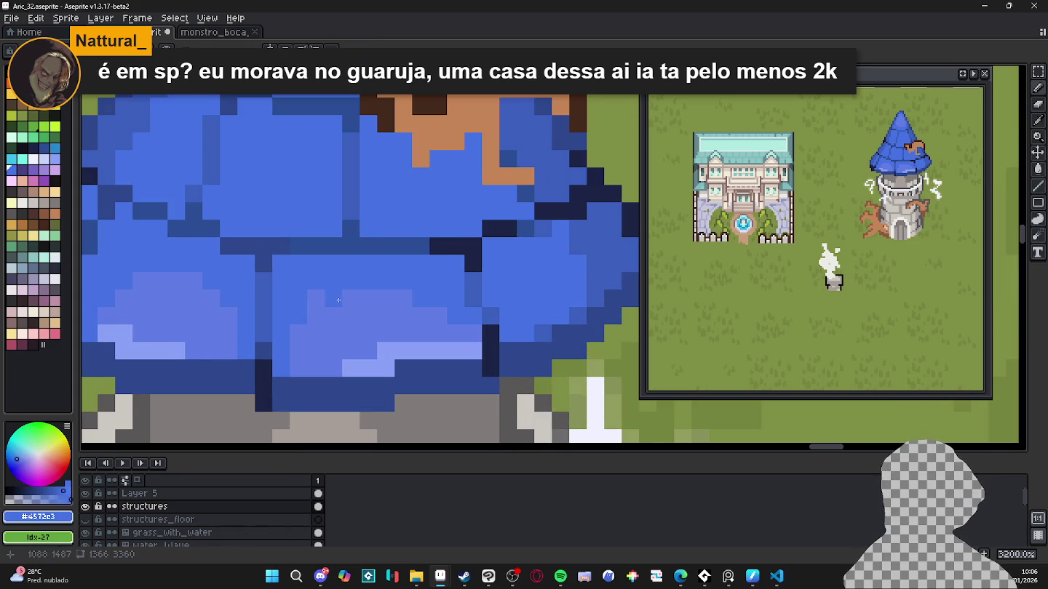
scroll(320, 300, down, 2)
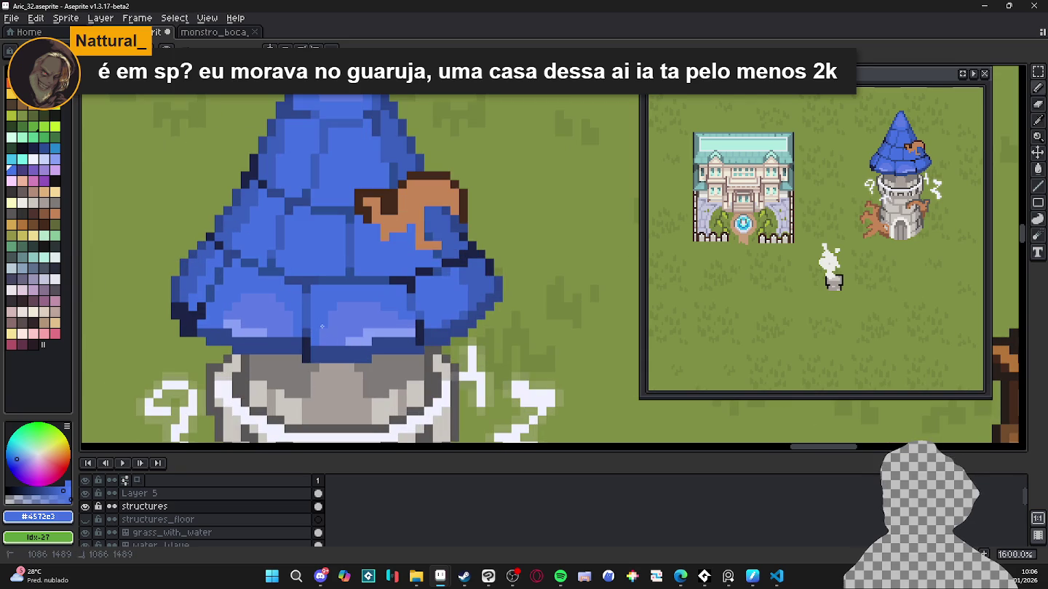
scroll(358, 320, up, 1)
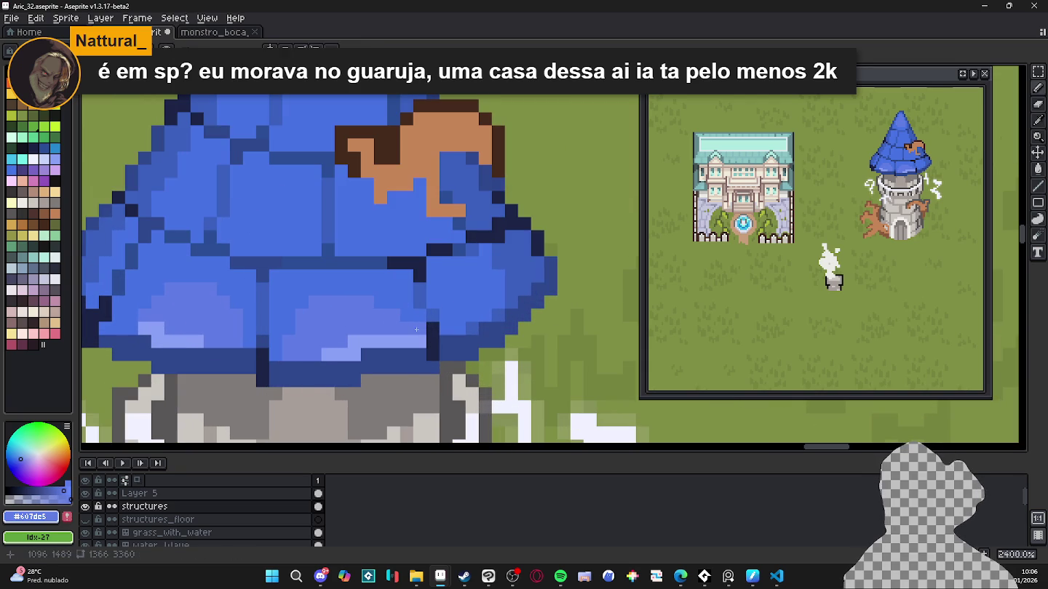
scroll(367, 302, down, 3)
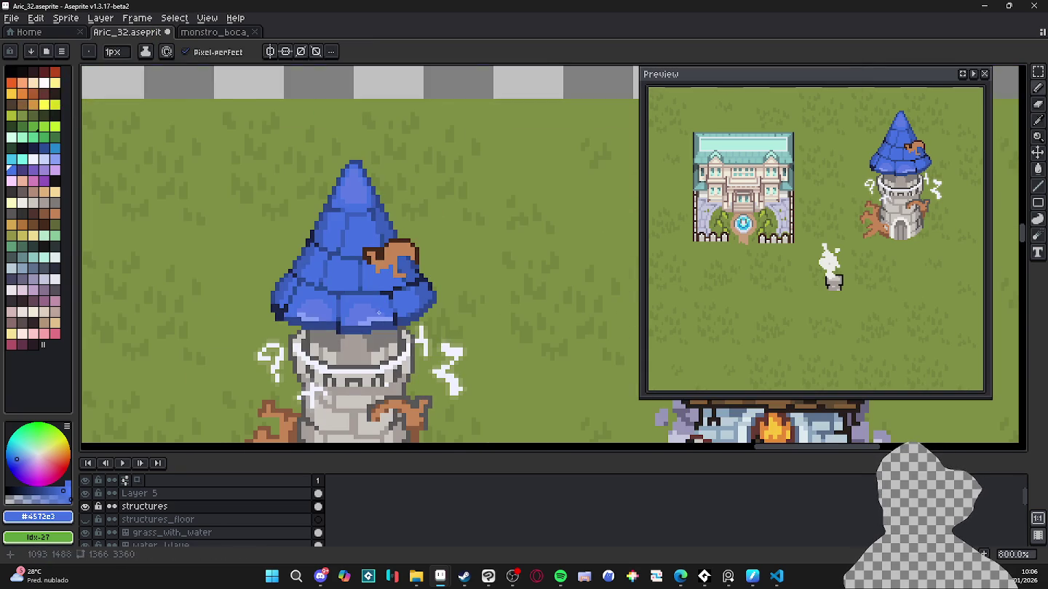
scroll(370, 321, up, 1)
scroll(367, 298, up, 3)
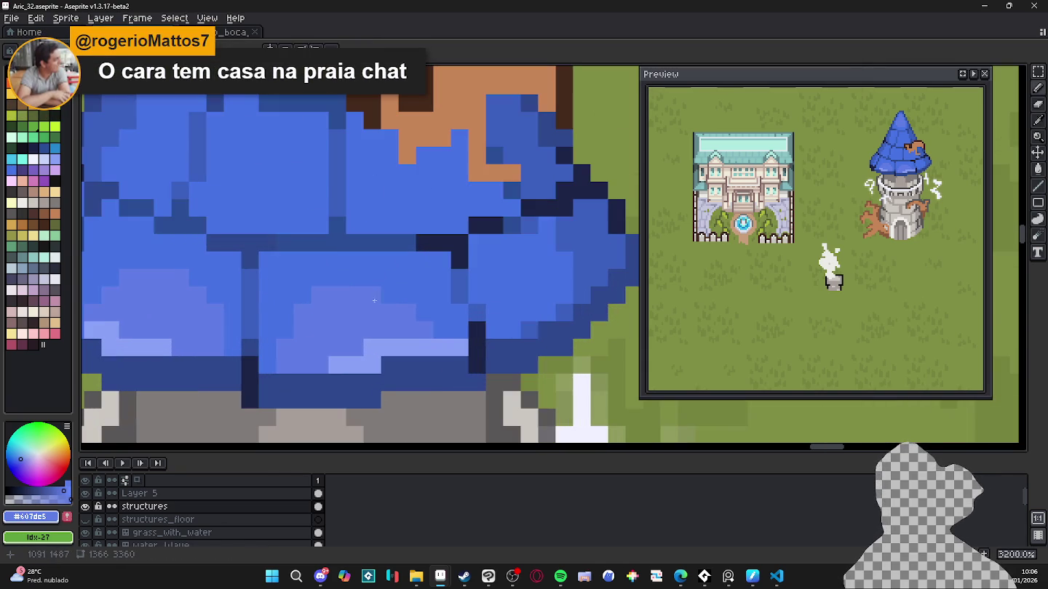
click(390, 312)
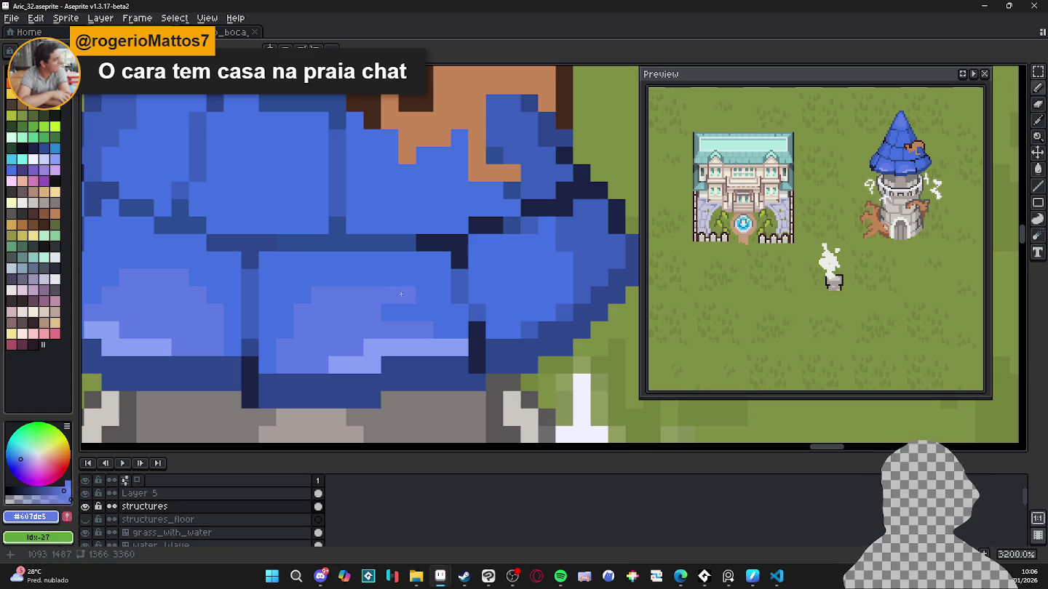
drag(337, 261, 356, 260)
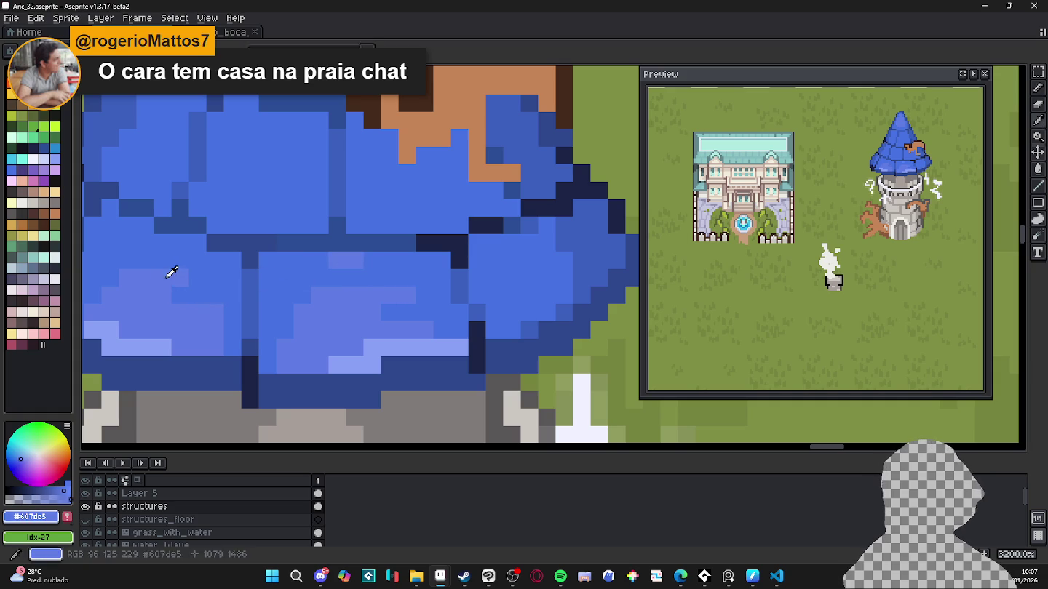
Step: Draw darker blue seams along the roof tiers and cover an orange pixel with dark blue
drag(197, 278, 218, 281)
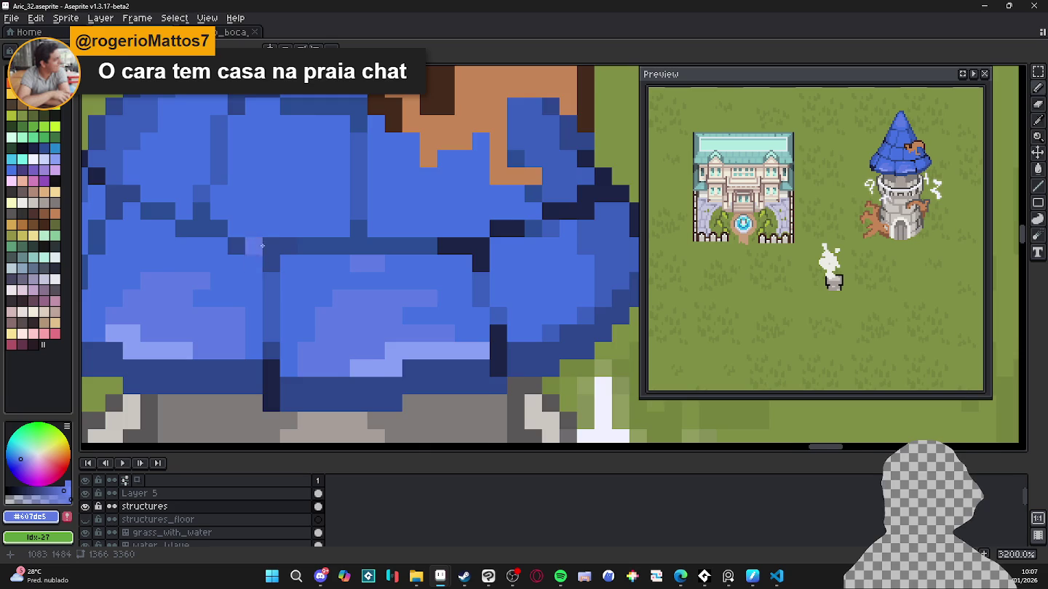
scroll(262, 246, down, 3)
scroll(262, 246, up, 2)
alt+click(320, 236)
drag(321, 237, 228, 233)
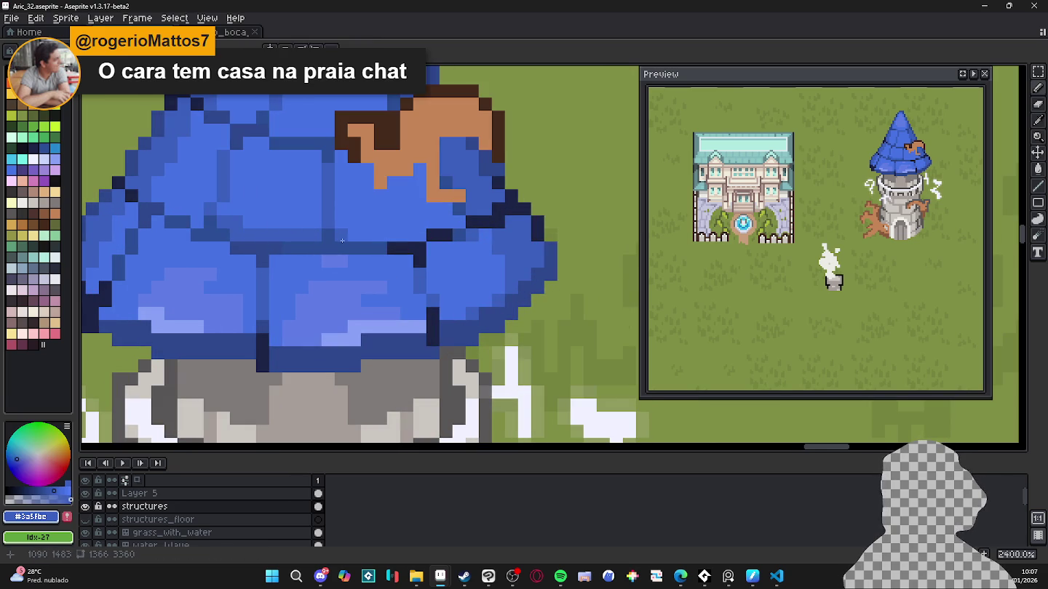
drag(328, 227, 415, 229)
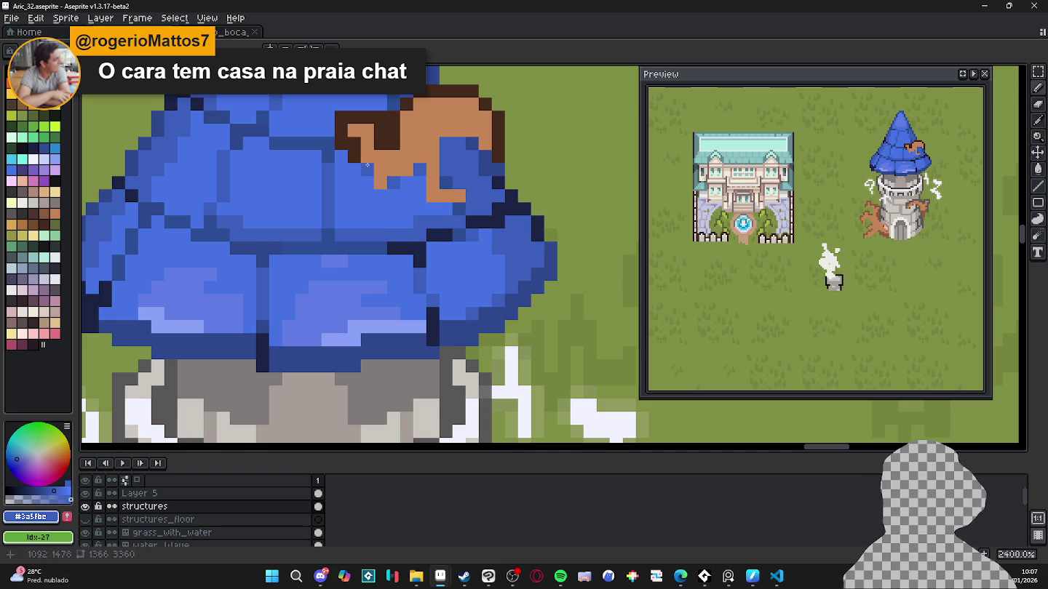
alt+click(474, 147)
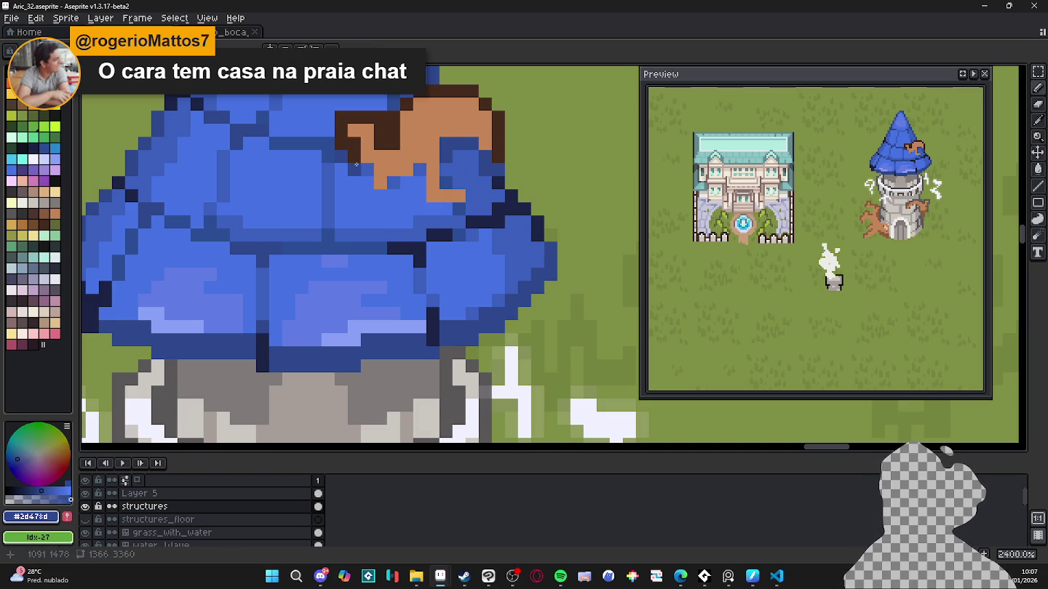
alt+click(326, 147)
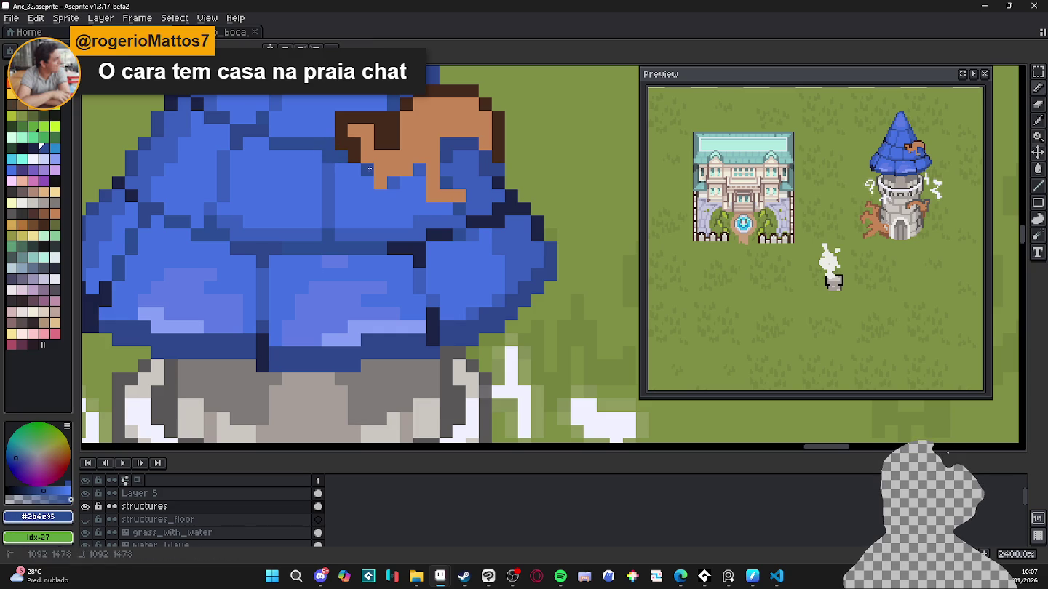
click(419, 170)
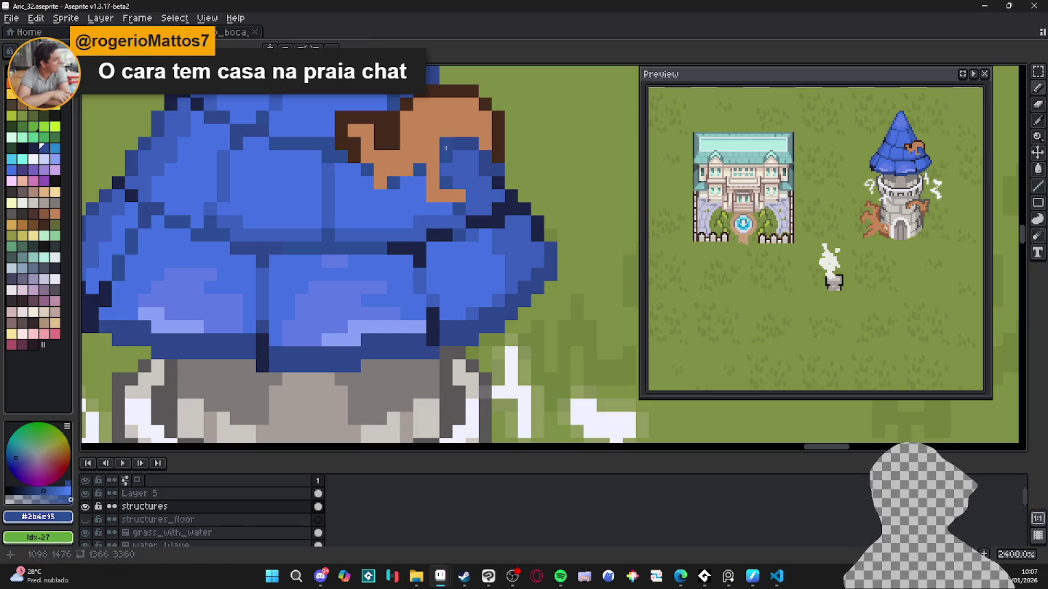
Step: Paint a light-blue highlight stroke across the roof
scroll(472, 168, down, 3)
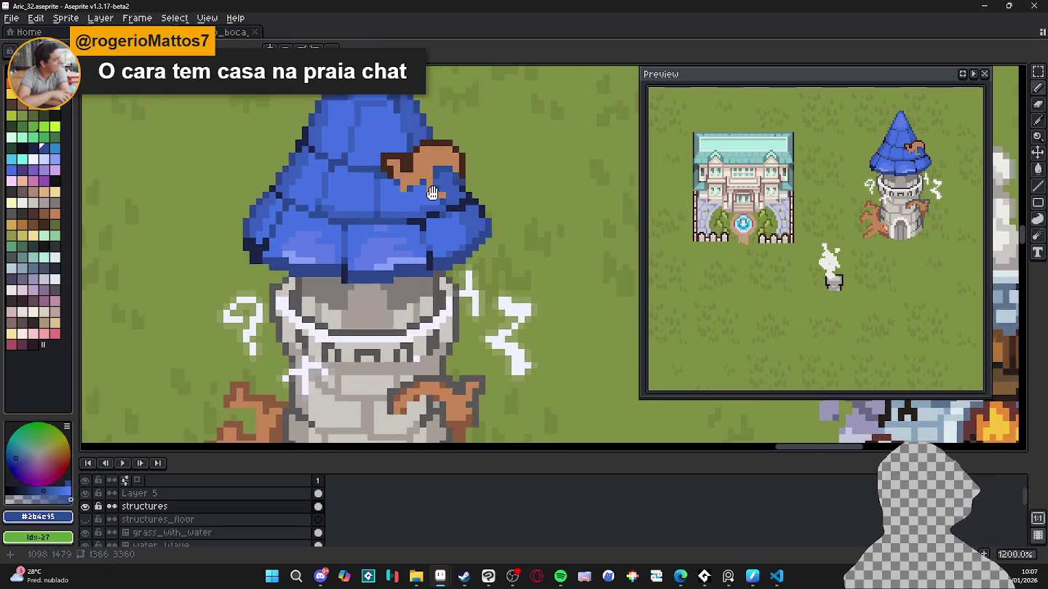
scroll(428, 191, up, 1)
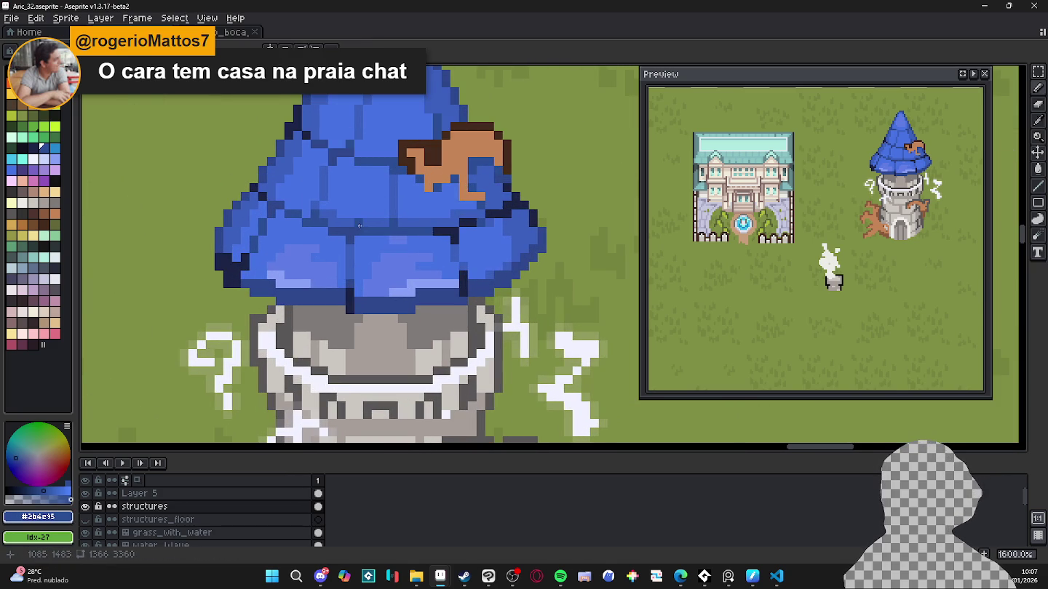
alt+click(394, 288)
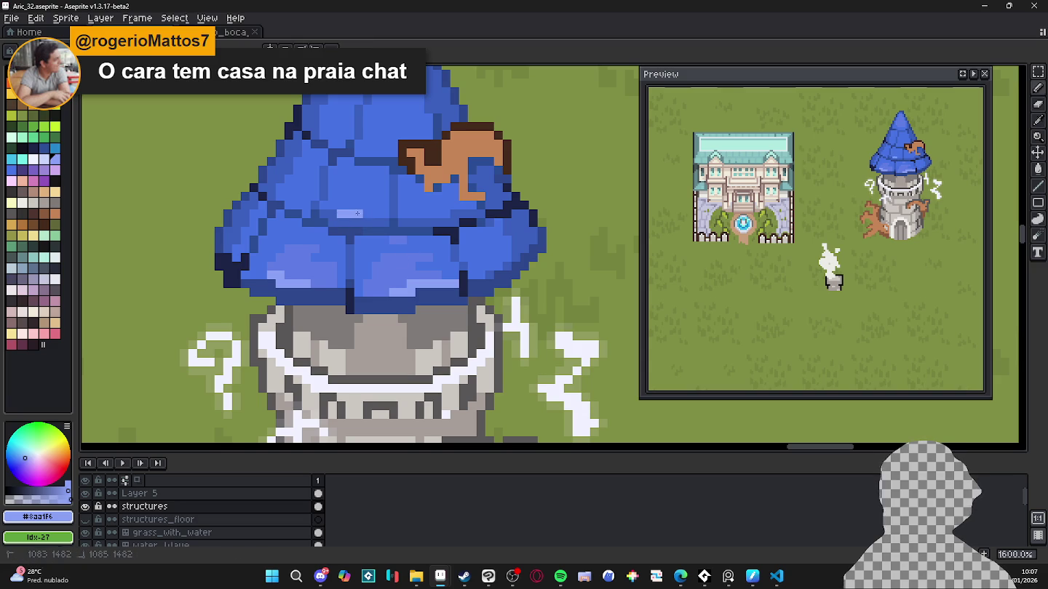
alt+click(378, 246)
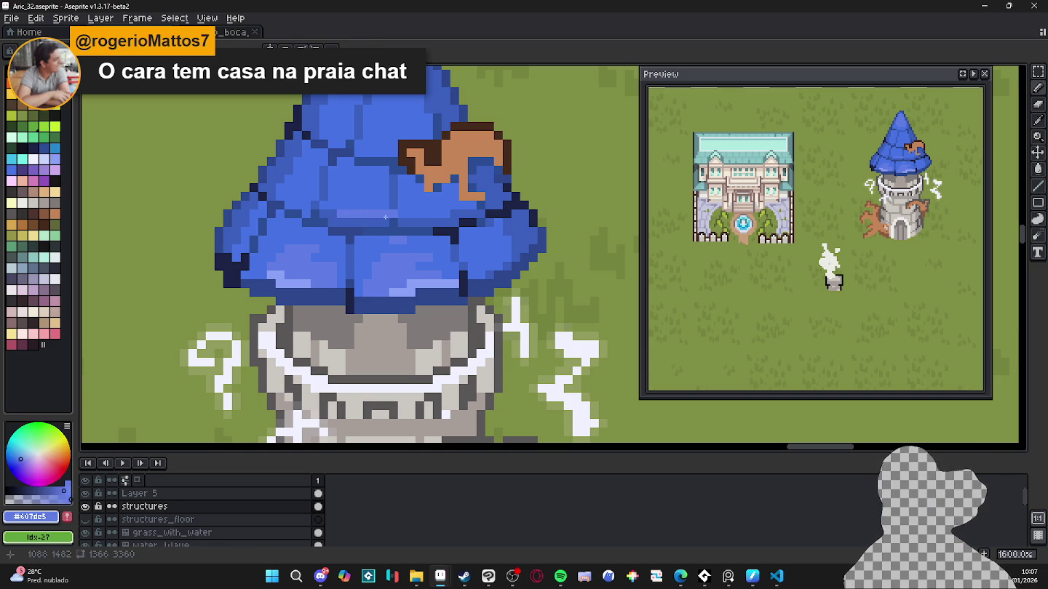
drag(381, 213, 324, 205)
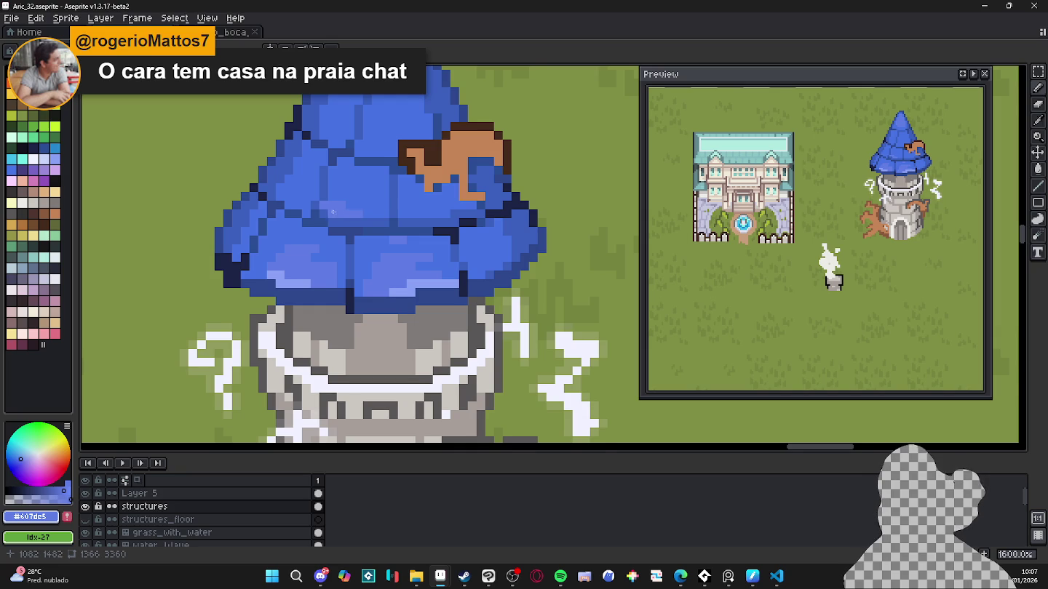
Step: Add a row of dark navy pixels along a roof tier edge
drag(333, 212, 349, 221)
scroll(356, 254, up, 2)
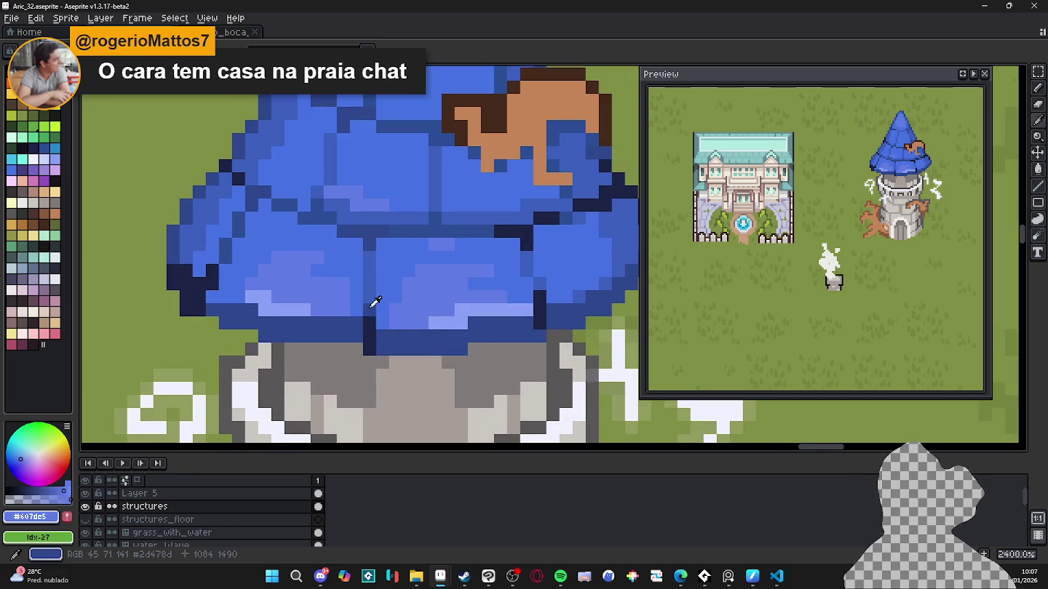
alt+click(370, 239)
click(370, 232)
click(384, 232)
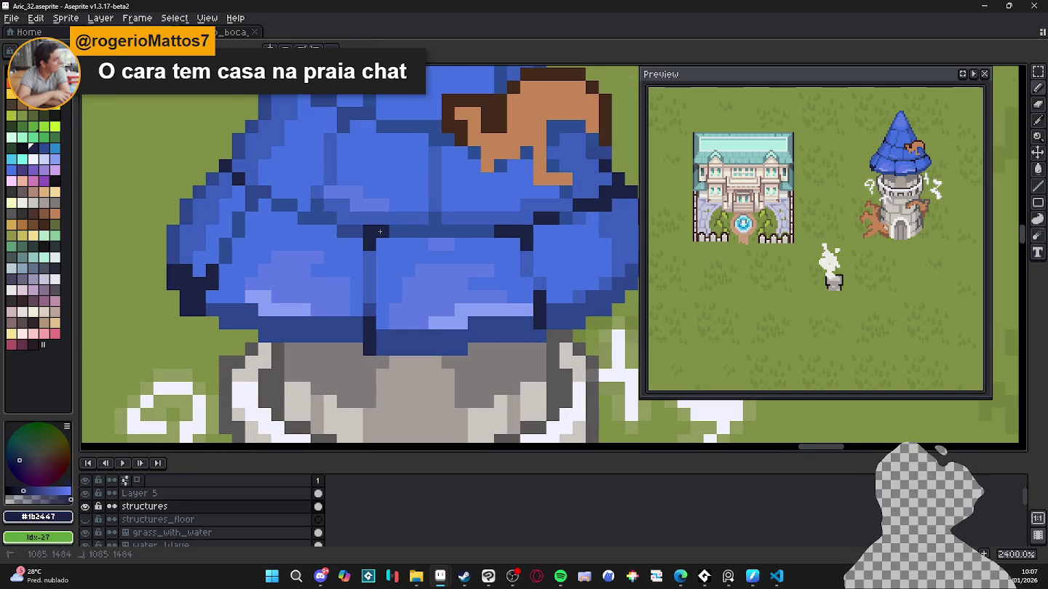
click(357, 232)
scroll(357, 235, down, 5)
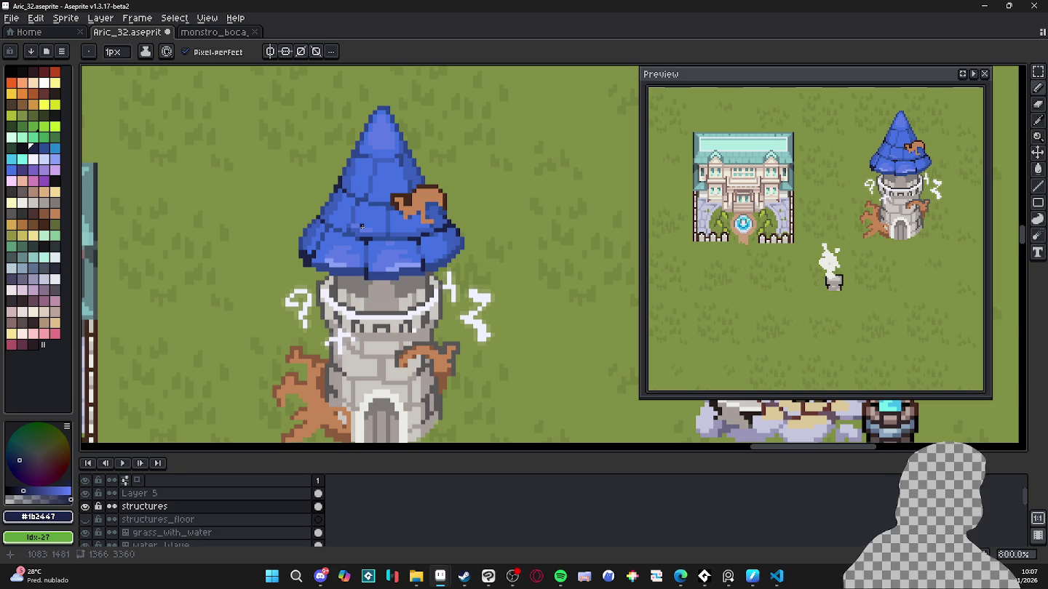
scroll(362, 227, up, 1)
scroll(358, 224, up, 2)
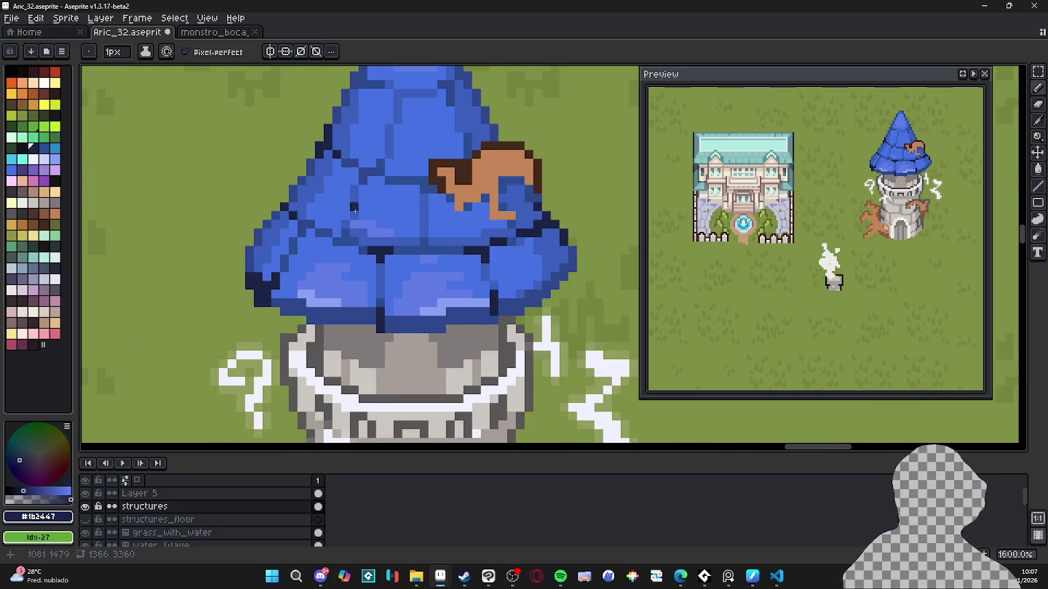
Step: Save the artwork and add dark navy seams on the lower and upper roof tiers
alt+click(346, 219)
alt+click(346, 230)
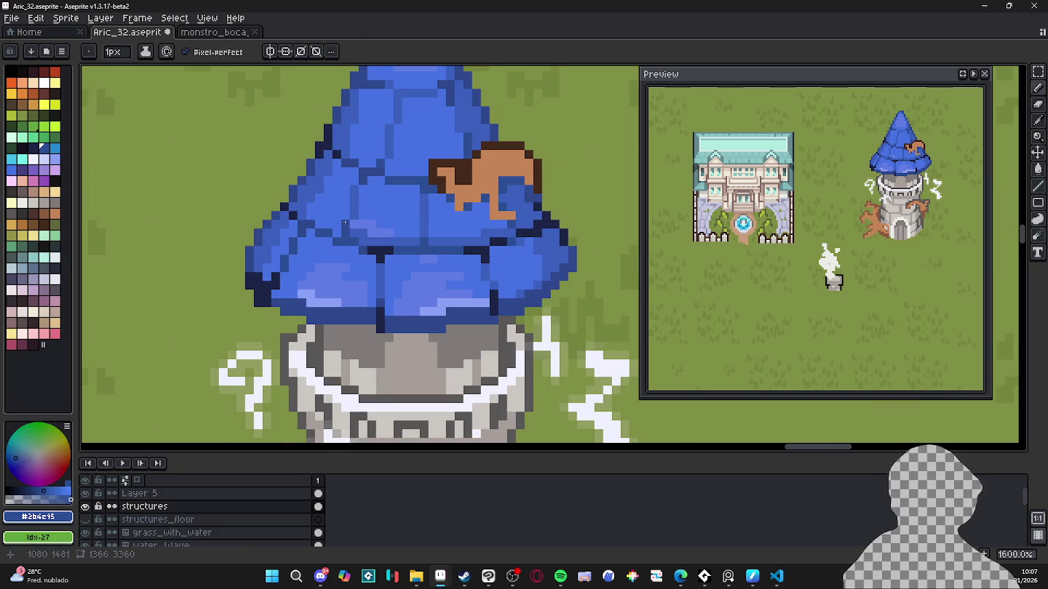
drag(346, 213, 369, 220)
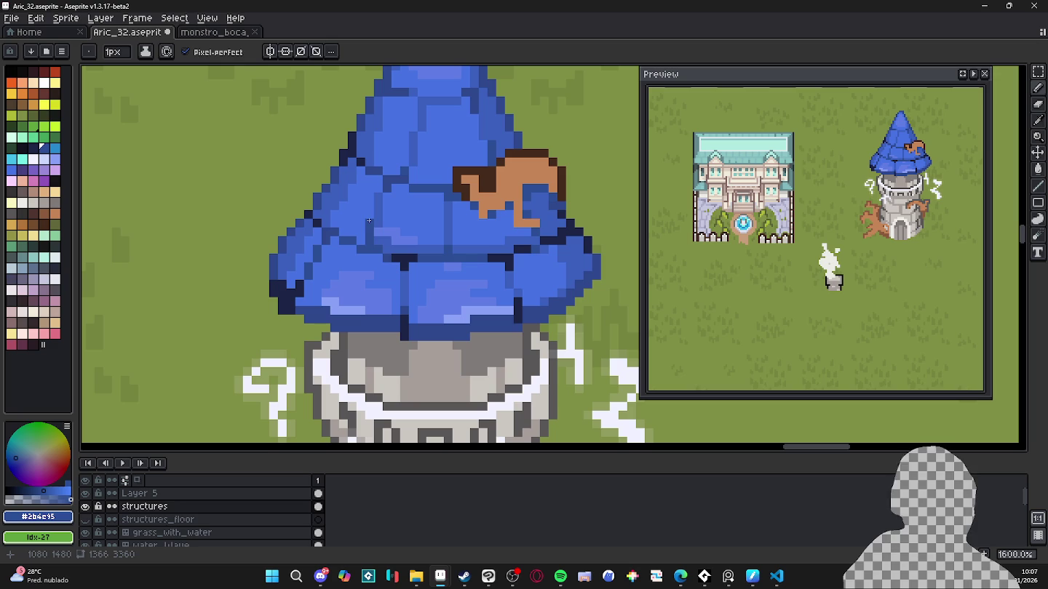
key(ctrl+s)
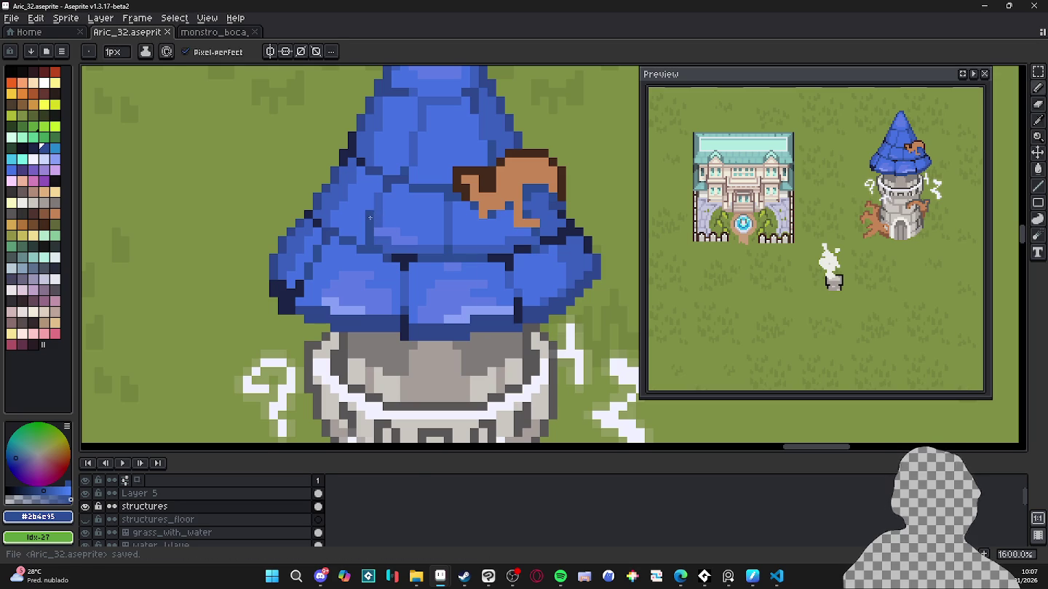
alt+click(393, 258)
click(378, 249)
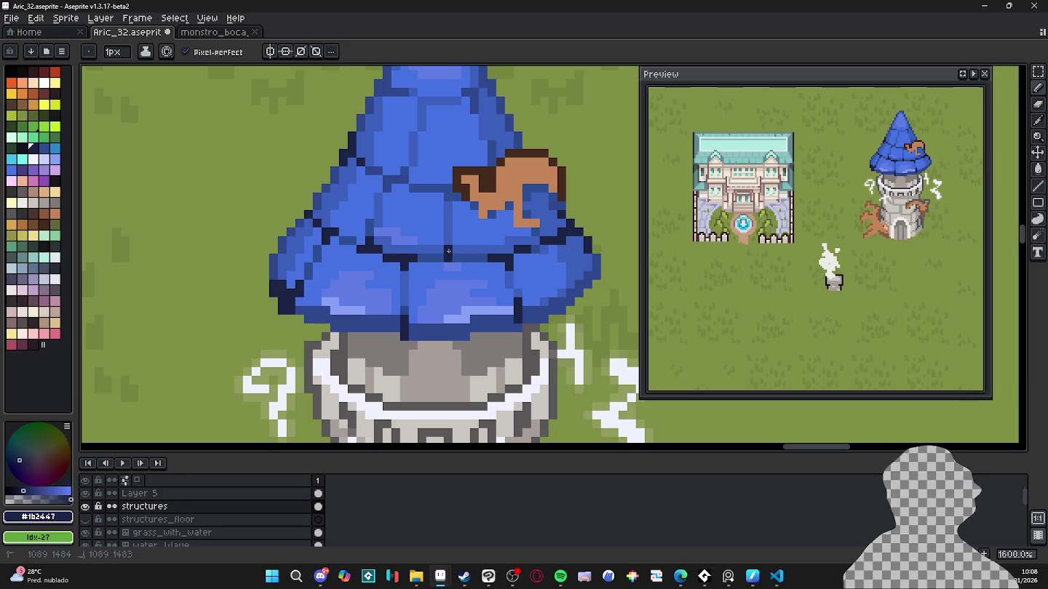
drag(445, 254, 416, 256)
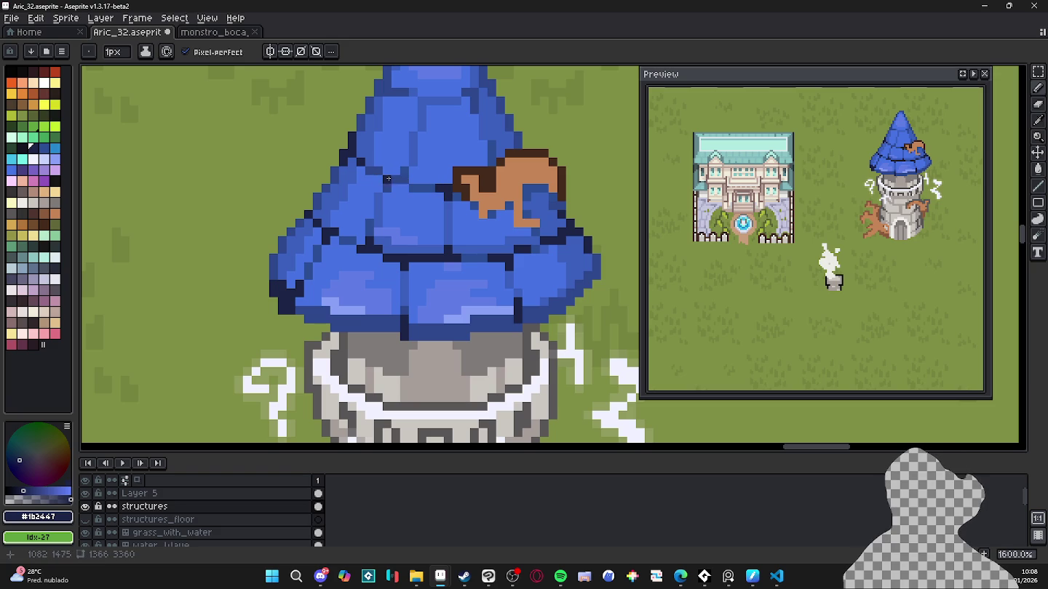
drag(388, 178, 403, 177)
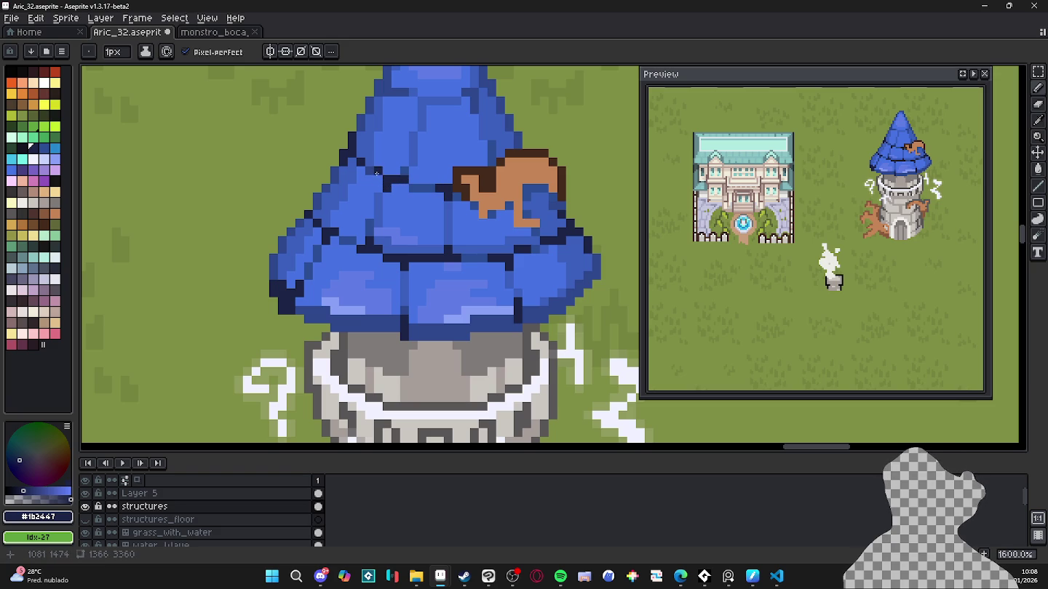
Step: Undo the latest dark navy strokes and save the artwork
click(370, 173)
key(ctrl+z)
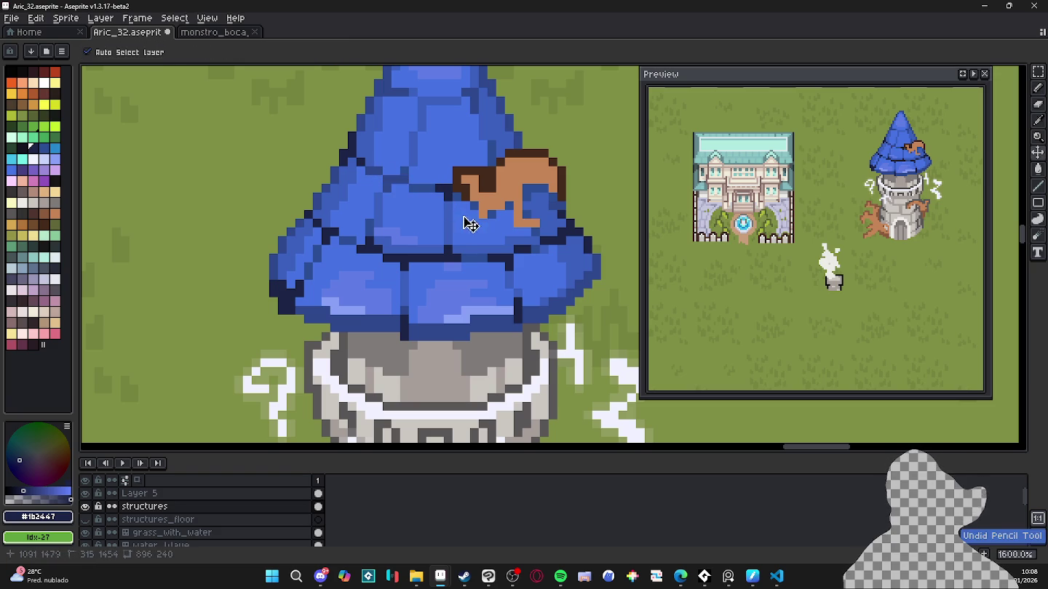
key(ctrl+s)
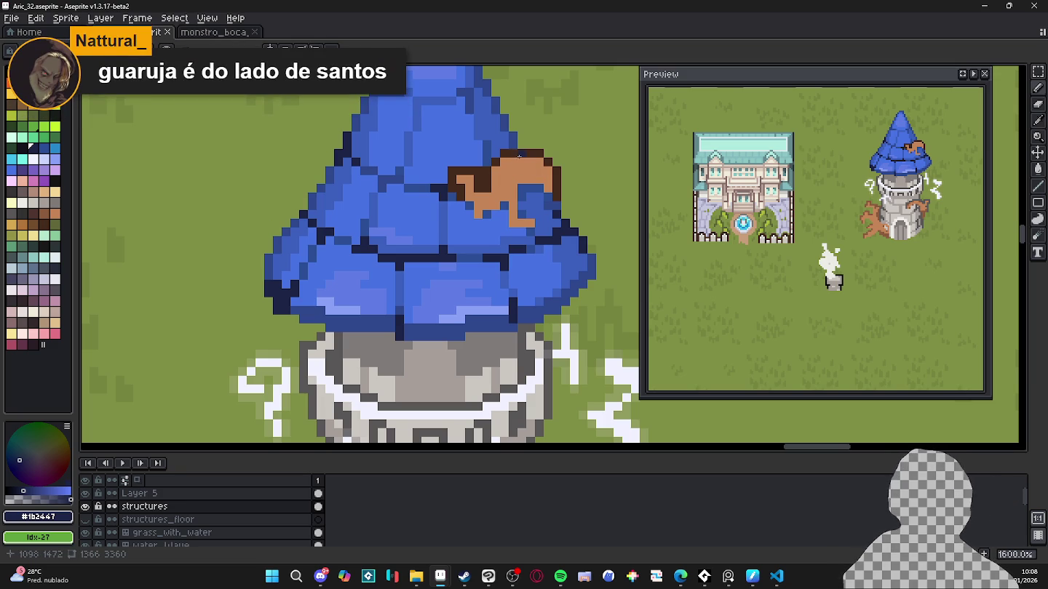
Step: Place a couple of lighter blue pixels on the roof's right side
scroll(480, 219, down, 1)
scroll(502, 254, up, 1)
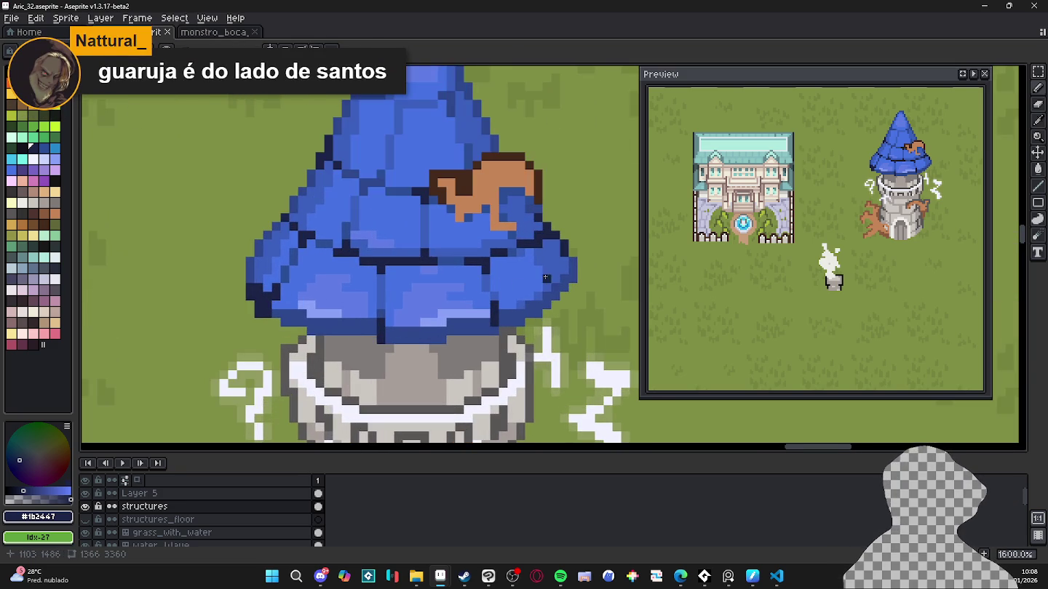
alt+click(516, 274)
alt+click(517, 288)
click(517, 292)
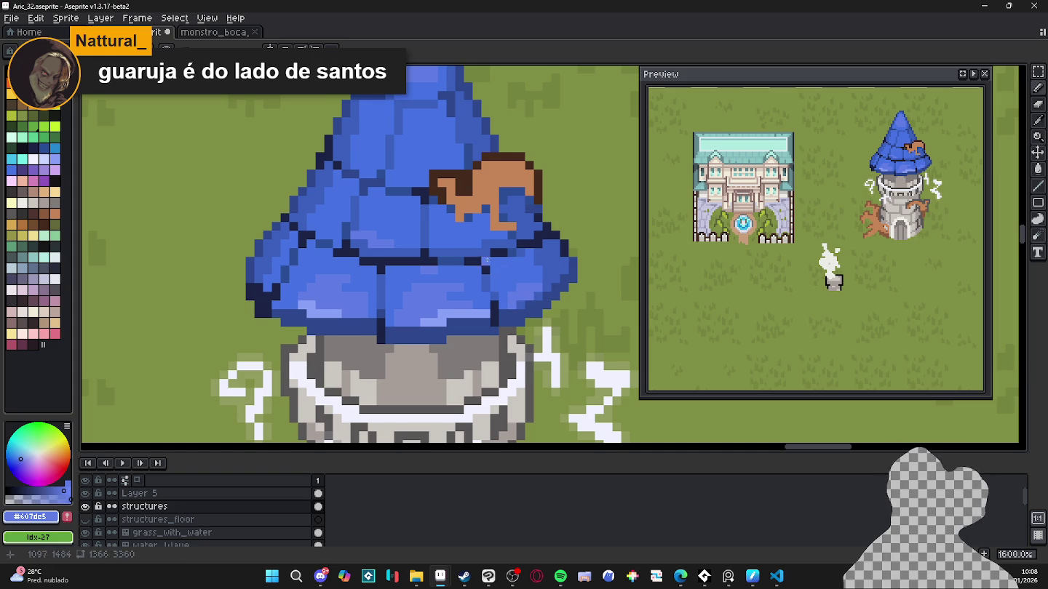
drag(487, 260, 482, 270)
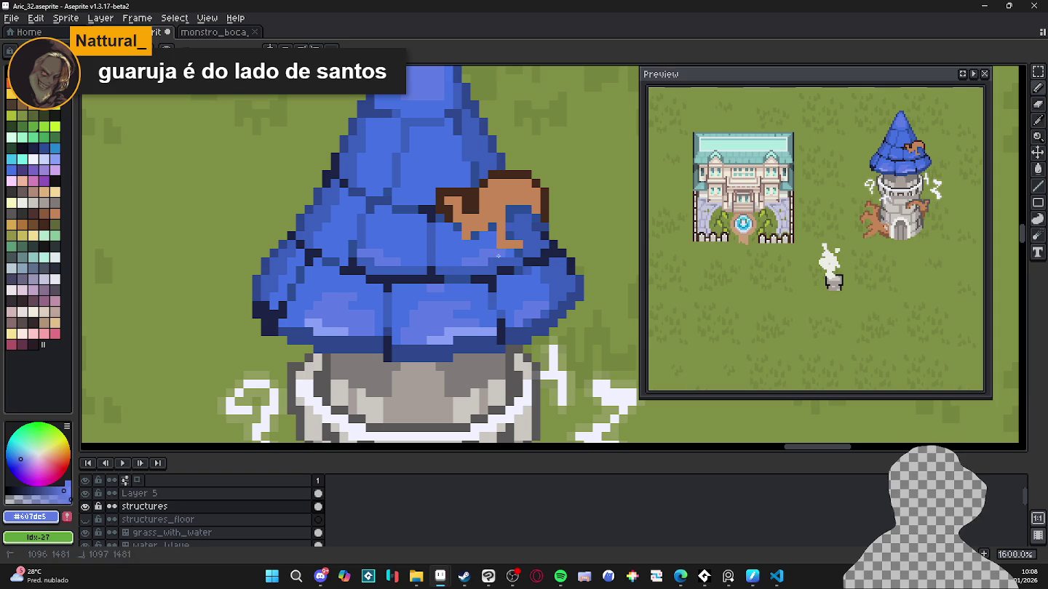
drag(458, 257, 451, 278)
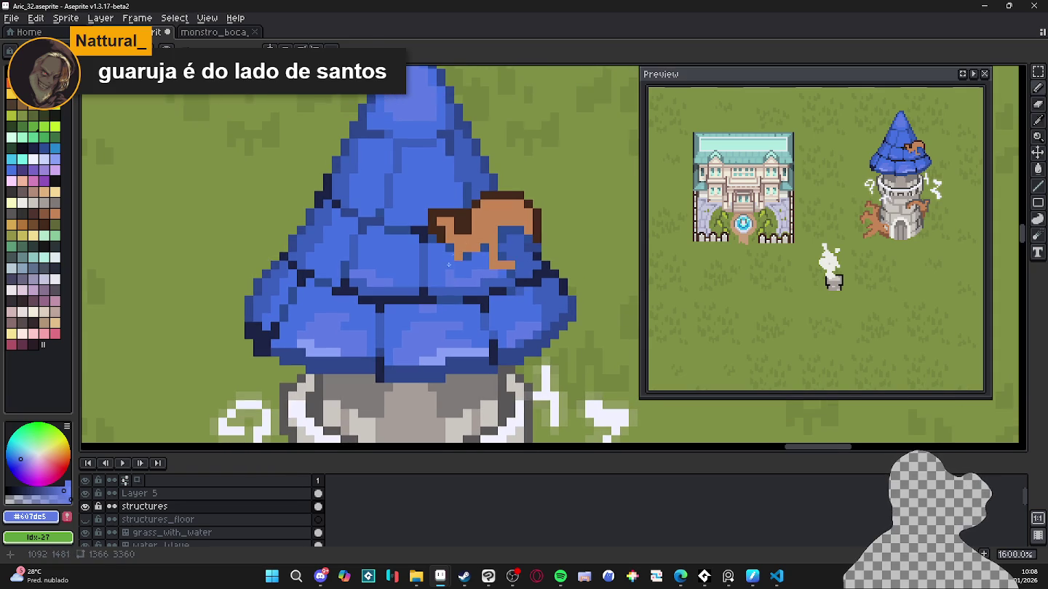
click(45, 213)
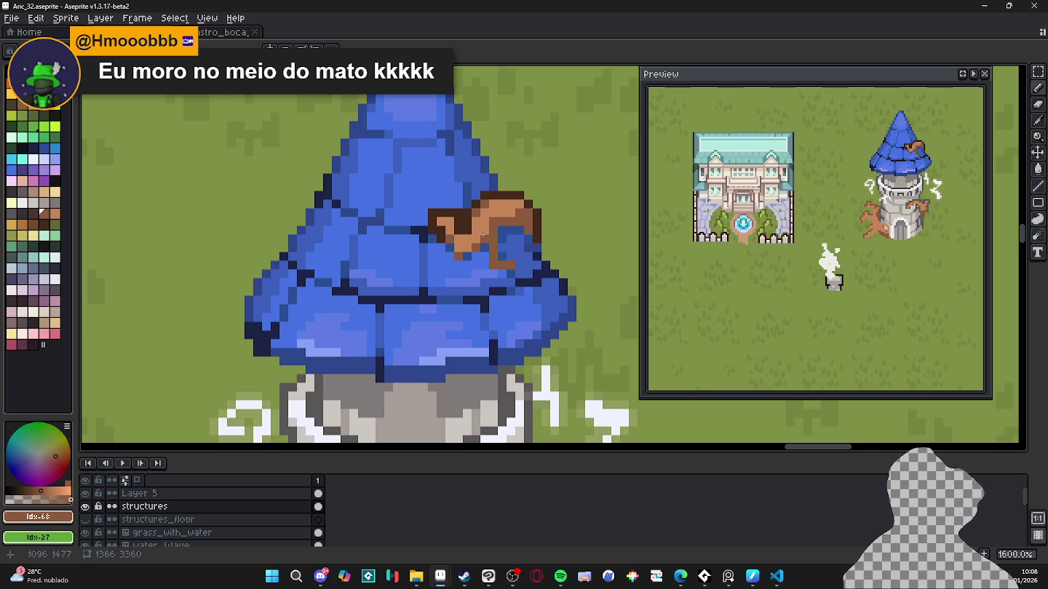
Step: Sample the scarf's light and dark browns from the roof
alt+click(482, 234)
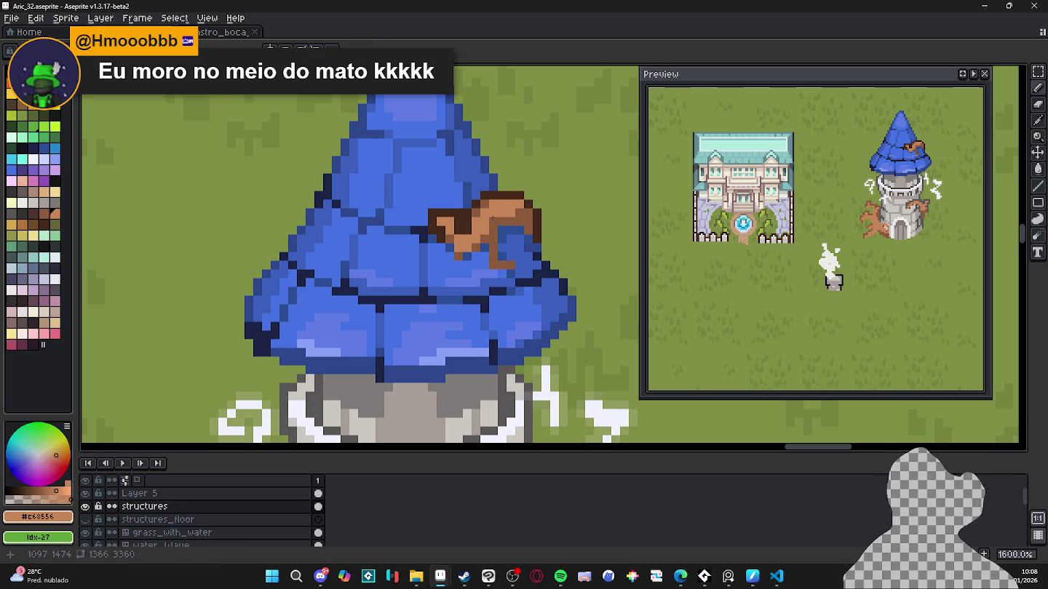
alt+click(531, 220)
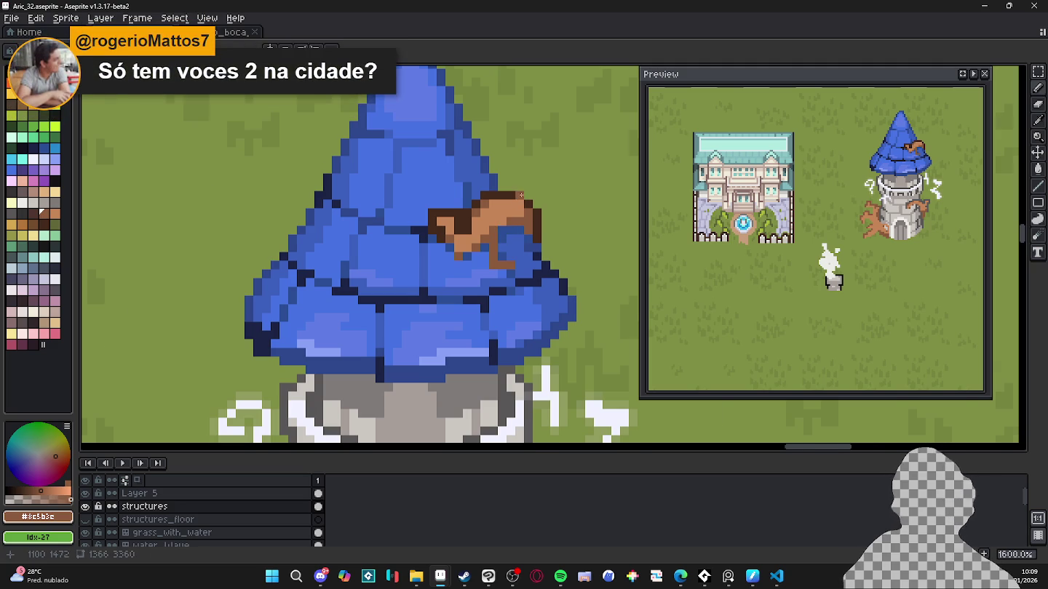
scroll(511, 210, up, 2)
alt+click(525, 225)
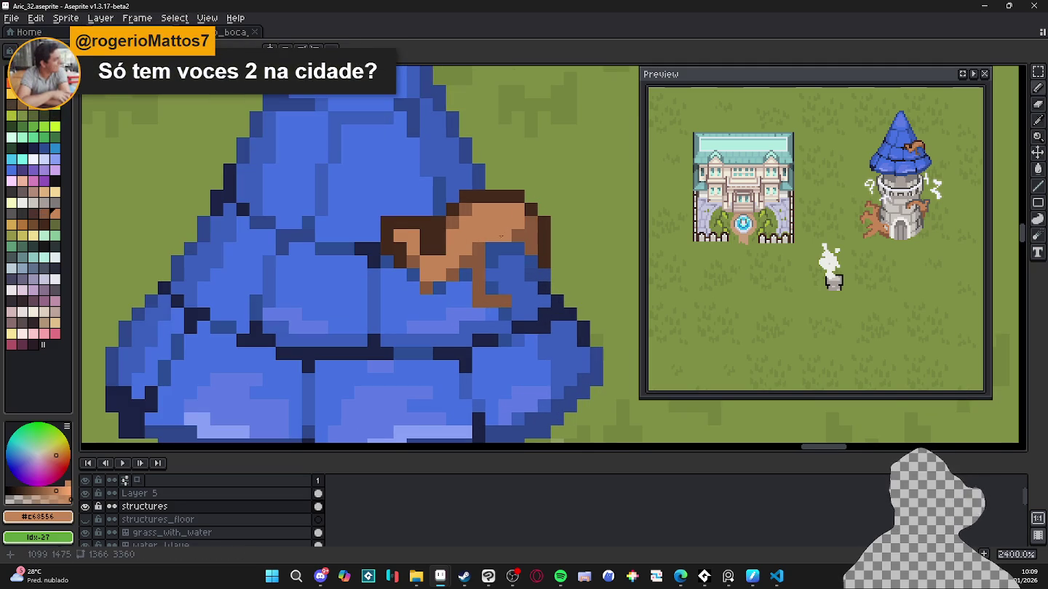
scroll(502, 229, down, 2)
scroll(454, 240, down, 1)
scroll(466, 238, up, 3)
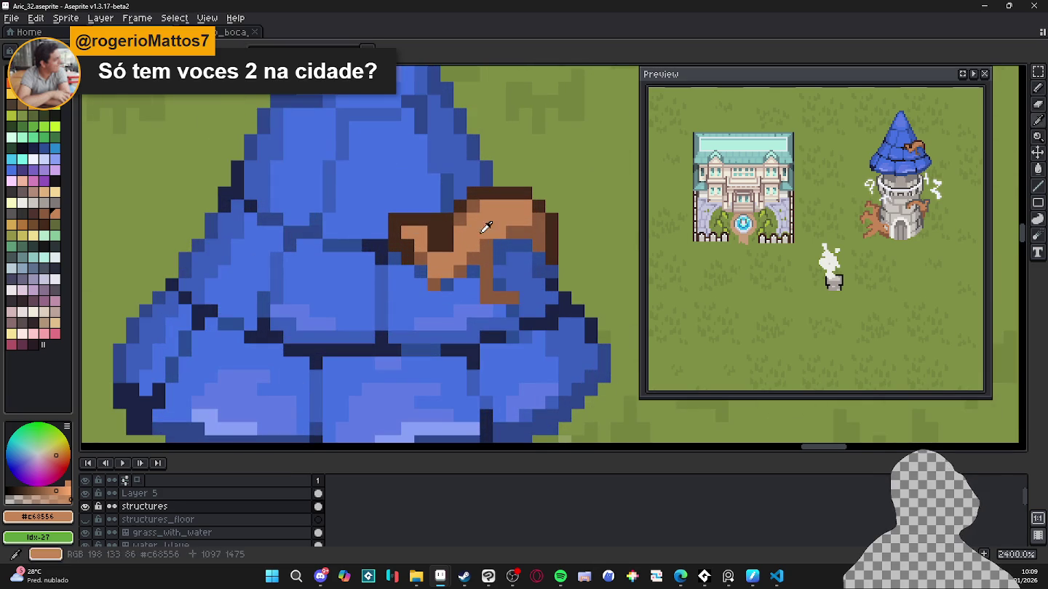
Step: Paint light-tan (palette idx 59) highlight pixels along the top of the brown scarf
click(55, 191)
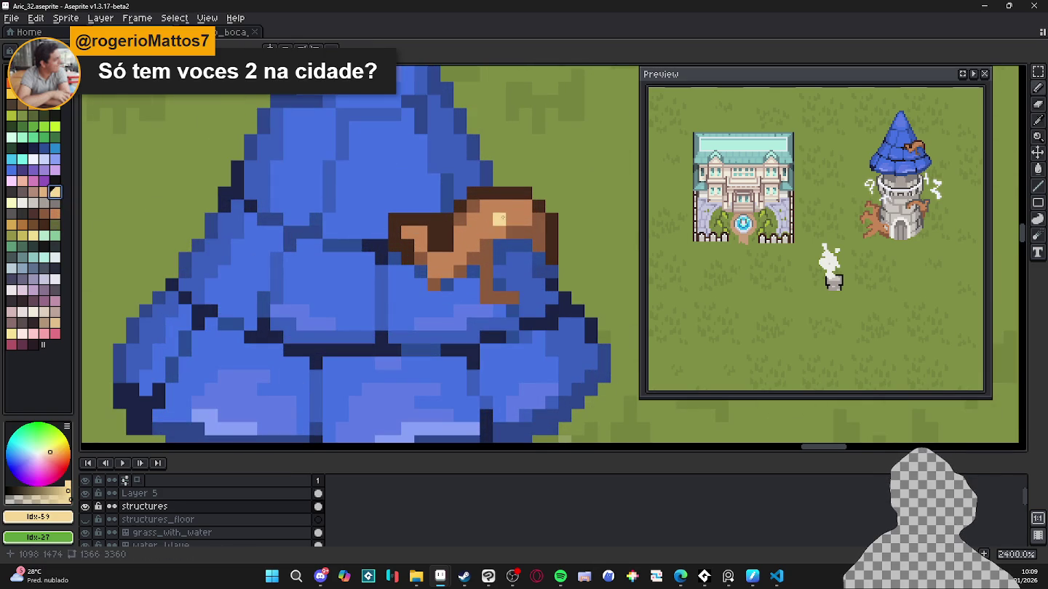
drag(486, 207, 500, 219)
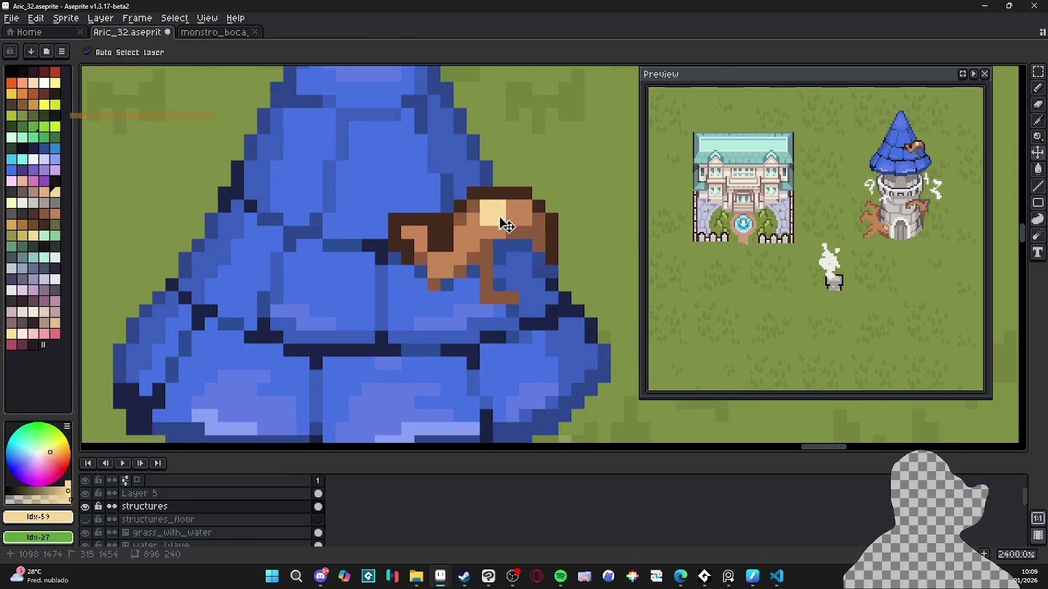
drag(499, 207, 513, 207)
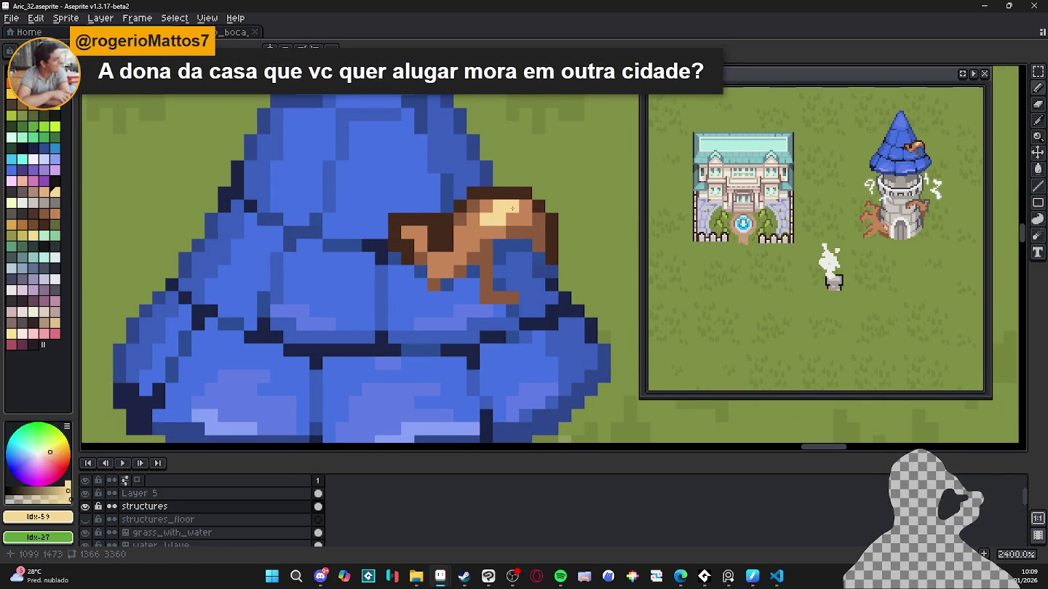
scroll(512, 211, down, 3)
scroll(508, 215, down, 1)
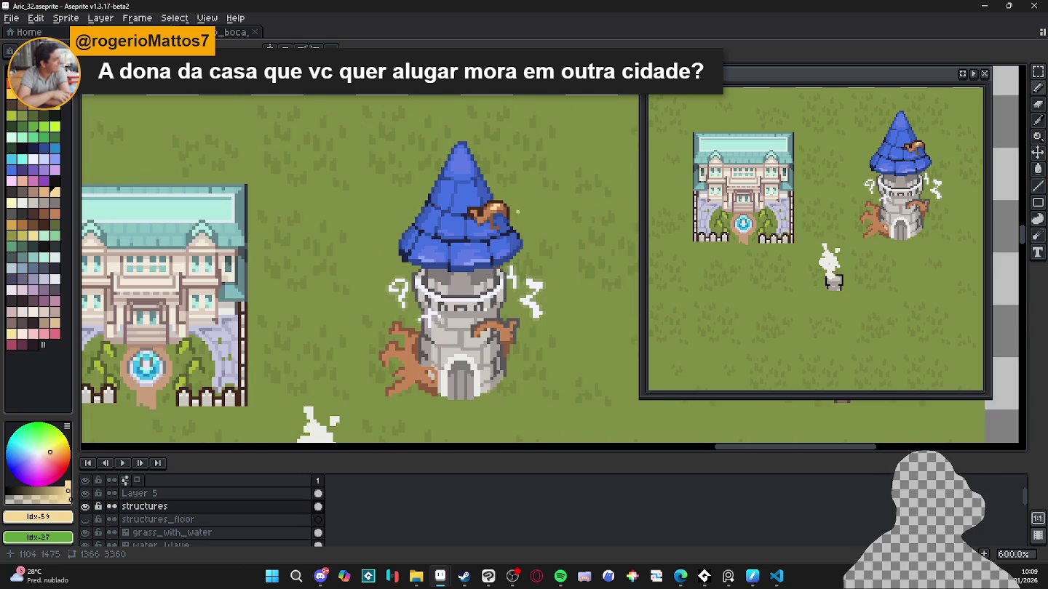
scroll(537, 212, up, 1)
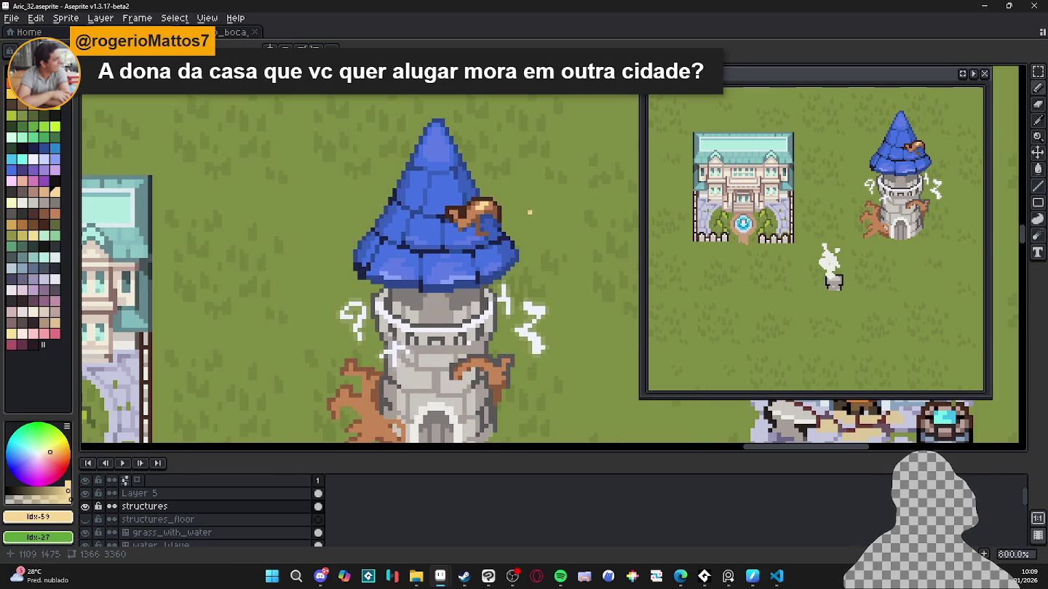
scroll(535, 212, down, 1)
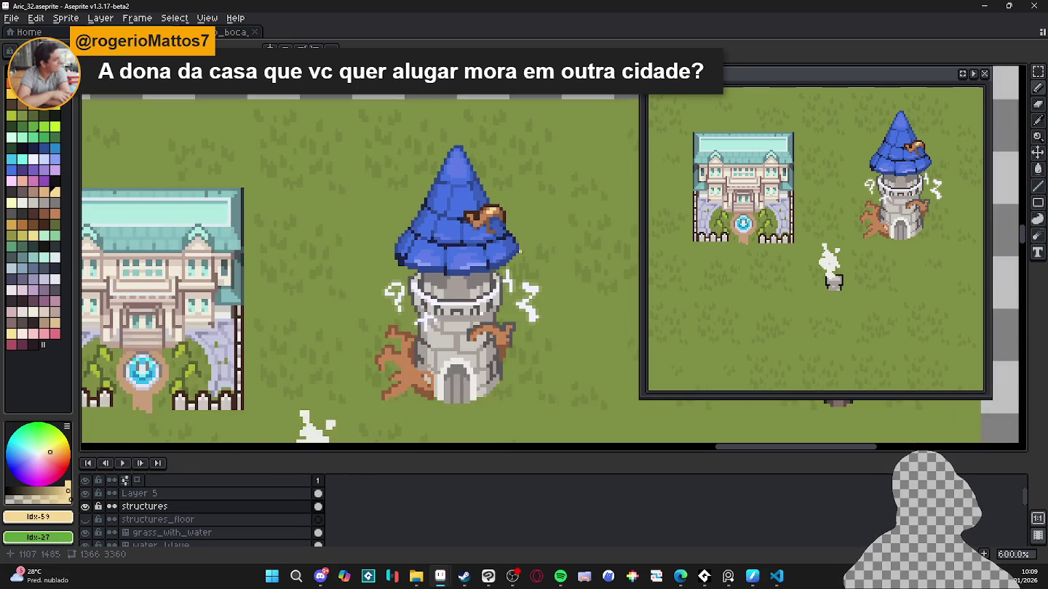
scroll(527, 222, down, 1)
scroll(518, 236, up, 4)
scroll(510, 251, up, 2)
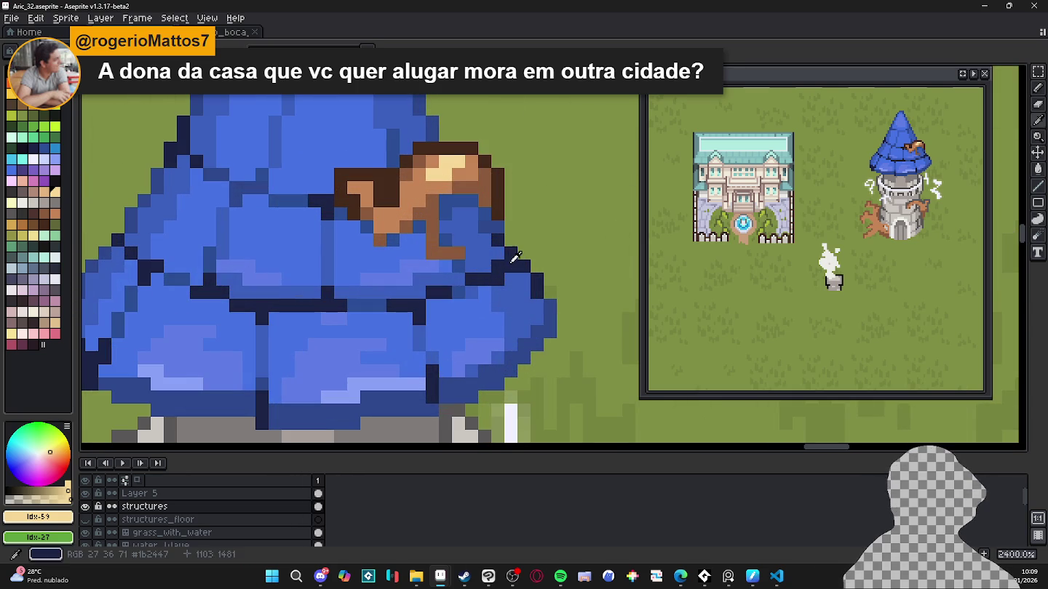
Step: Turn the scarf's right-edge pixel dark navy #1b2447
alt+click(510, 250)
click(499, 207)
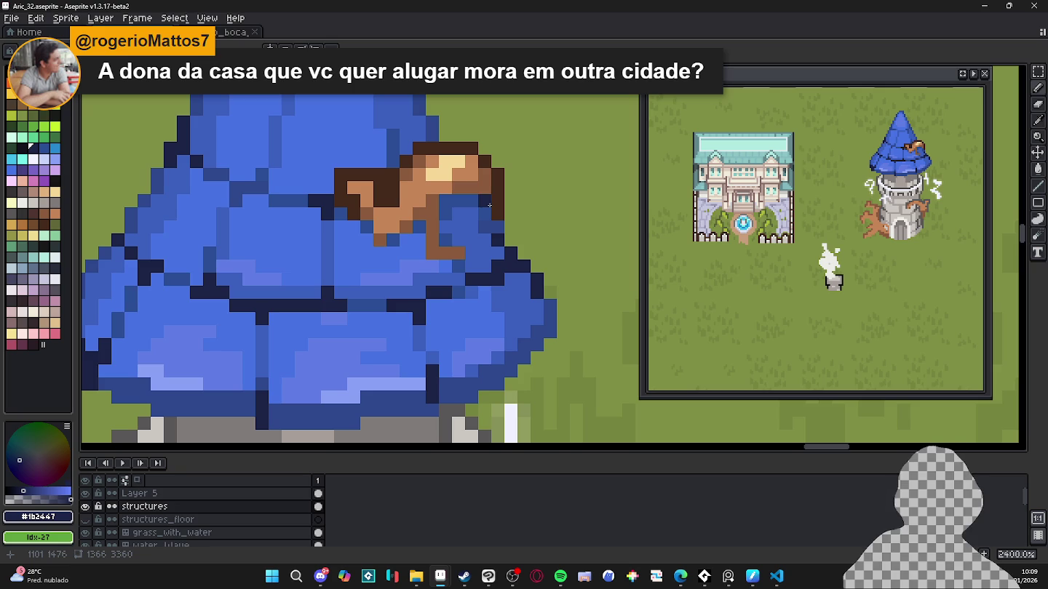
scroll(489, 206, down, 5)
Step: Paint a row of #3a5fbc blue pixels along a roof tile row, then sample a lighter roof blue
drag(401, 179, 400, 247)
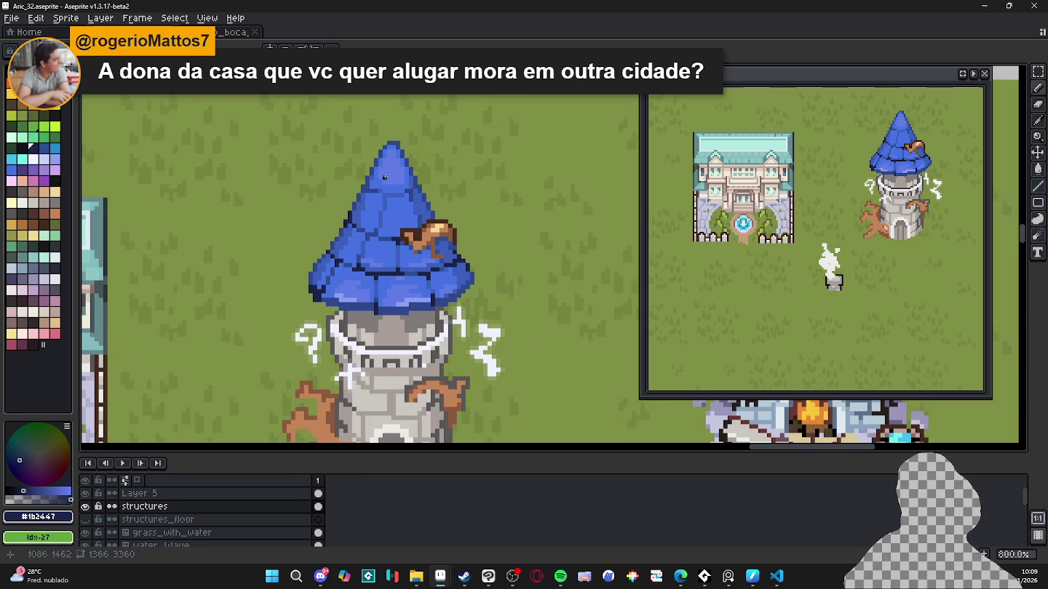
scroll(395, 262, up, 2)
scroll(394, 262, up, 3)
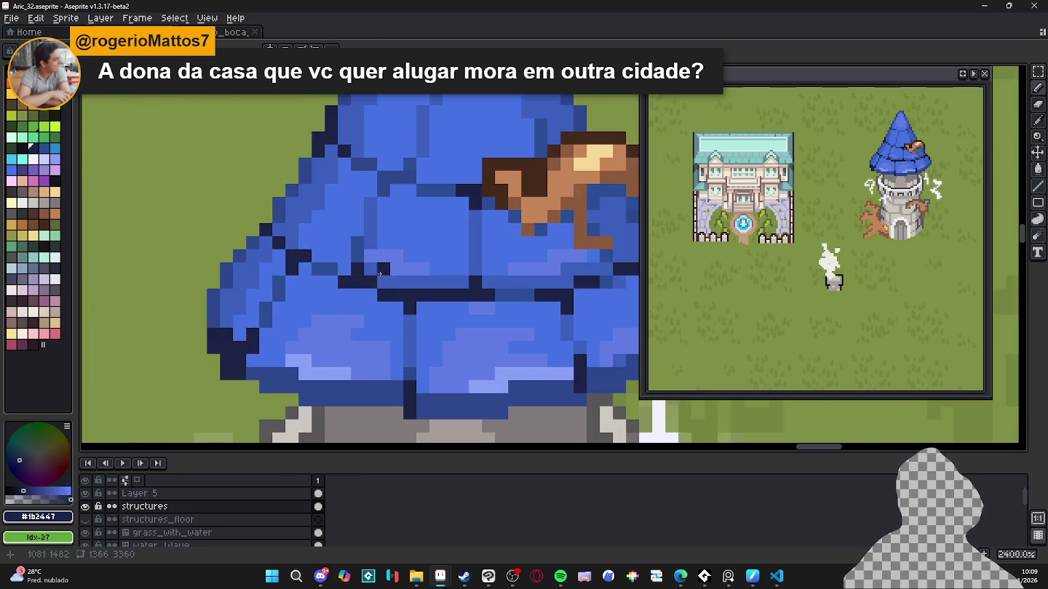
alt+click(347, 267)
drag(343, 256, 308, 246)
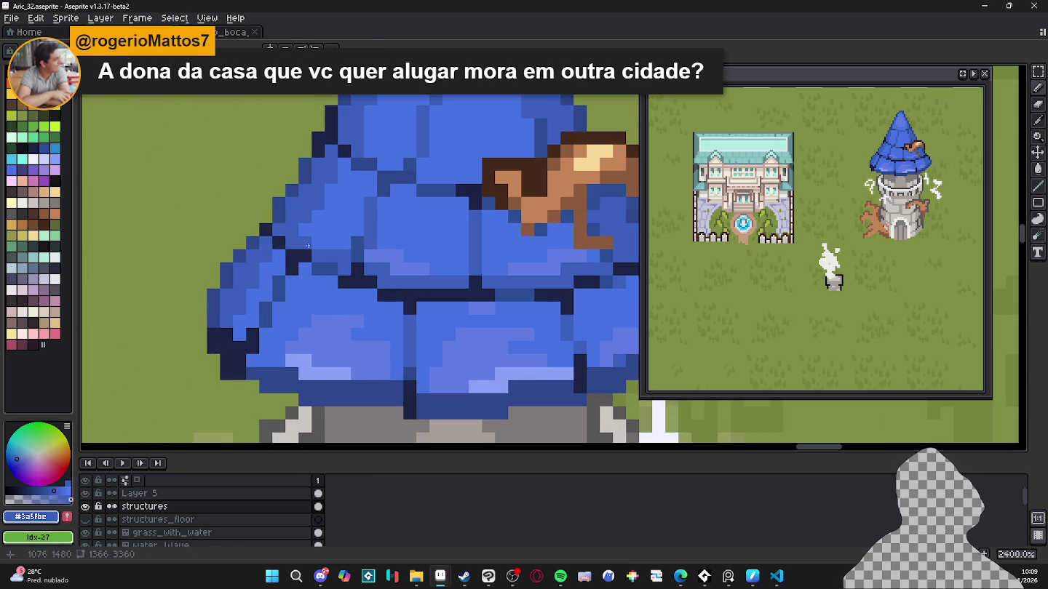
scroll(331, 244, down, 1)
alt+click(339, 247)
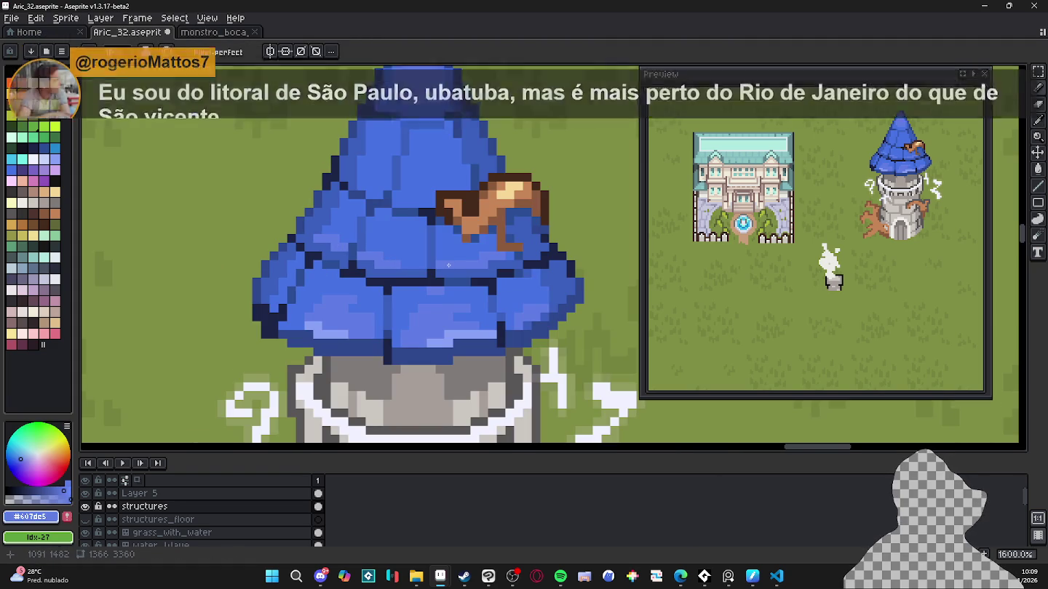
Step: Draw a dark navy line along a roof tile edge and sample the roof's darker blue
alt+click(421, 227)
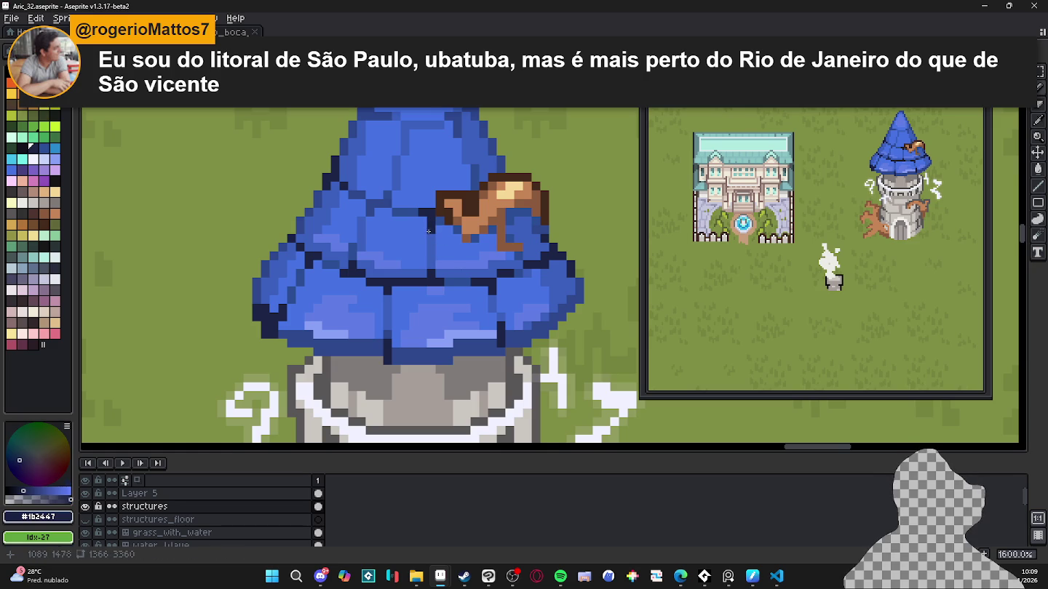
alt+click(443, 226)
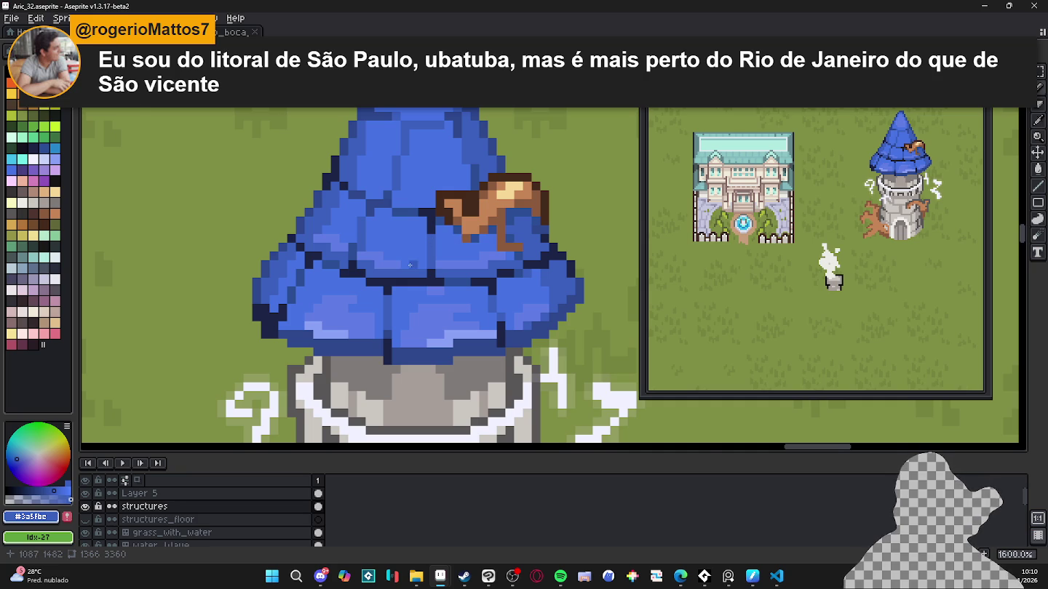
scroll(409, 263, up, 1)
drag(442, 167, 355, 155)
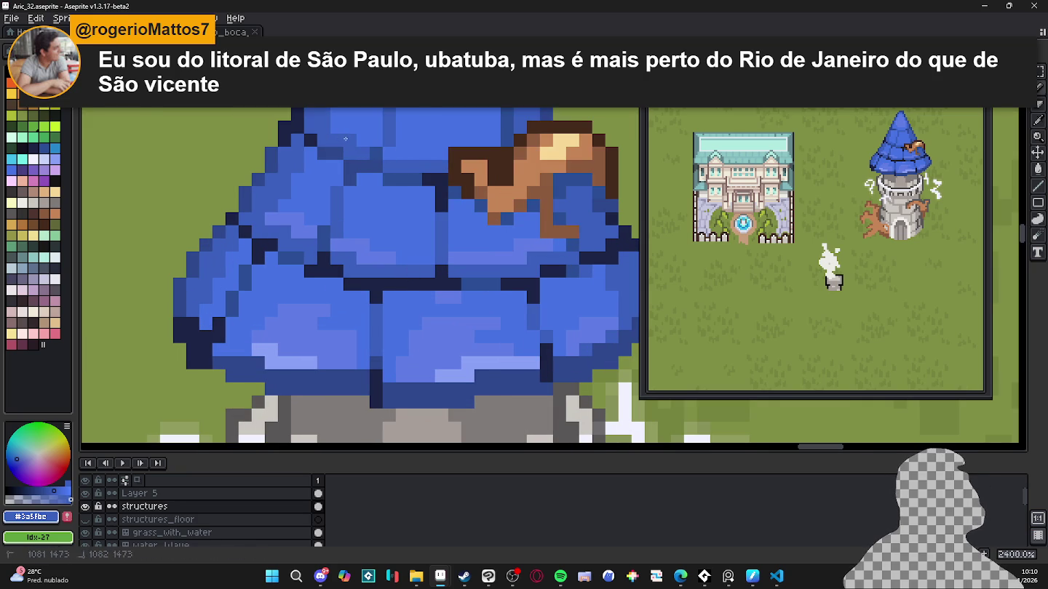
scroll(353, 154, down, 5)
scroll(429, 188, up, 1)
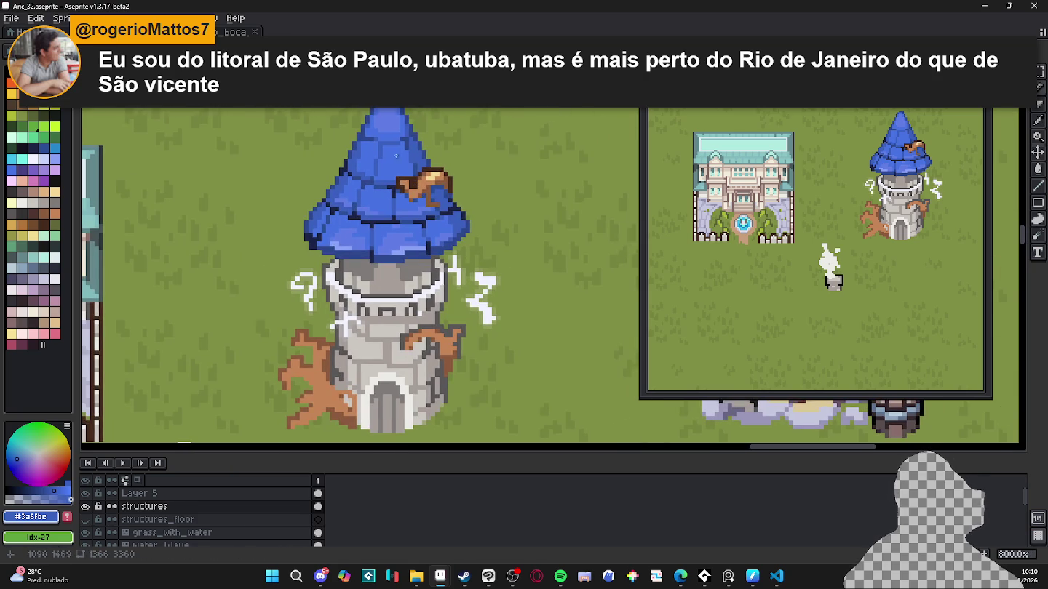
scroll(428, 187, up, 1)
alt+click(351, 228)
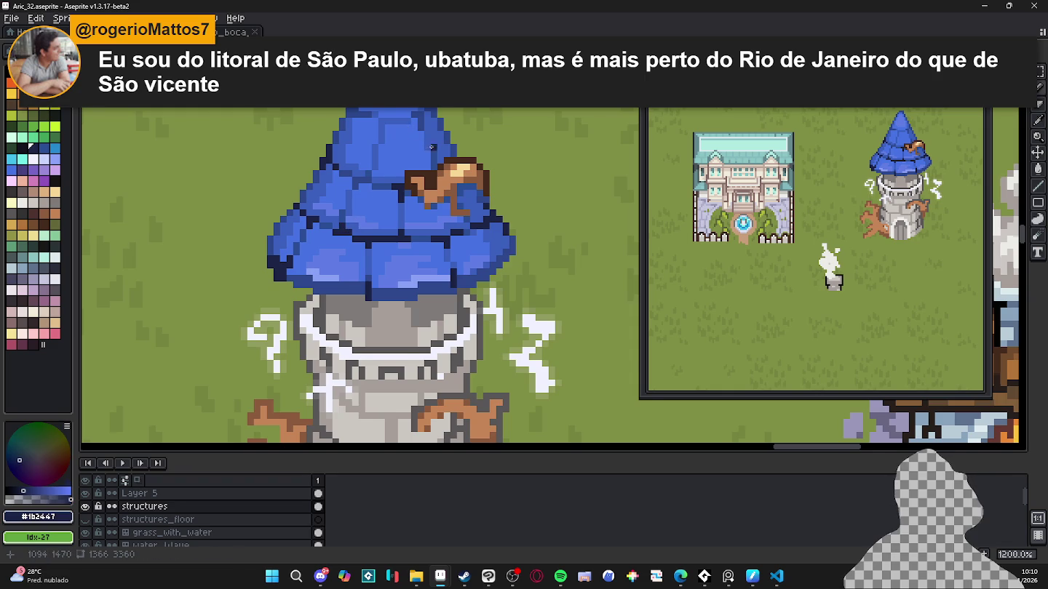
scroll(380, 169, up, 1)
alt+click(340, 161)
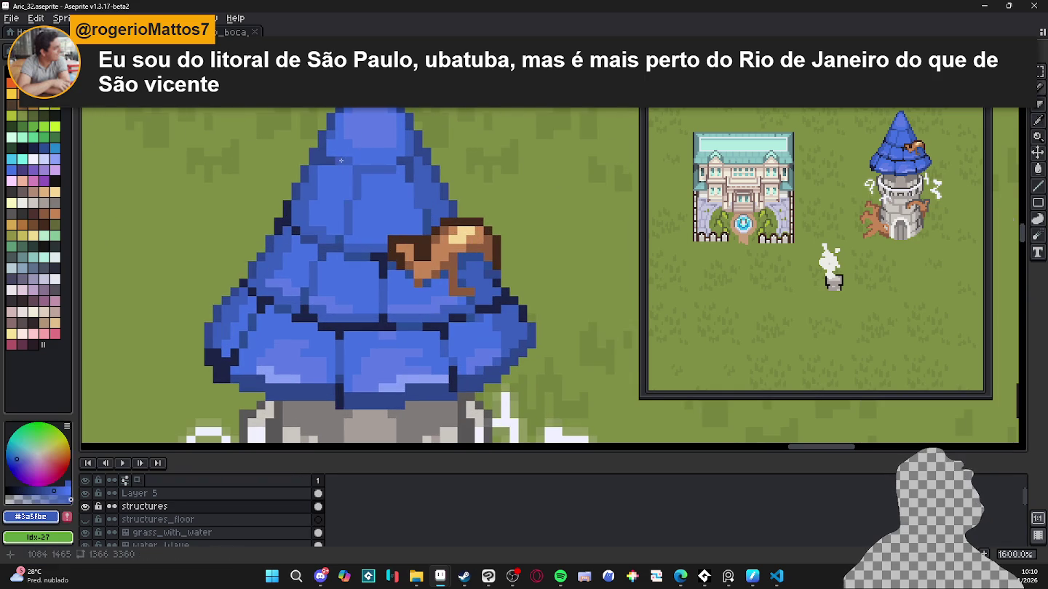
alt+click(342, 163)
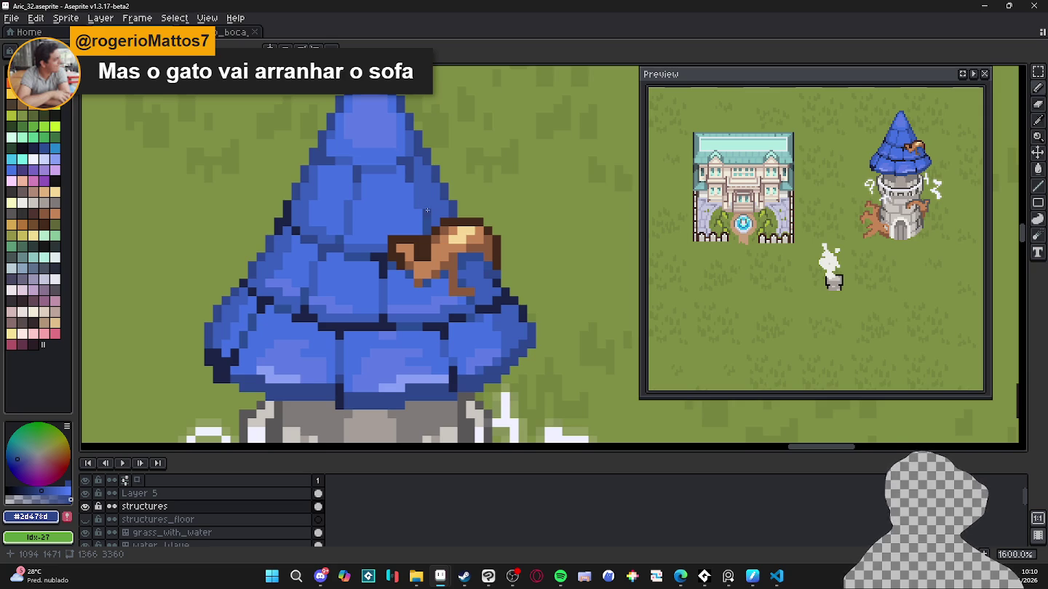
Step: Darken two pixels at the roof's right edge, then resample the dark navy
scroll(451, 298, down, 2)
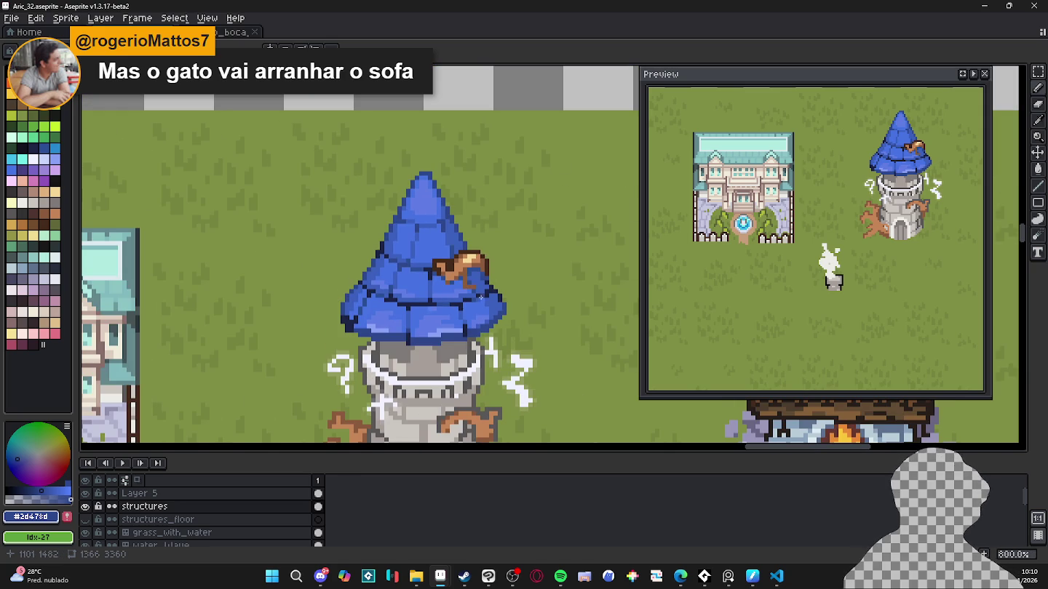
scroll(494, 297, up, 3)
alt+click(491, 298)
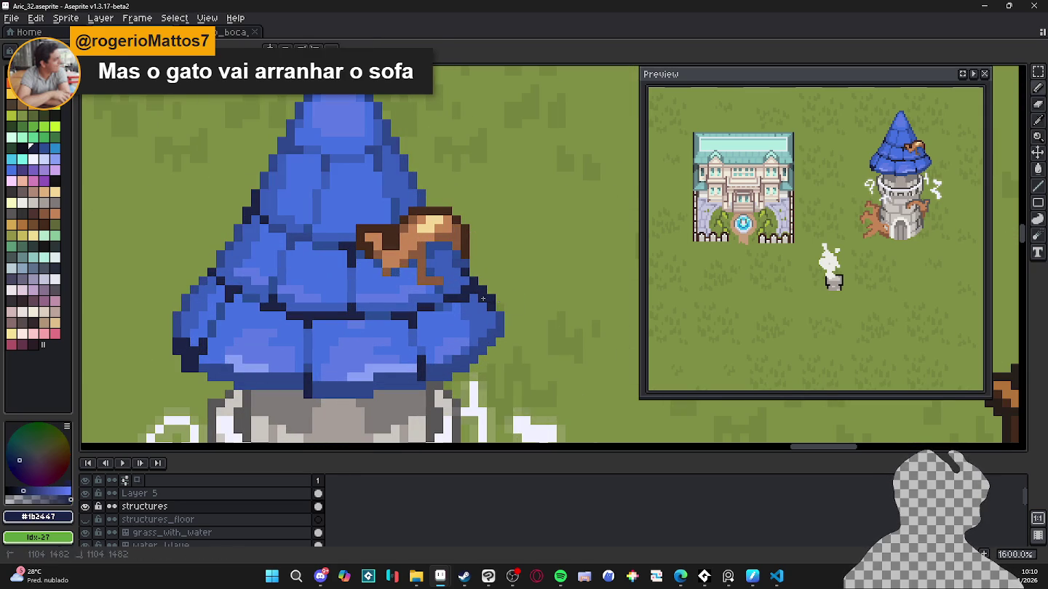
key(e)
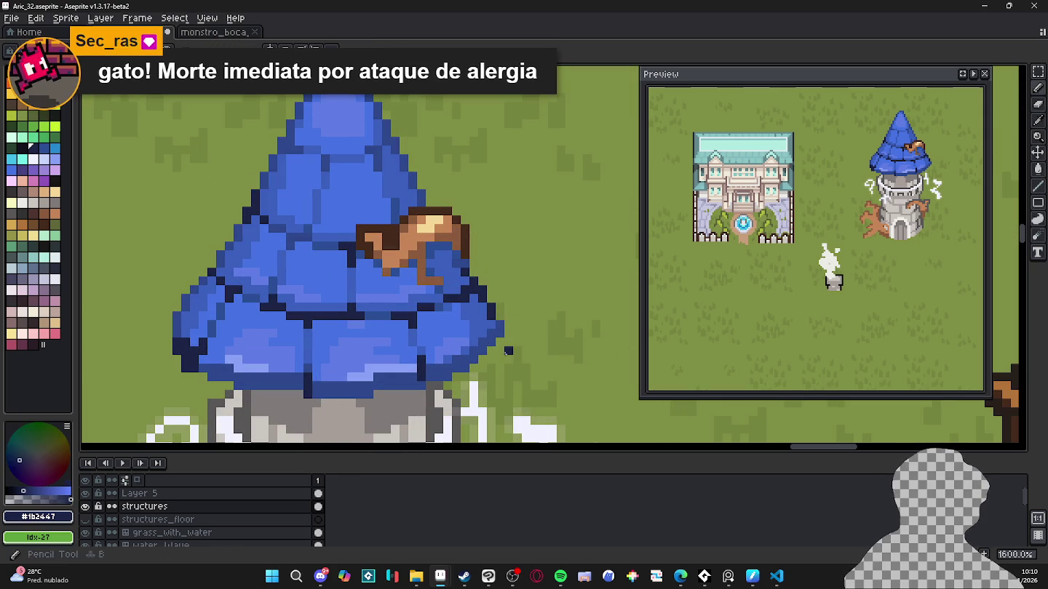
scroll(486, 319, up, 1)
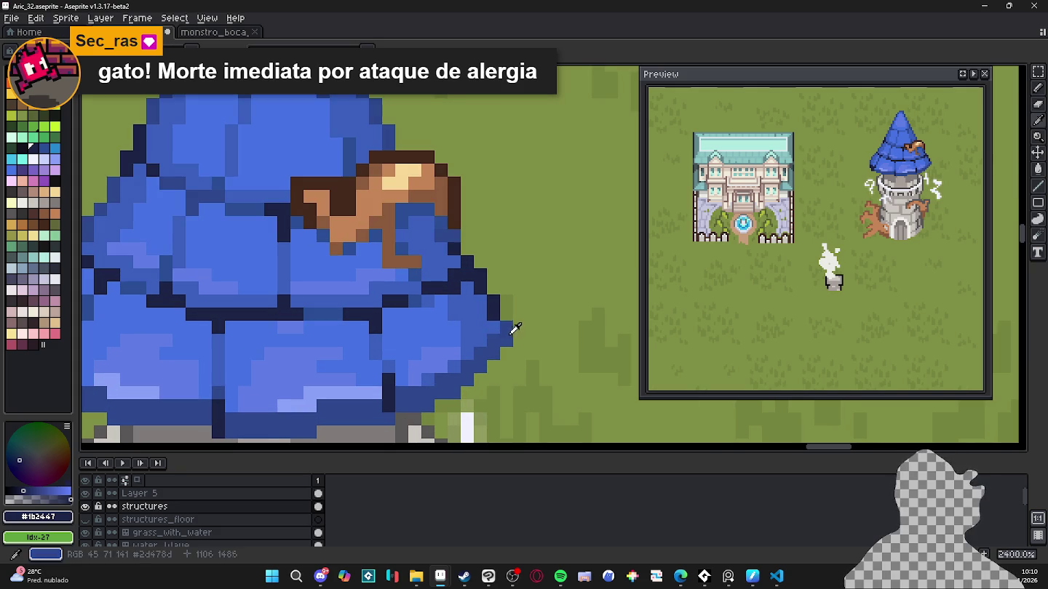
alt+click(493, 318)
drag(491, 315, 480, 300)
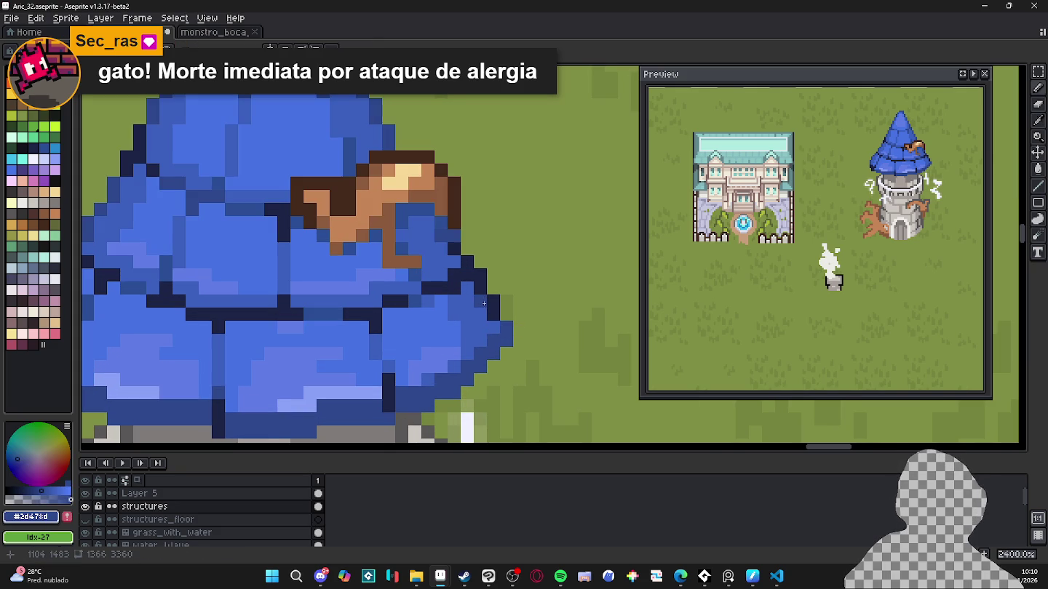
scroll(506, 320, down, 3)
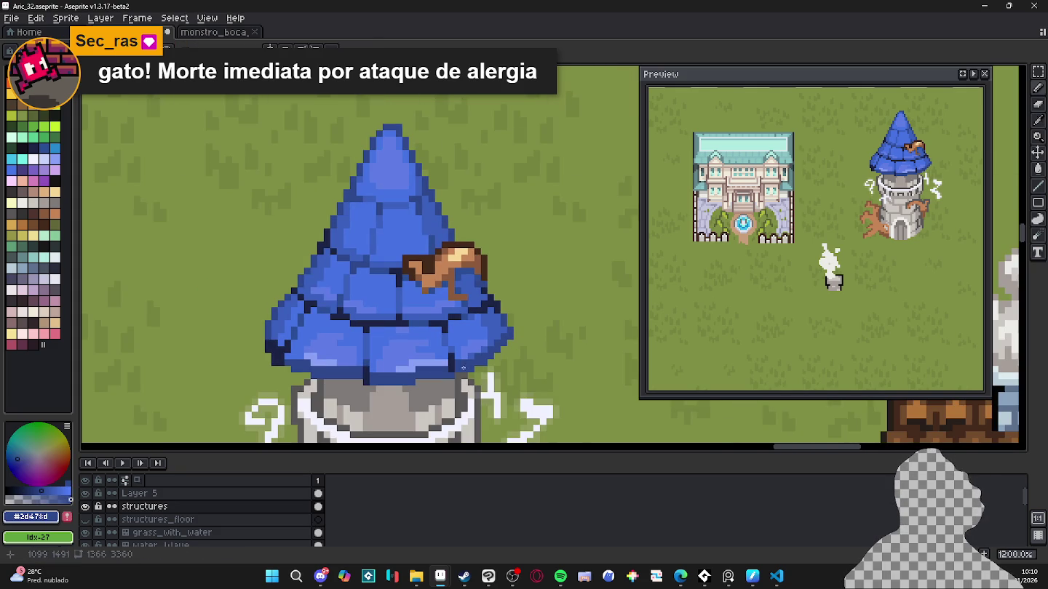
alt+click(447, 373)
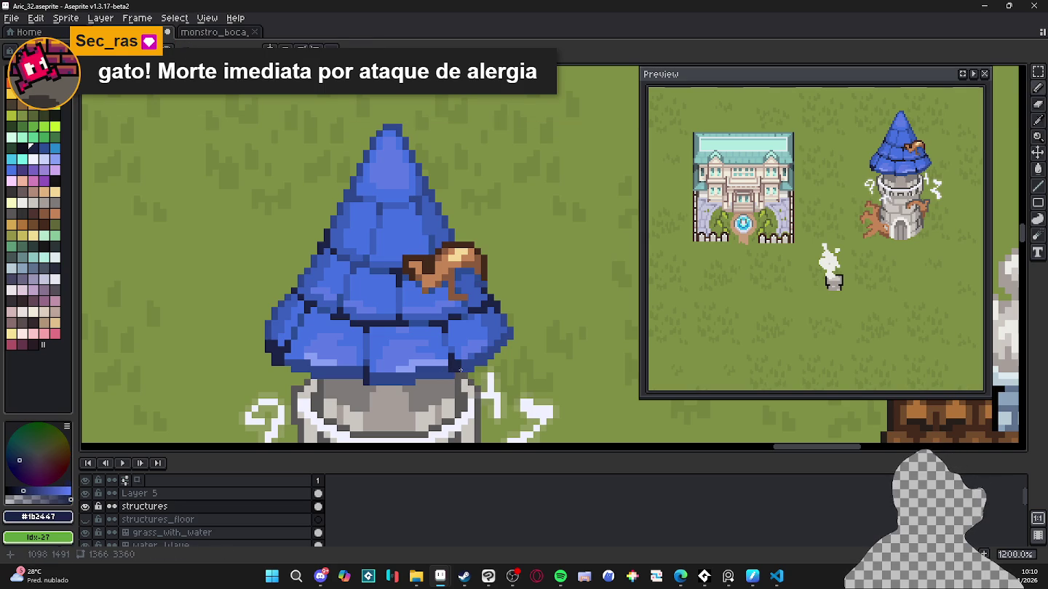
Step: Extend the navy #1b2447 bottom edge of the roof far to the left
scroll(465, 371, down, 2)
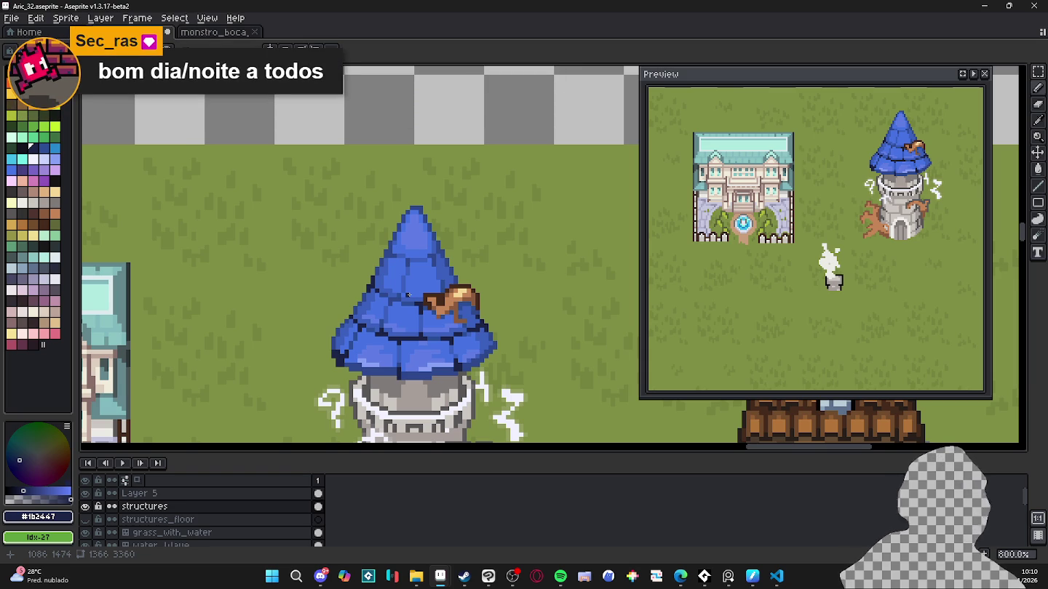
scroll(354, 256, down, 1)
scroll(357, 282, down, 1)
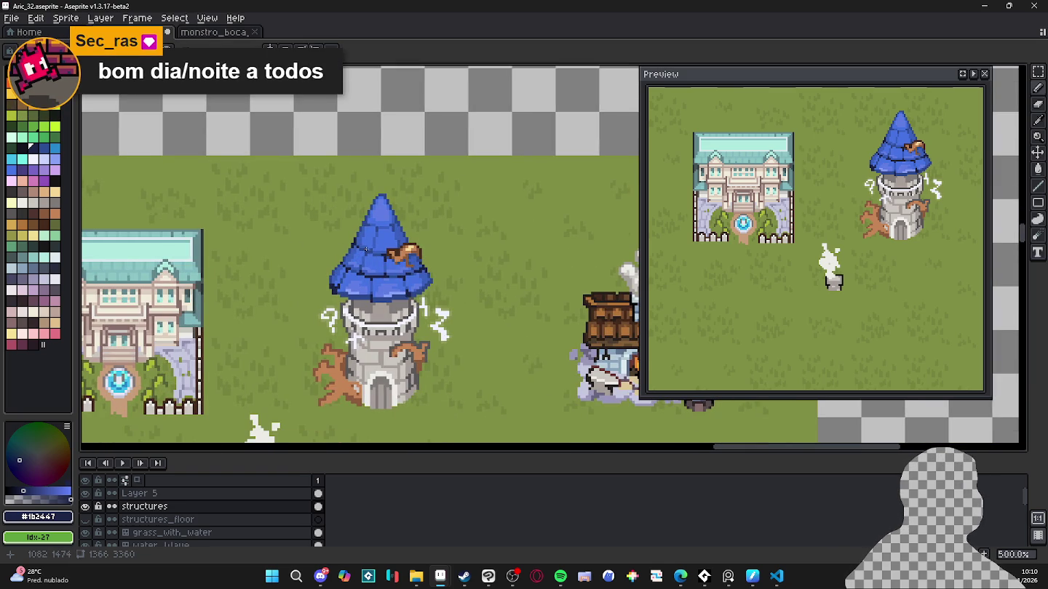
scroll(373, 297, up, 1)
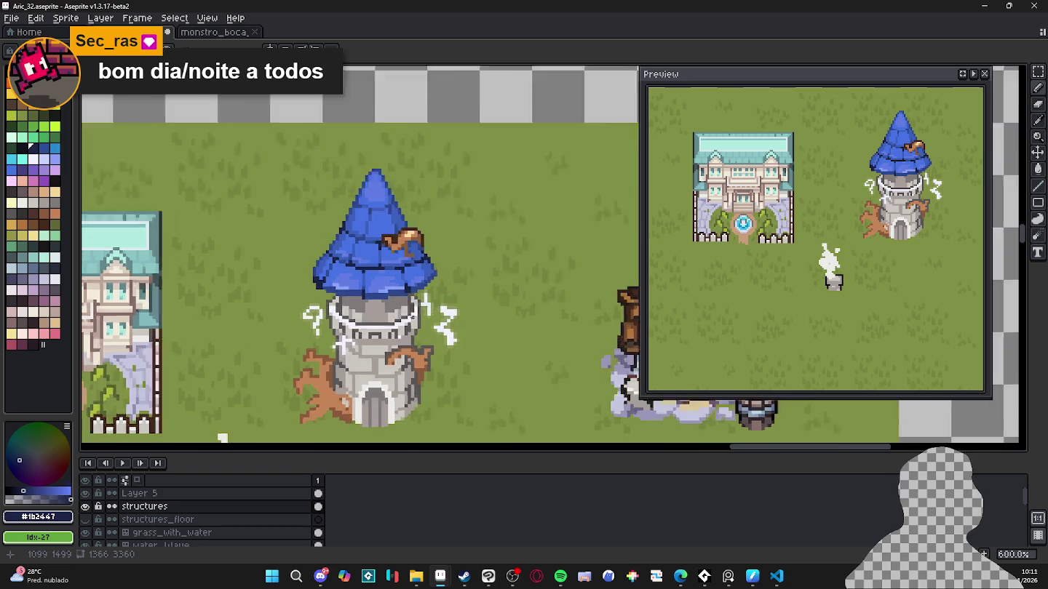
scroll(358, 285, up, 5)
scroll(339, 267, up, 1)
mouse_move(514, 267)
mouse_down()
mouse_move(324, 279)
mouse_move(180, 244)
mouse_up()
click(319, 281)
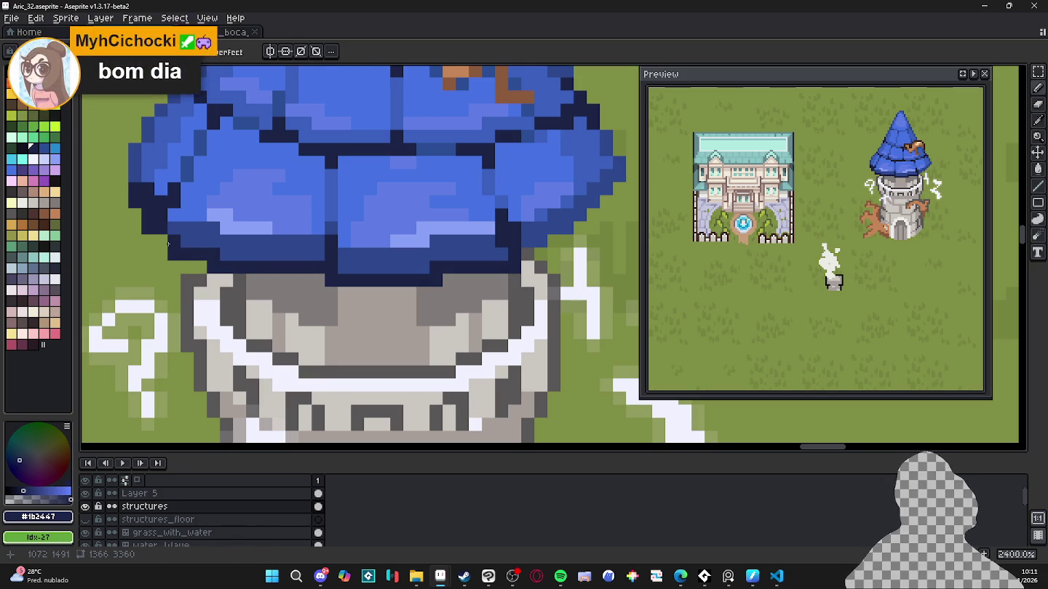
Step: Undo three stray navy strokes and place one dark navy pixel on the roof edge
click(161, 241)
key(ctrl+z)
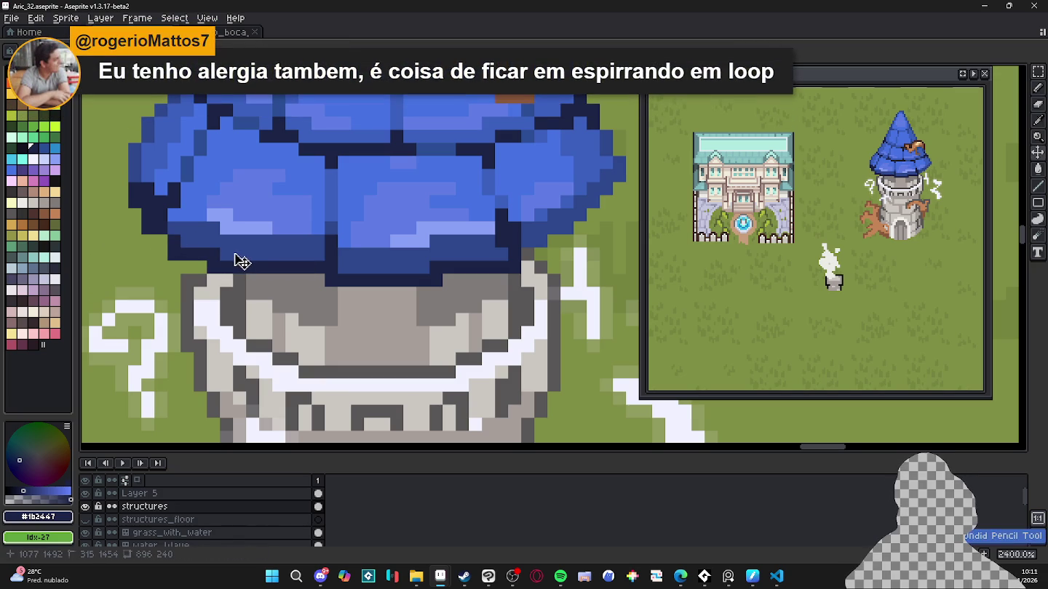
key(ctrl+z)
key(ctrl+z)
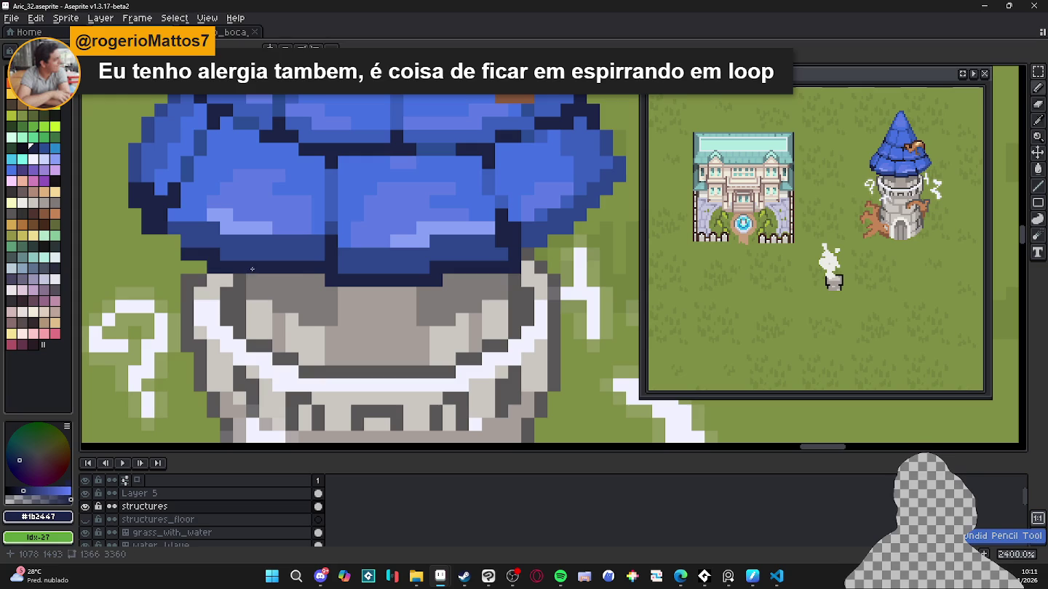
key(ctrl+z)
key(ctrl+z)
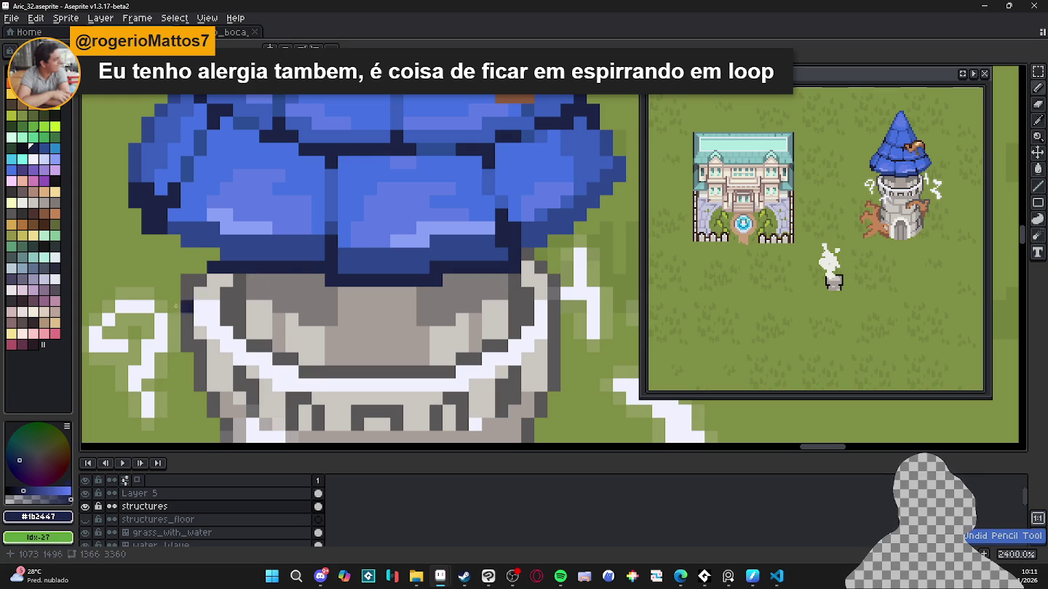
click(101, 307)
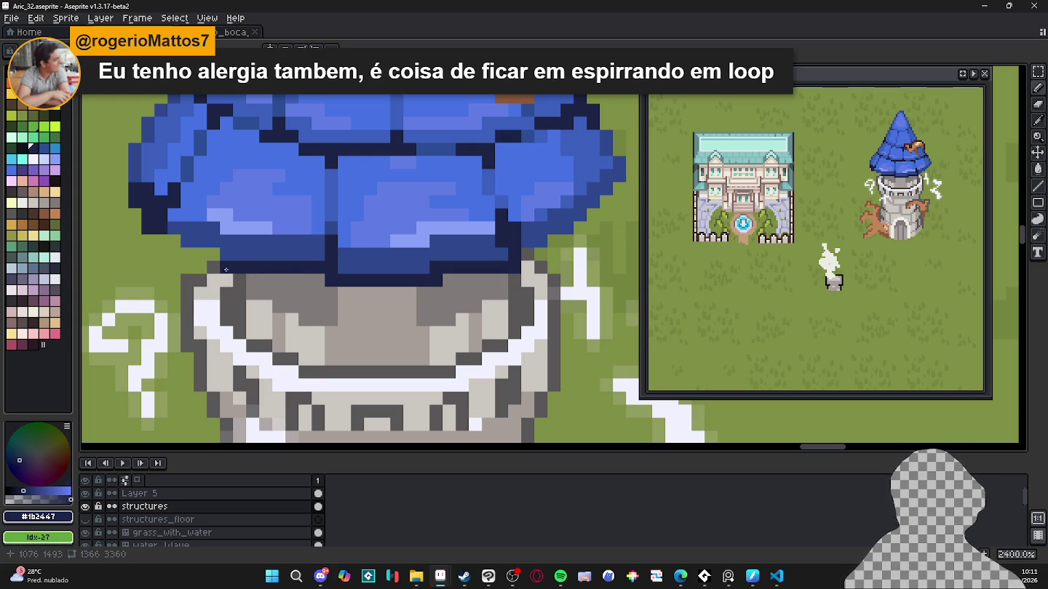
key(e)
key(b)
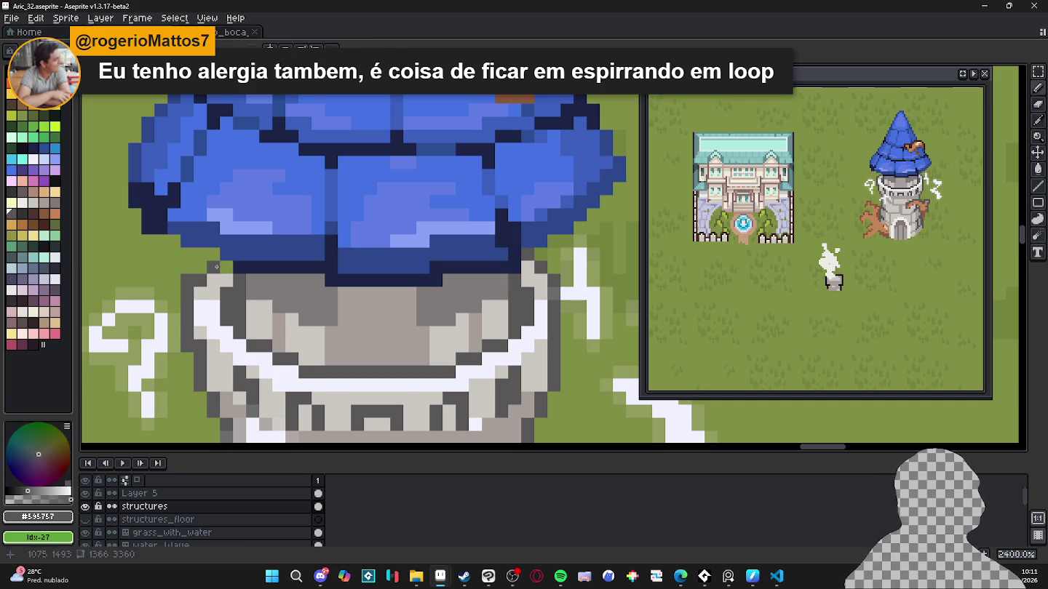
Step: Repaint the light-blue pixels on the hat's lower part in the hat's dark blue
drag(265, 258, 233, 268)
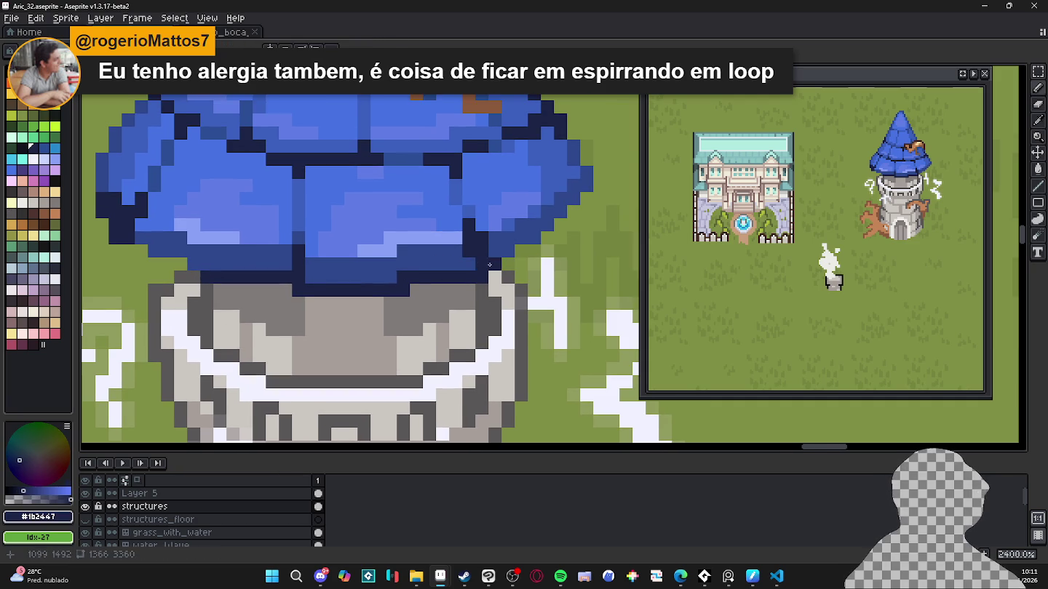
scroll(372, 237, down, 3)
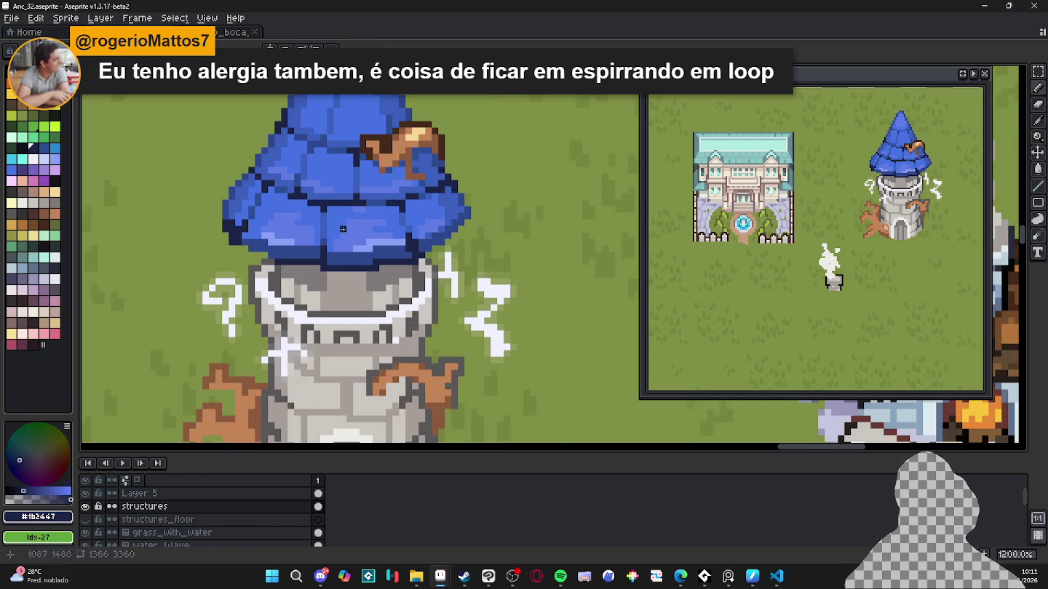
scroll(291, 283, up, 3)
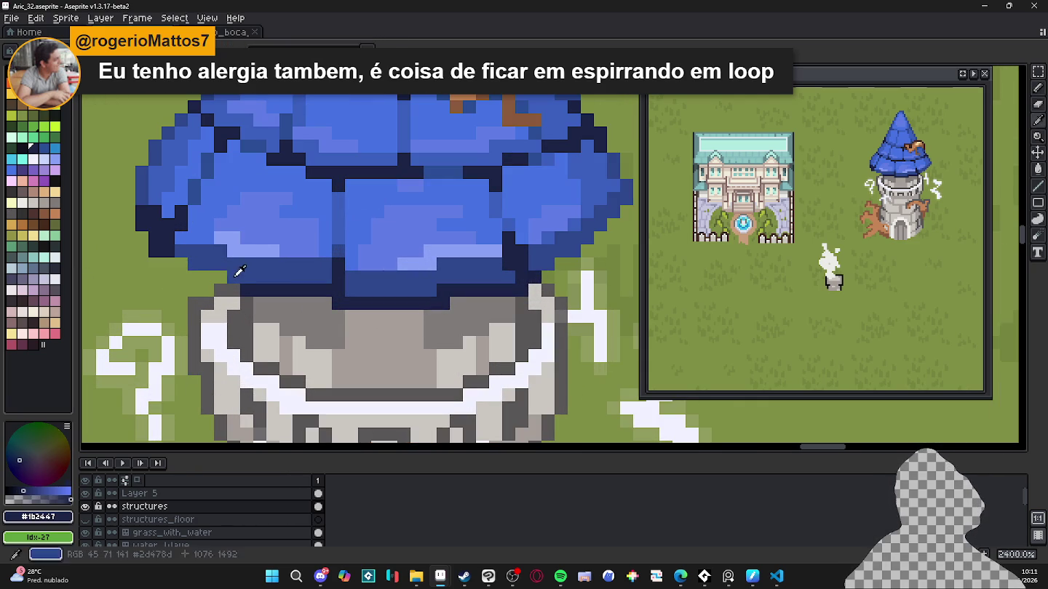
alt+click(222, 276)
drag(234, 251, 243, 251)
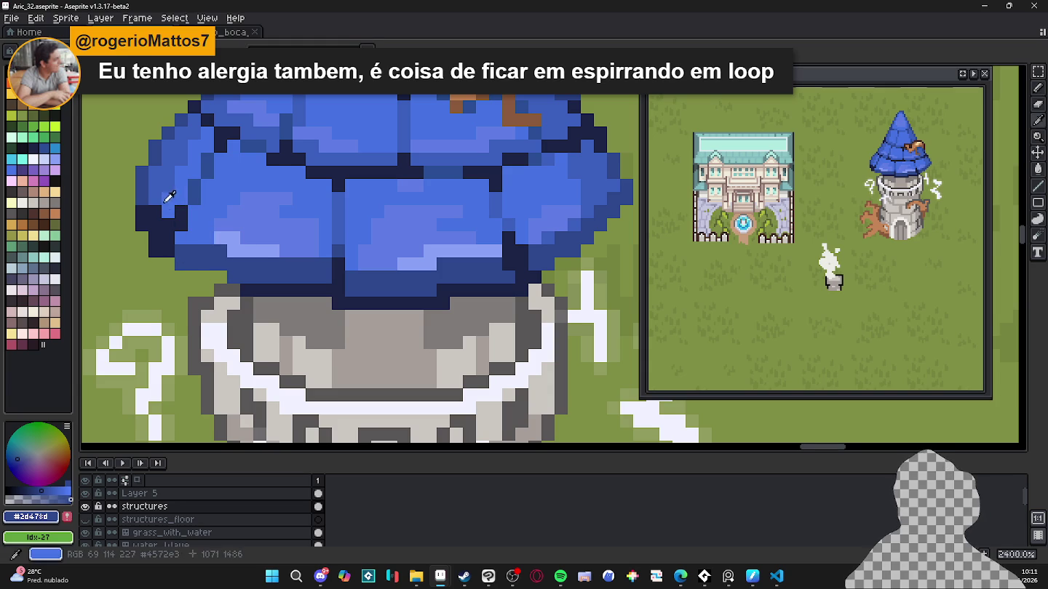
scroll(176, 220, down, 3)
scroll(176, 221, down, 1)
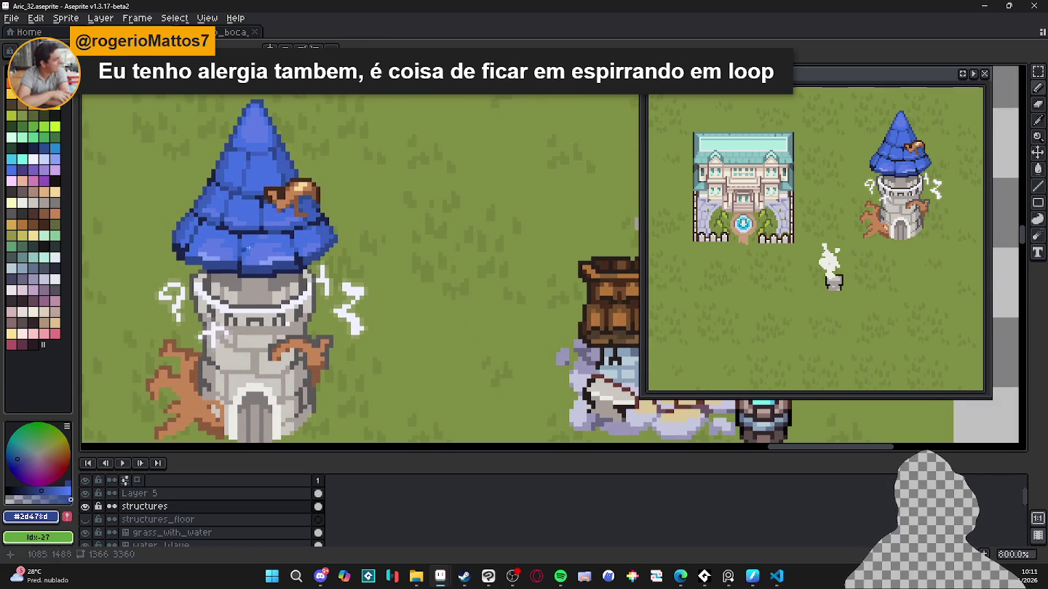
scroll(311, 229, up, 1)
scroll(312, 230, up, 1)
Step: Sample the hat's mid, dark and light blues, then save Aric_32.aseprite
alt+click(337, 219)
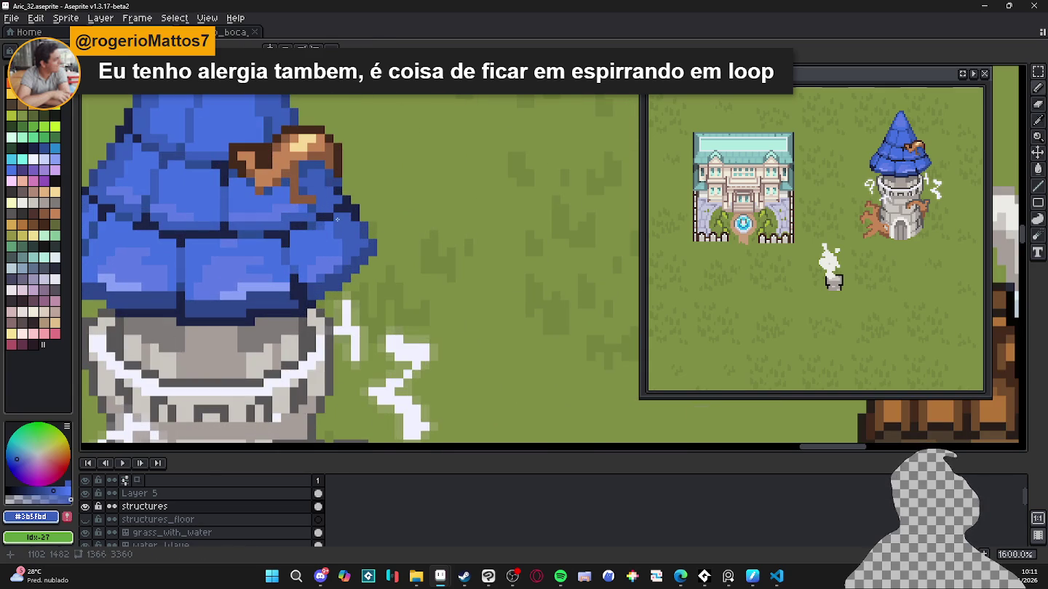
alt+click(340, 290)
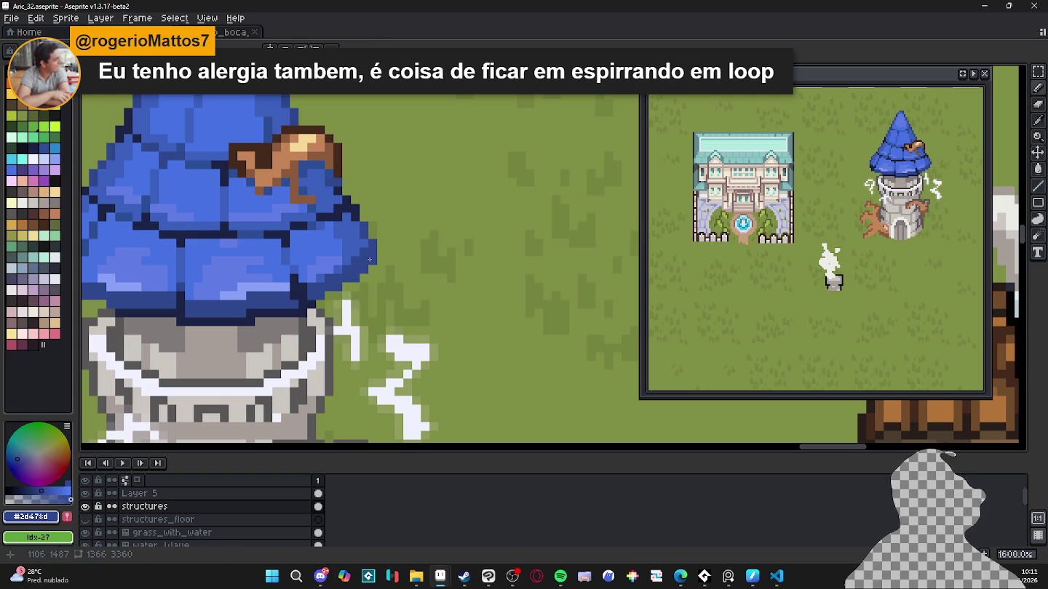
alt+click(350, 254)
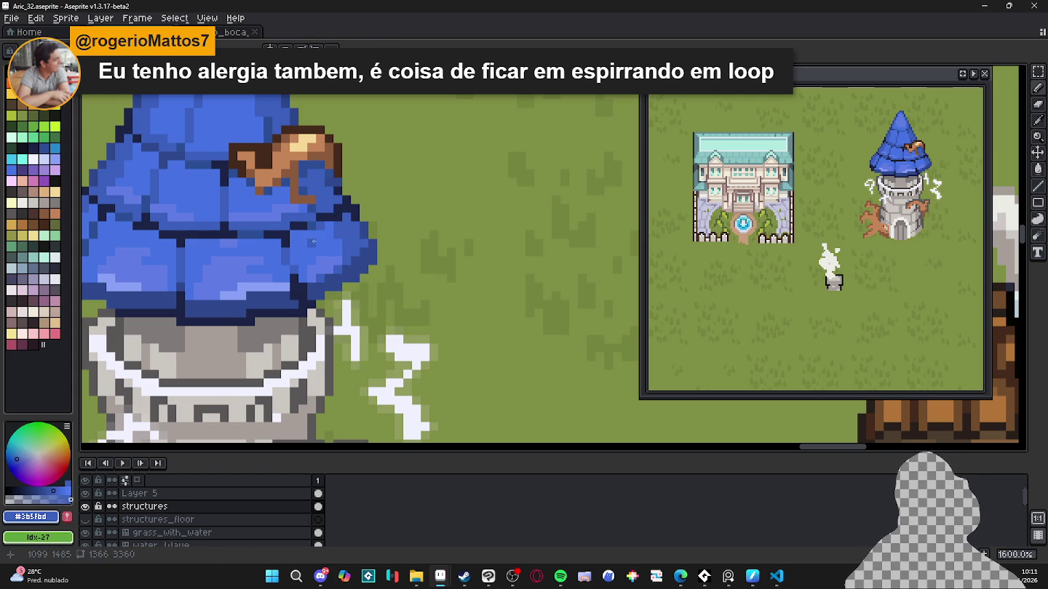
scroll(313, 242, down, 1)
scroll(327, 244, down, 1)
key(ctrl+s)
scroll(356, 250, down, 1)
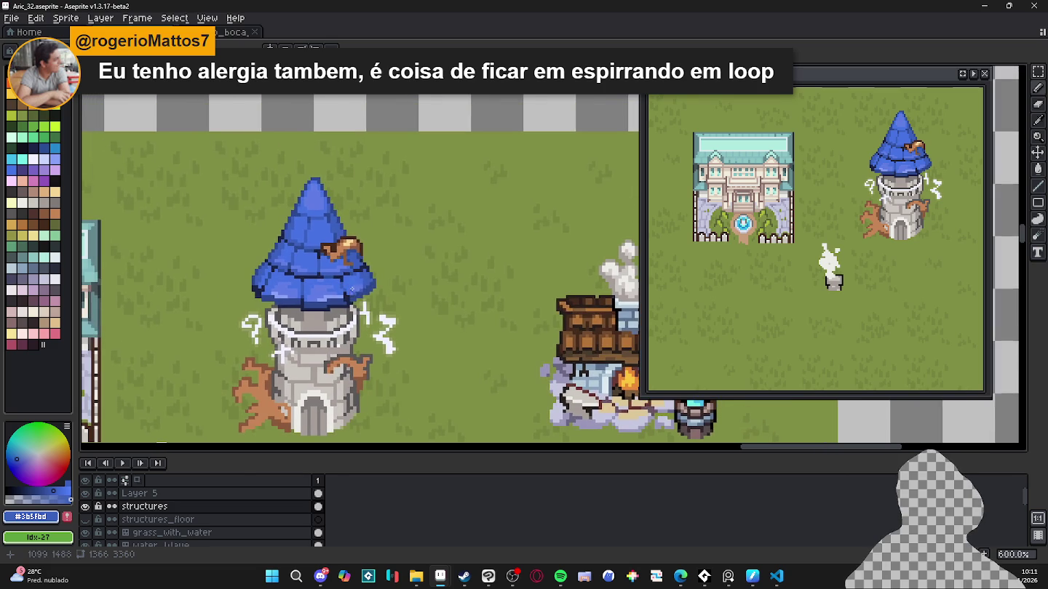
scroll(368, 252, down, 1)
scroll(362, 262, down, 1)
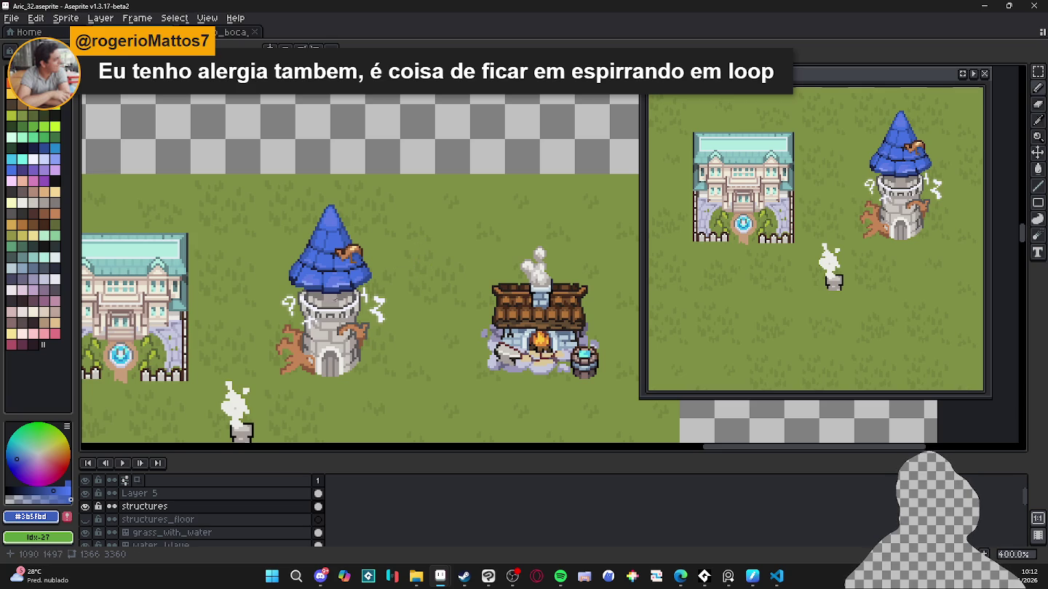
scroll(335, 281, up, 1)
Step: Draw a dark blue line down the roof outline and sample the roof's mid blue
scroll(307, 270, up, 4)
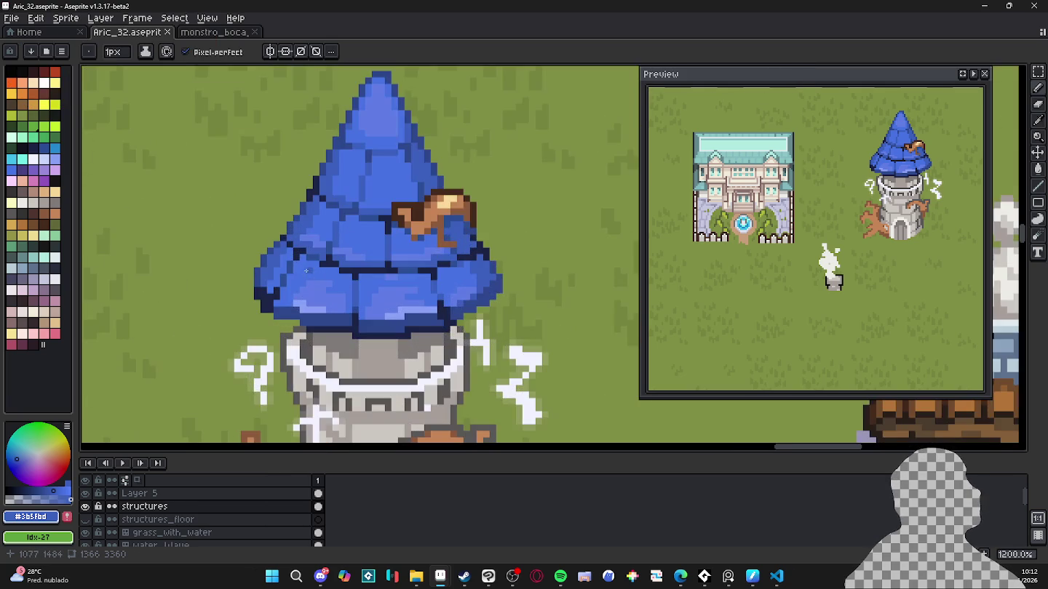
scroll(307, 271, down, 3)
scroll(307, 267, up, 3)
scroll(306, 263, up, 1)
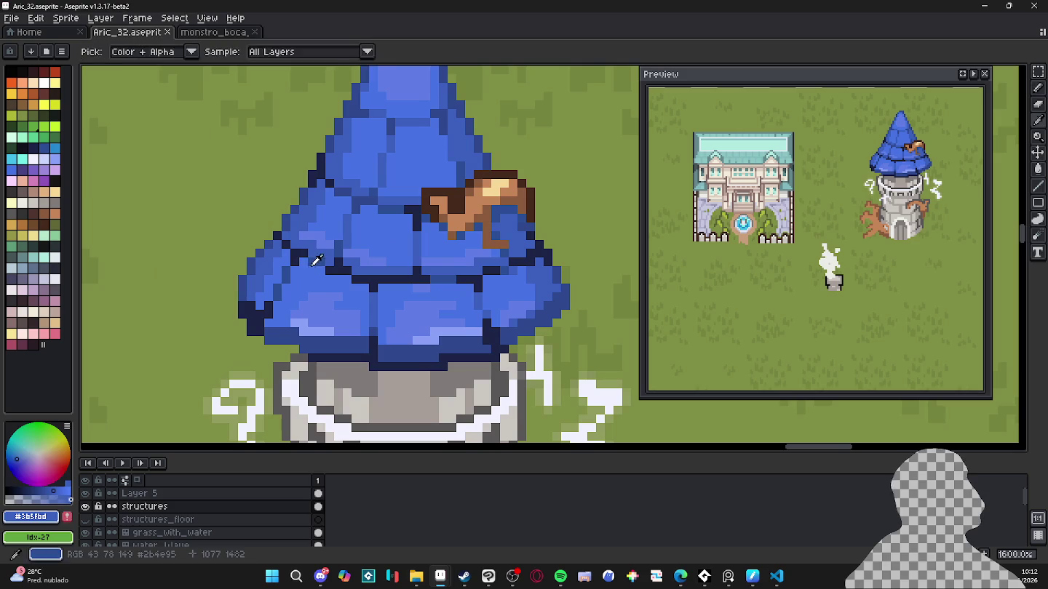
alt+click(306, 262)
drag(306, 261, 269, 322)
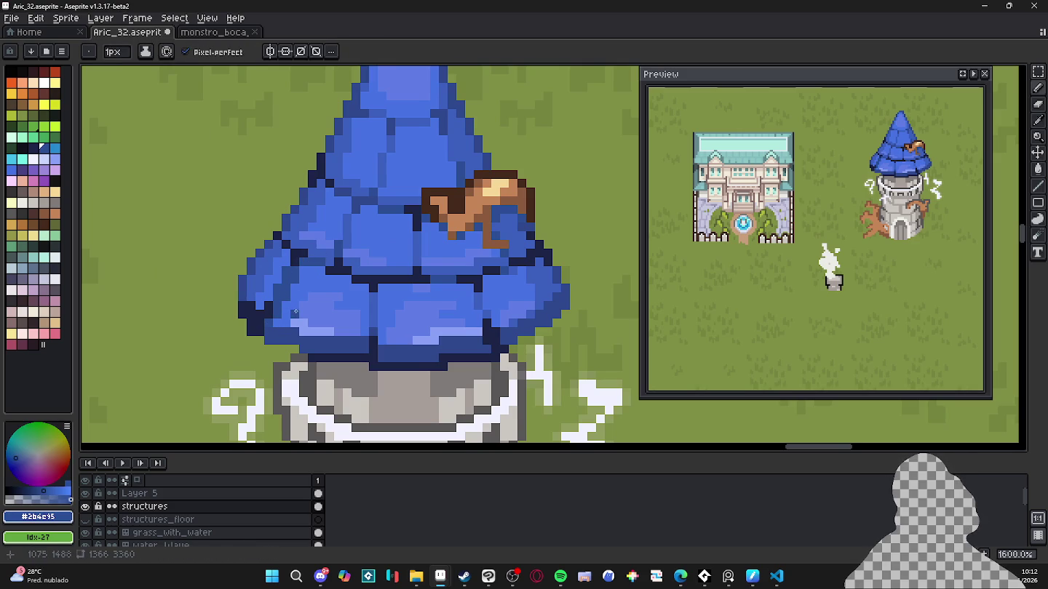
key(b)
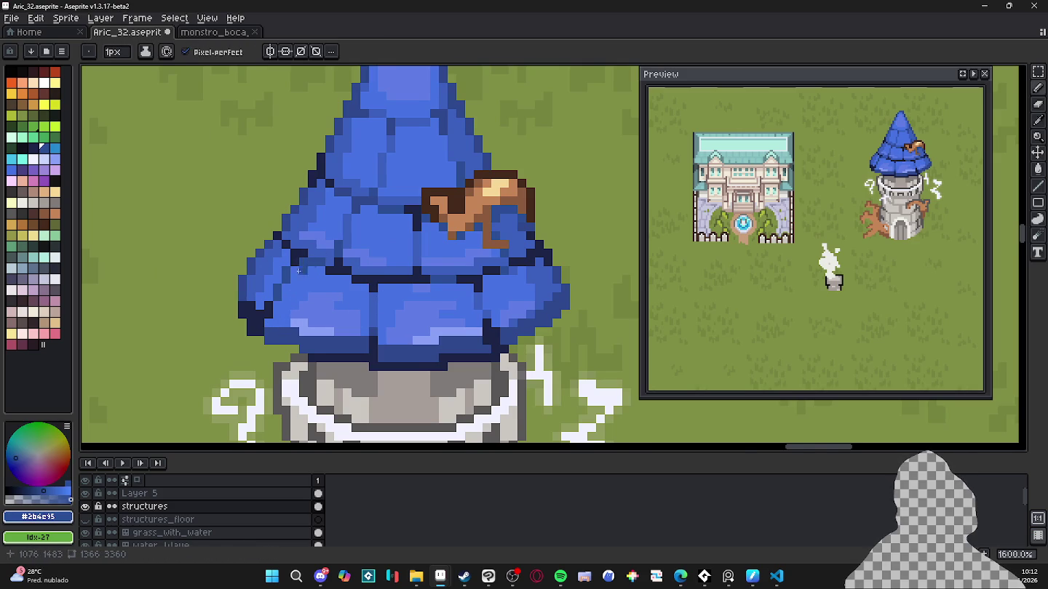
scroll(298, 271, up, 2)
key(g)
alt+click(251, 285)
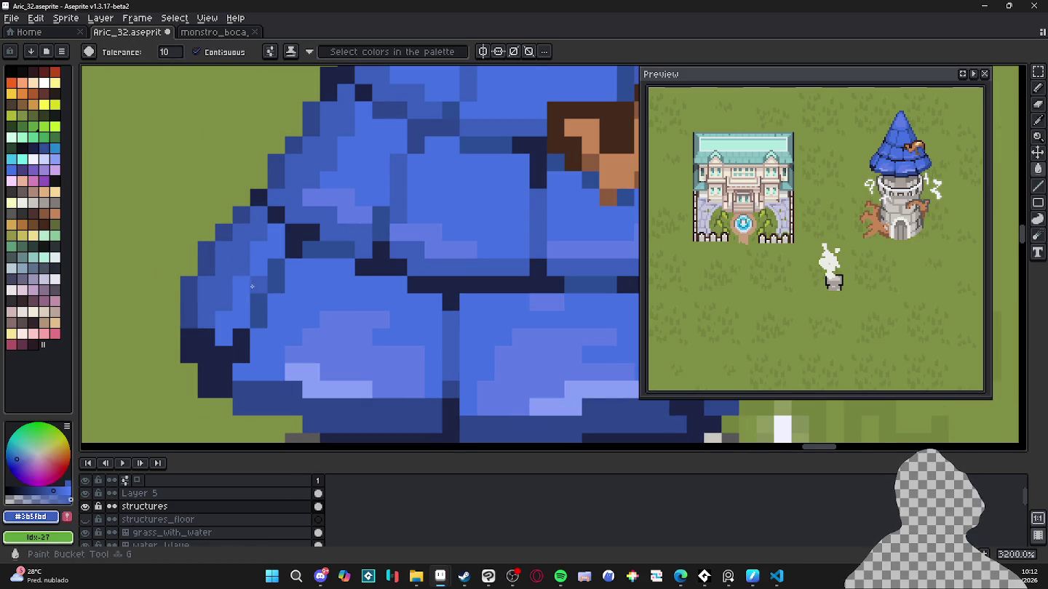
scroll(252, 284, down, 4)
key(b)
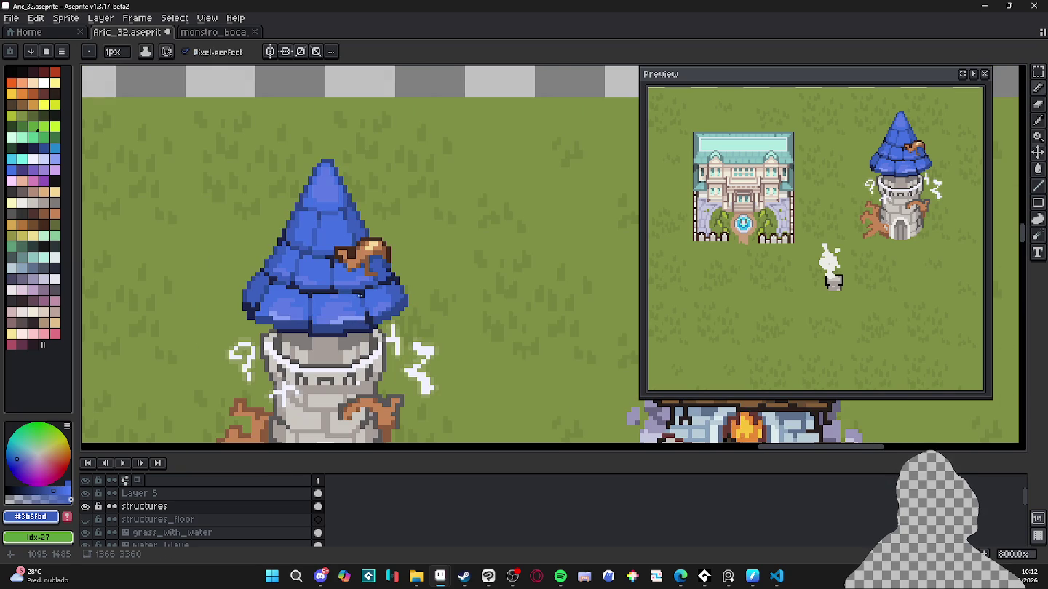
Step: Repaint the light-blue columns at the cone tip in medium blue
scroll(274, 224, up, 3)
alt+click(366, 182)
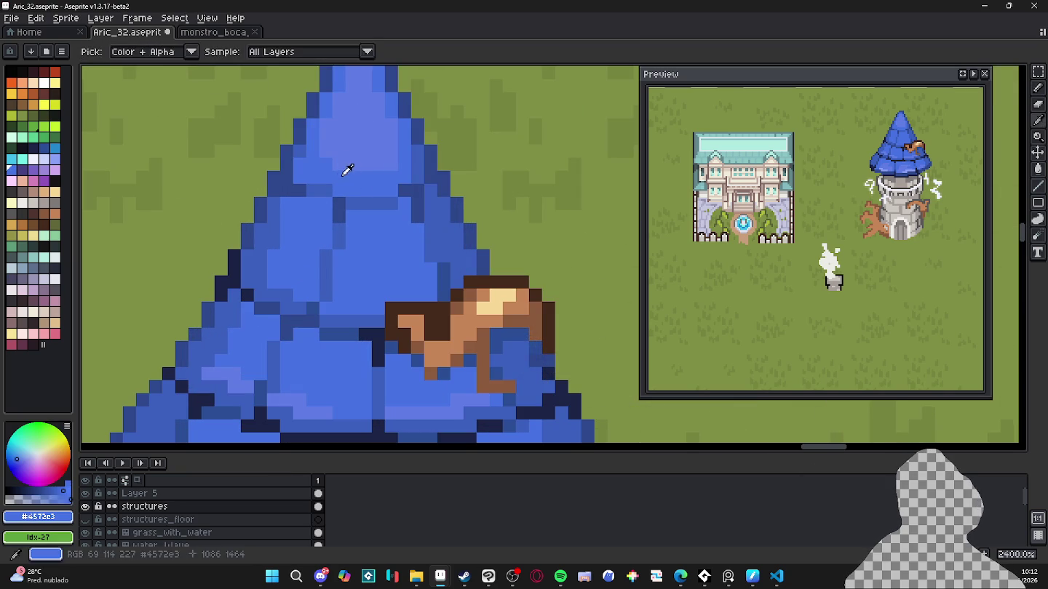
drag(333, 96, 331, 167)
drag(371, 88, 392, 164)
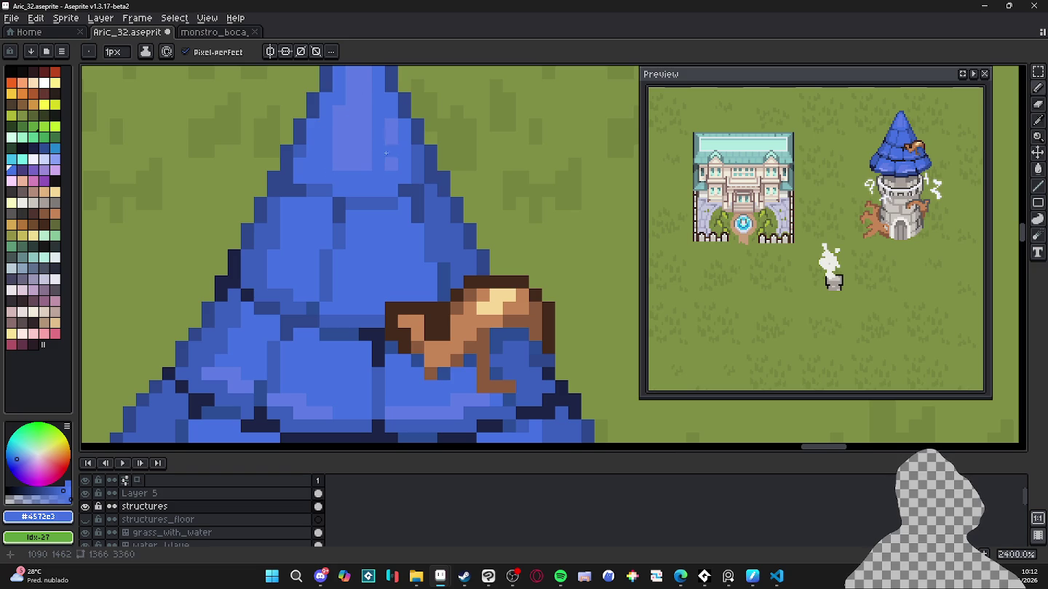
drag(391, 124, 390, 151)
mouse_move(353, 111)
mouse_down()
mouse_move(352, 99)
mouse_move(339, 164)
mouse_up()
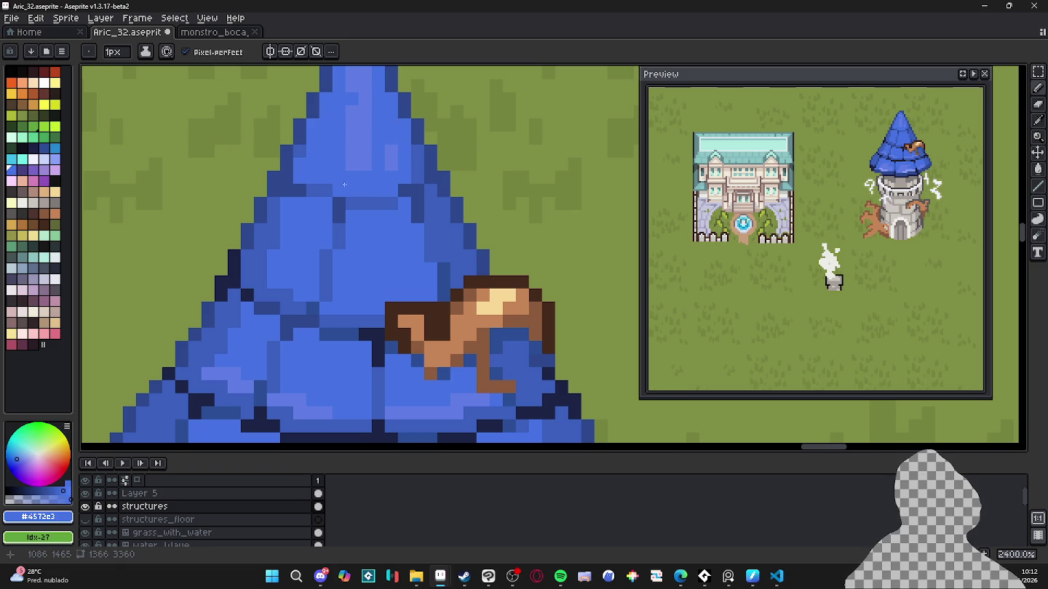
click(391, 153)
Step: Paint a 2 px lighter blue #607de5 highlight patch near the roof tip
scroll(371, 212, up, 2)
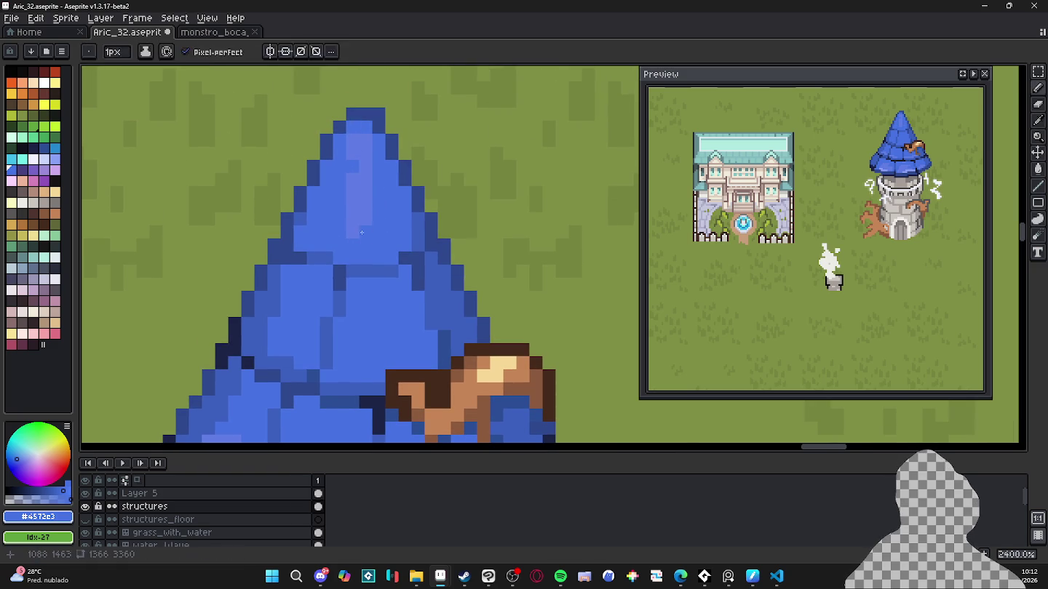
key(plus)
drag(358, 214, 359, 174)
alt+click(360, 131)
click(373, 168)
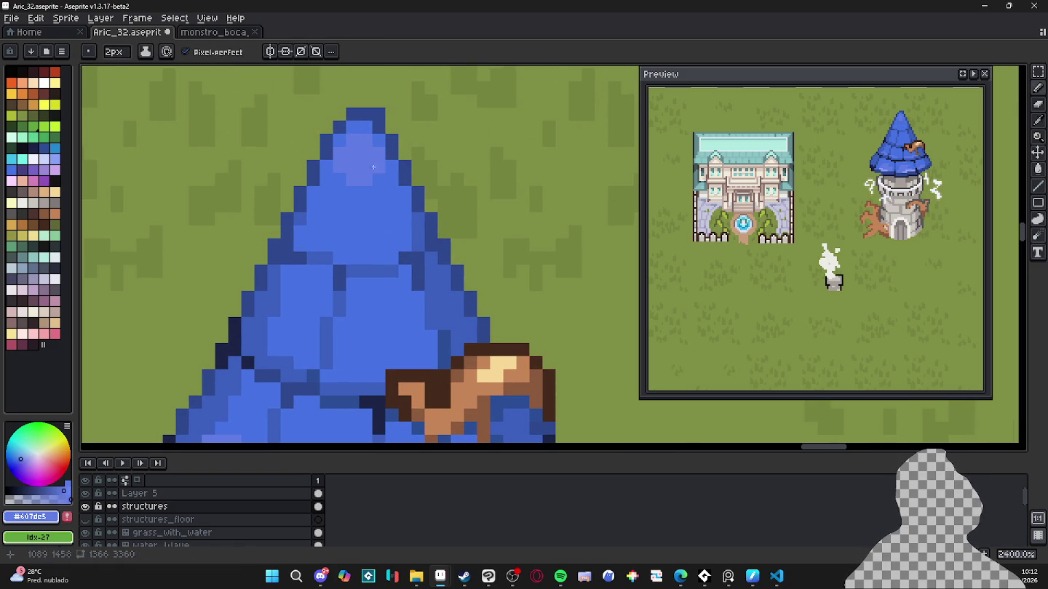
scroll(377, 209, down, 4)
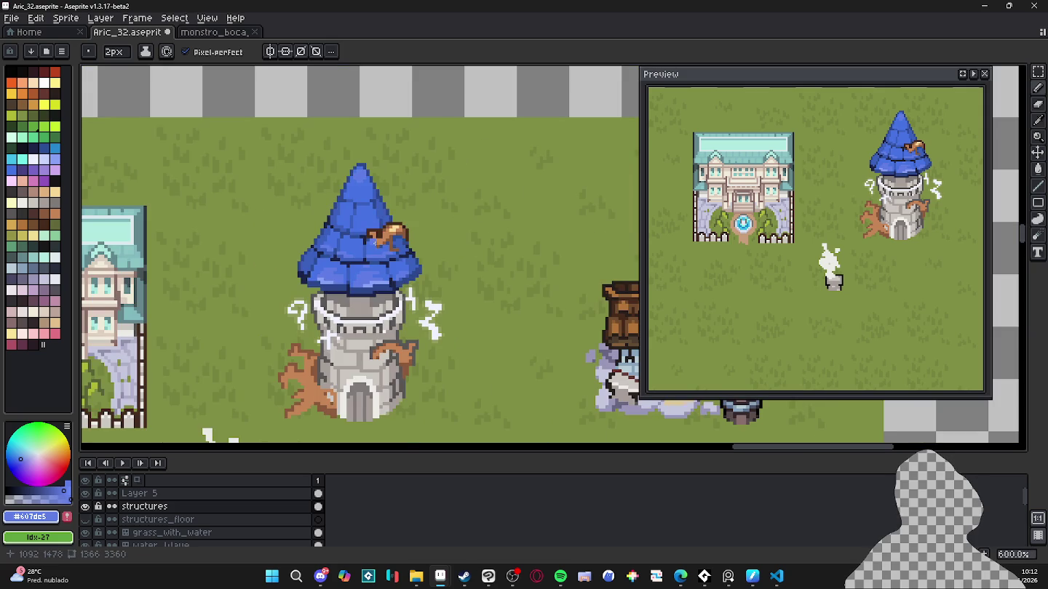
Step: Pause the playing song in Spotify and minimise it
click(560, 576)
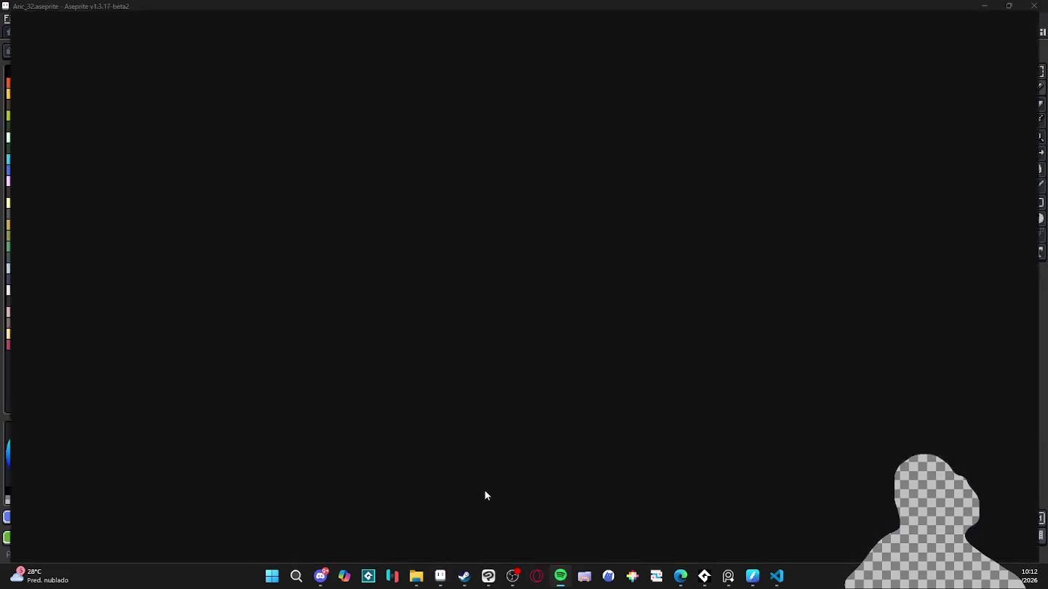
click(524, 533)
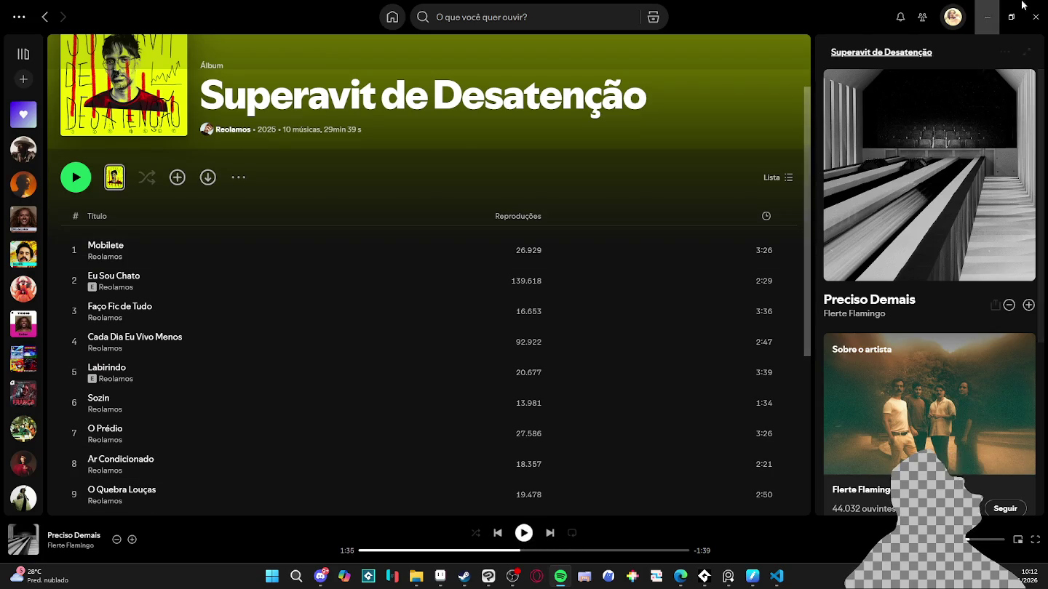
click(994, 5)
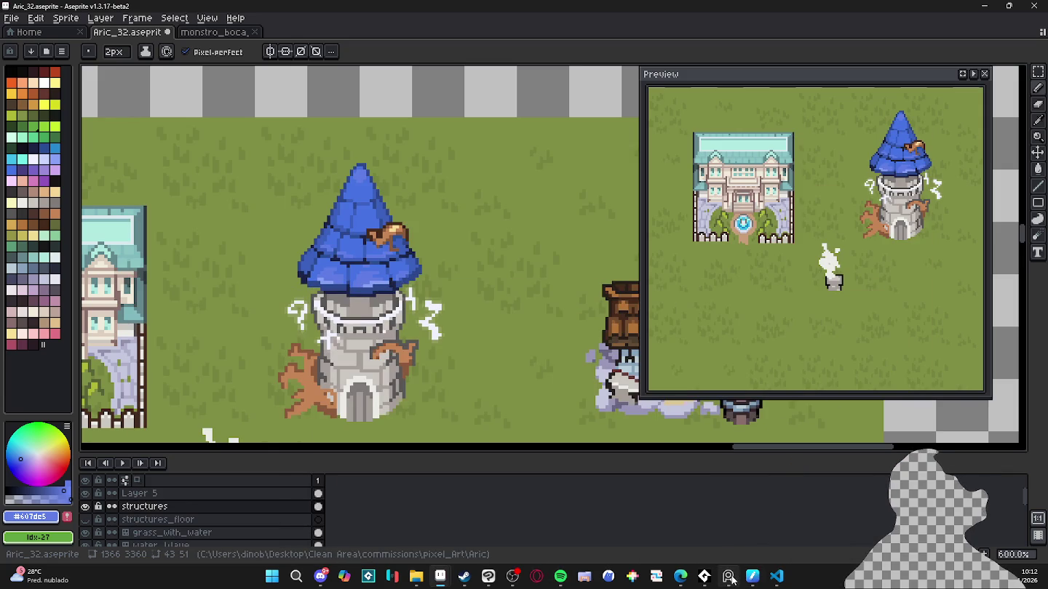
Step: Start playback in AudioTitan and hide it to return to the drawing
mouse_move(728, 576)
click(727, 510)
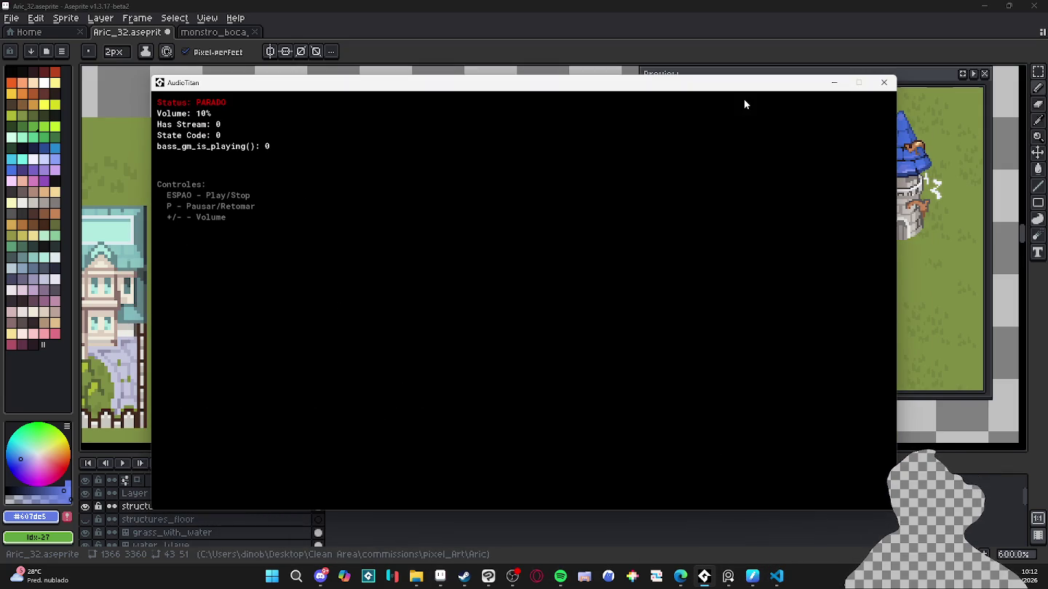
key(space)
click(833, 81)
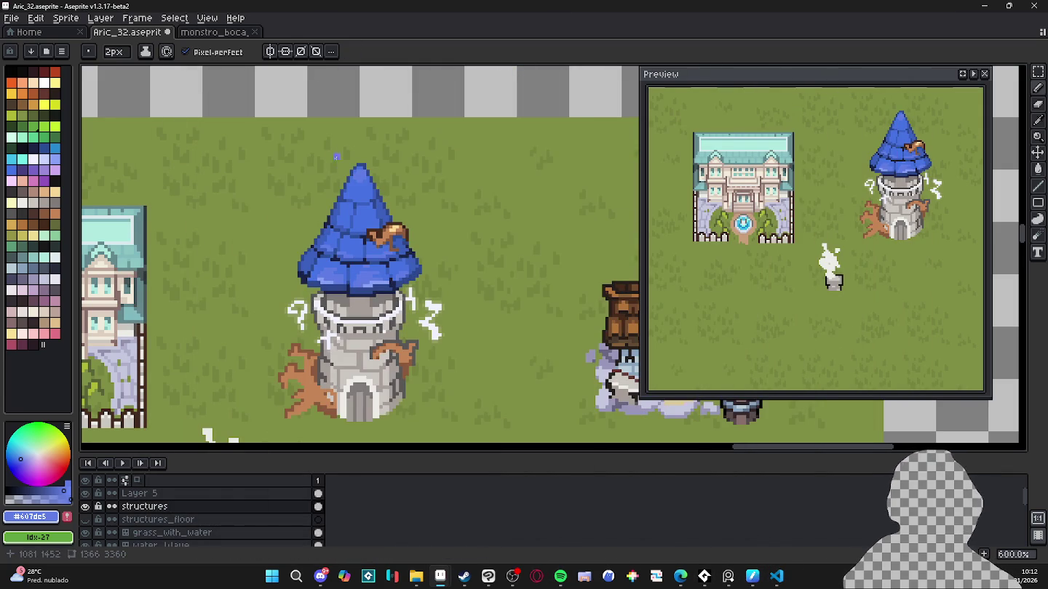
scroll(355, 204, down, 5)
Step: Reduce the brush to 1 px and pan up to show the map's top edge
key(minus)
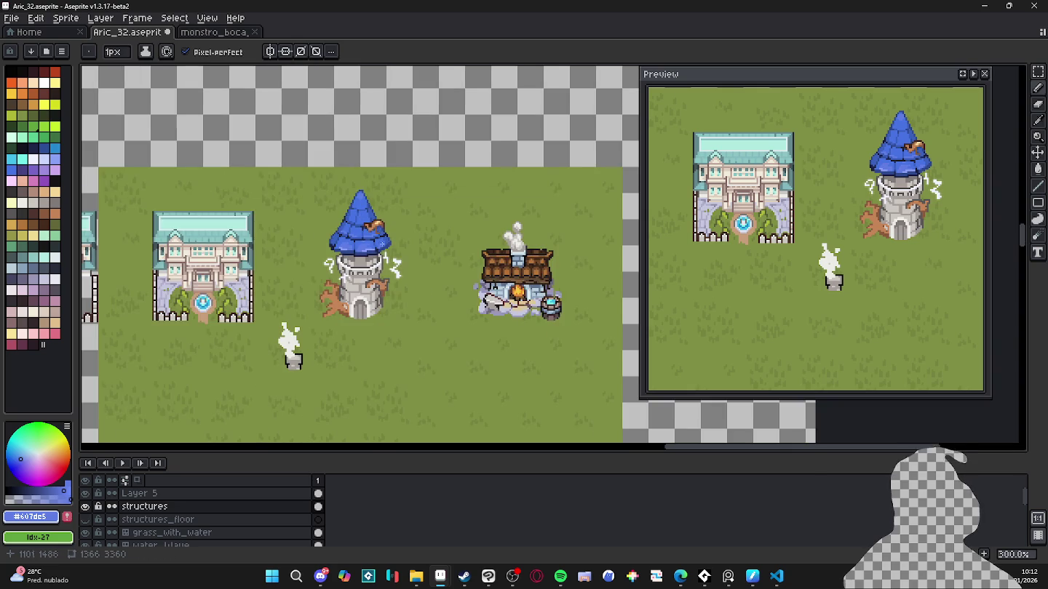
scroll(364, 219, down, 2)
scroll(374, 239, up, 5)
scroll(374, 238, up, 2)
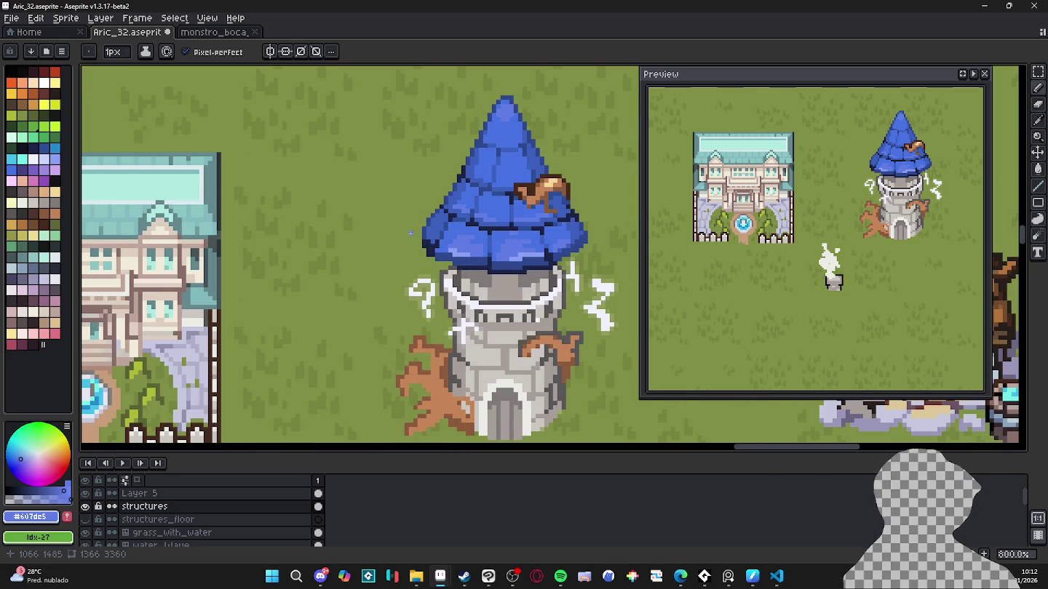
scroll(428, 212, down, 1)
scroll(428, 211, down, 1)
drag(429, 212, 426, 287)
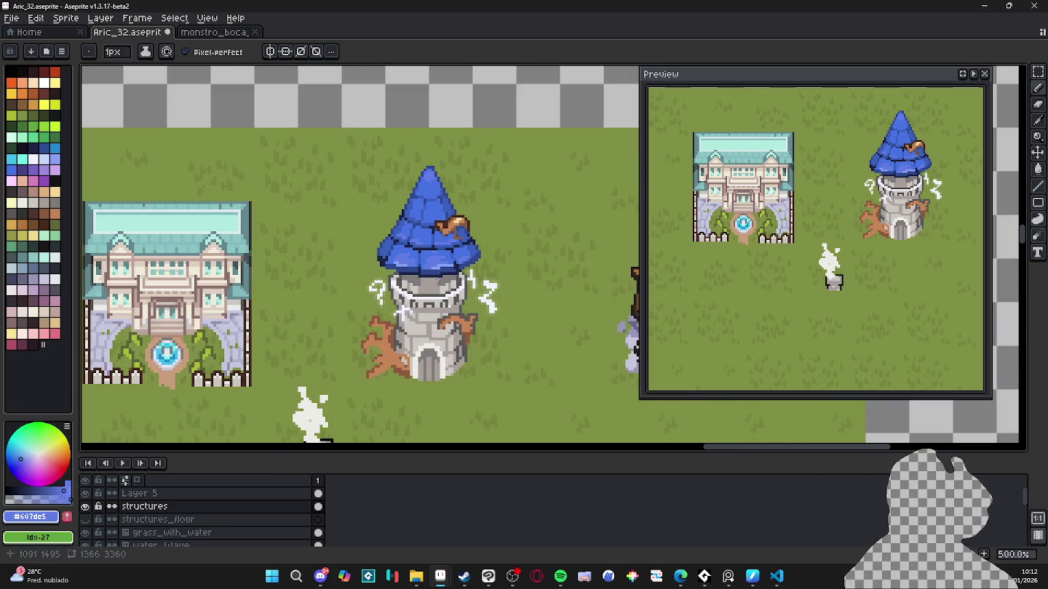
scroll(427, 287, down, 1)
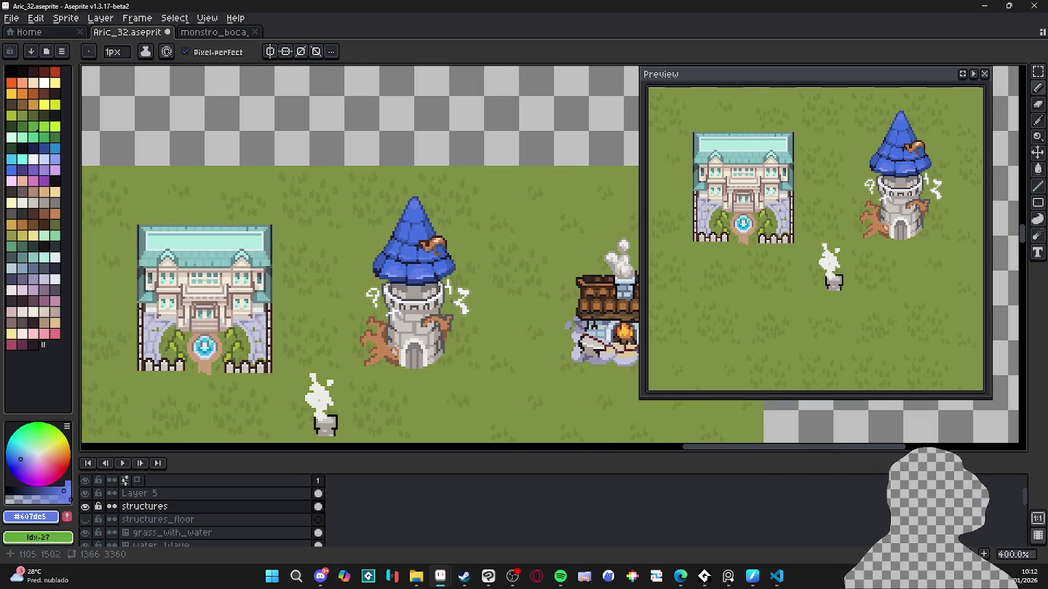
scroll(409, 225, up, 5)
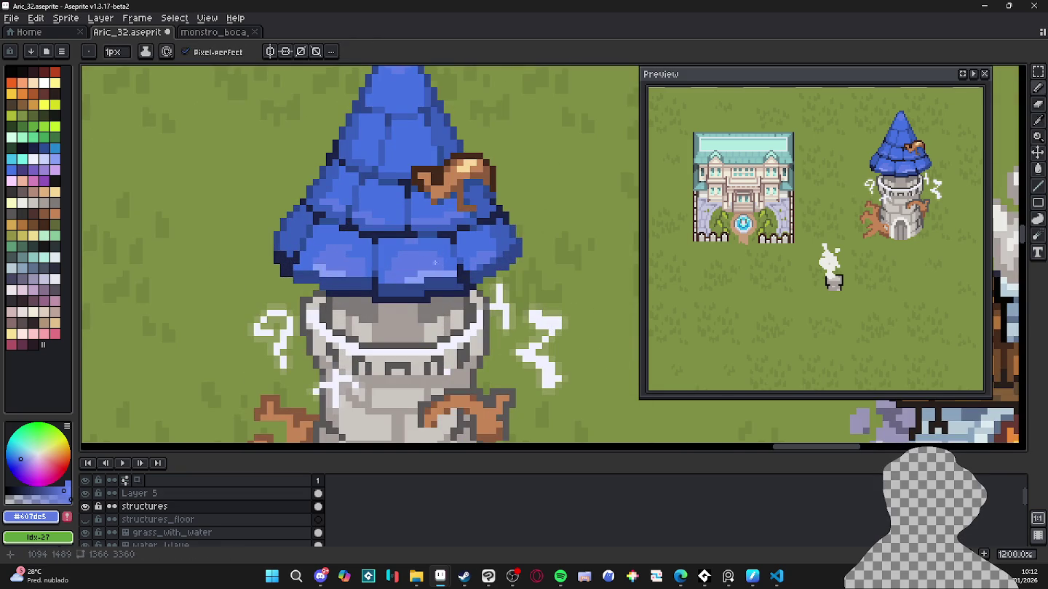
scroll(427, 264, down, 5)
scroll(417, 255, up, 6)
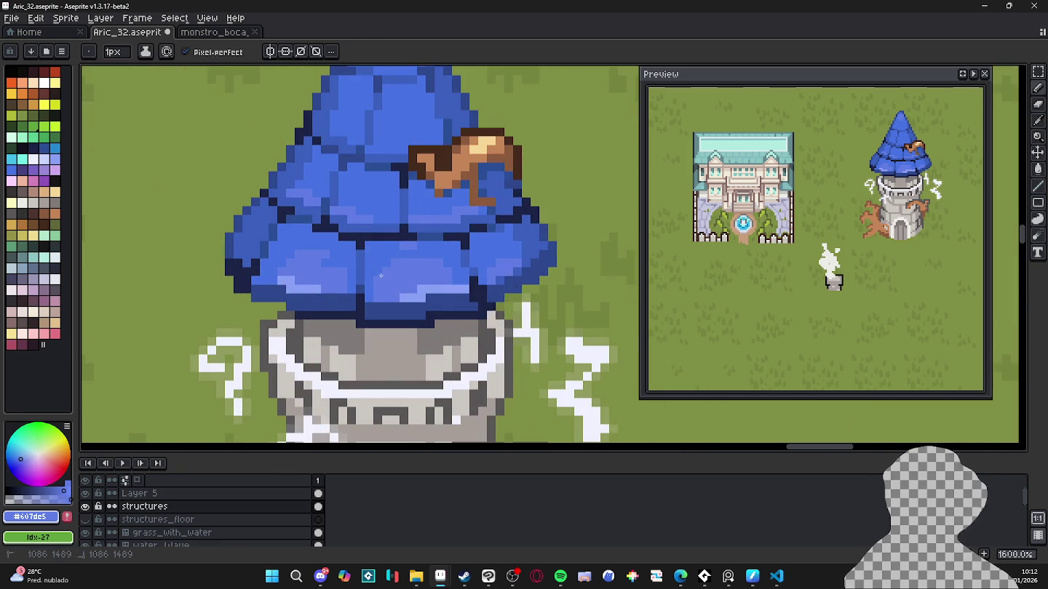
Step: Pick the roof's base blue #4572e3 with the Pencil and review the tower
alt+click(442, 262)
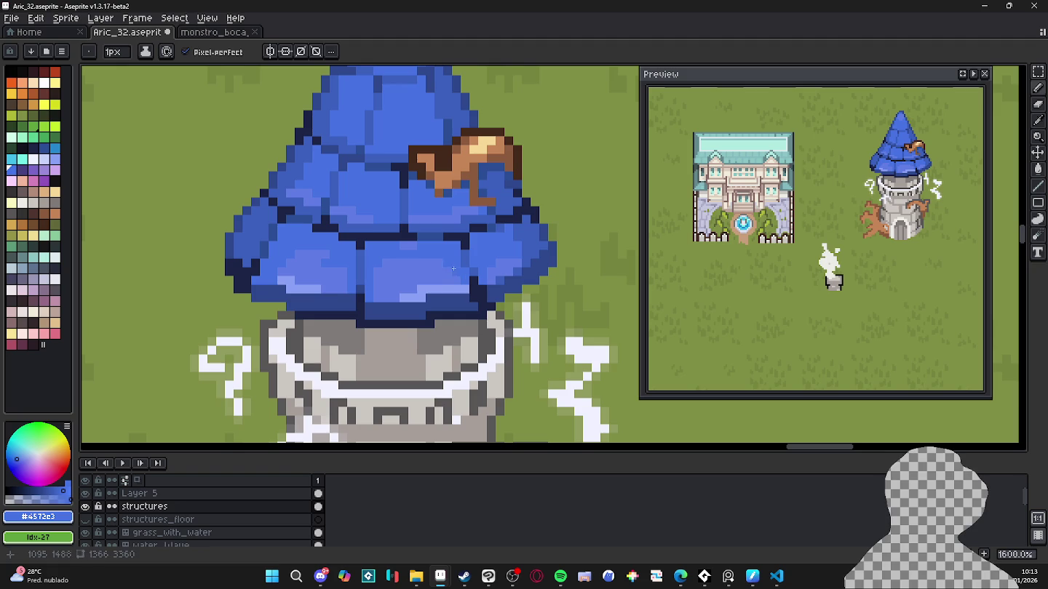
scroll(452, 272, down, 1)
scroll(452, 270, down, 3)
scroll(398, 257, down, 1)
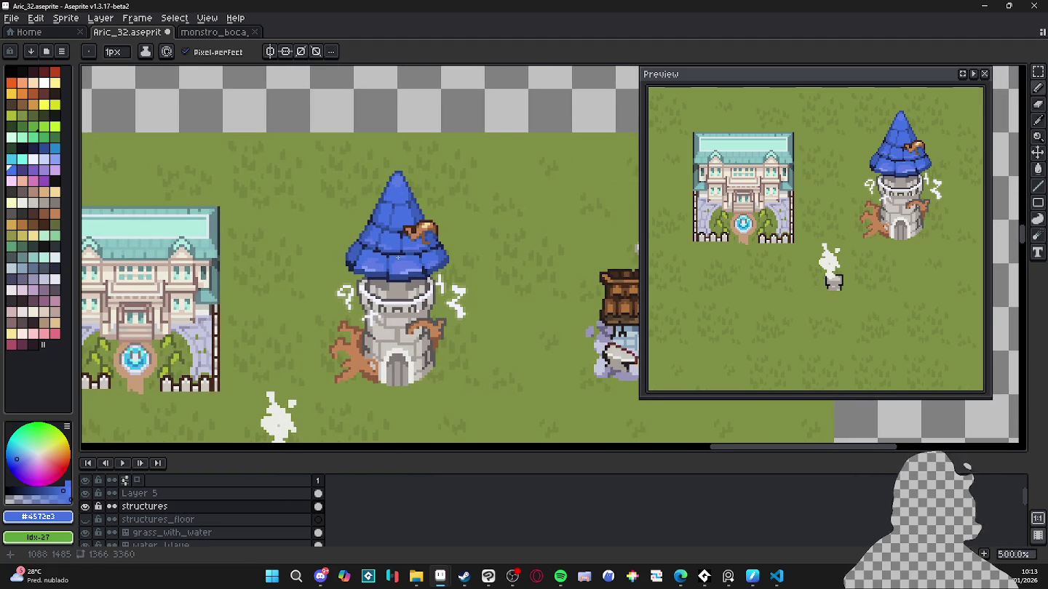
scroll(398, 258, down, 3)
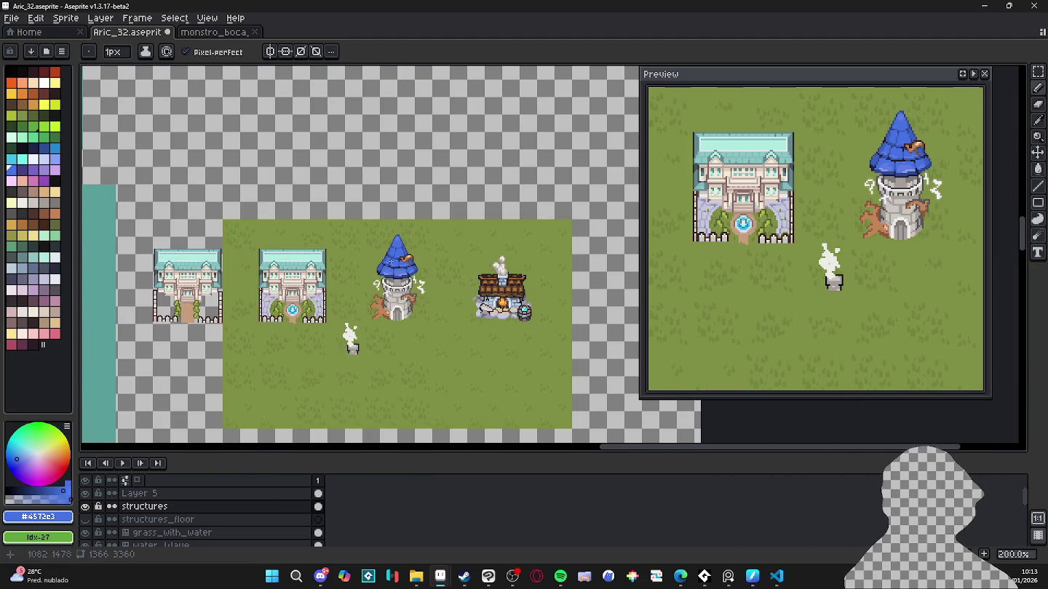
scroll(390, 258, up, 1)
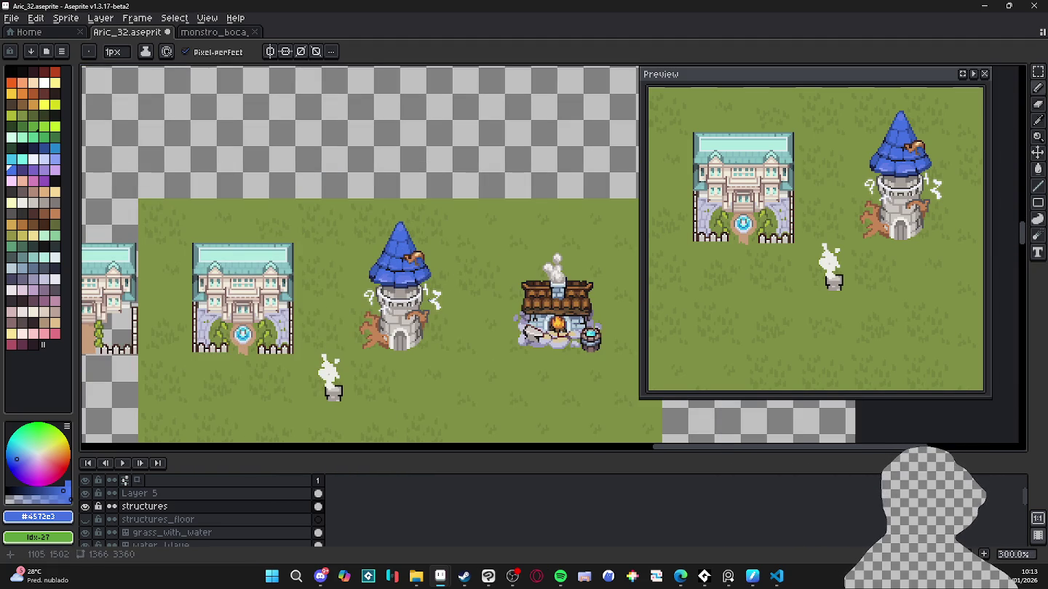
key(b)
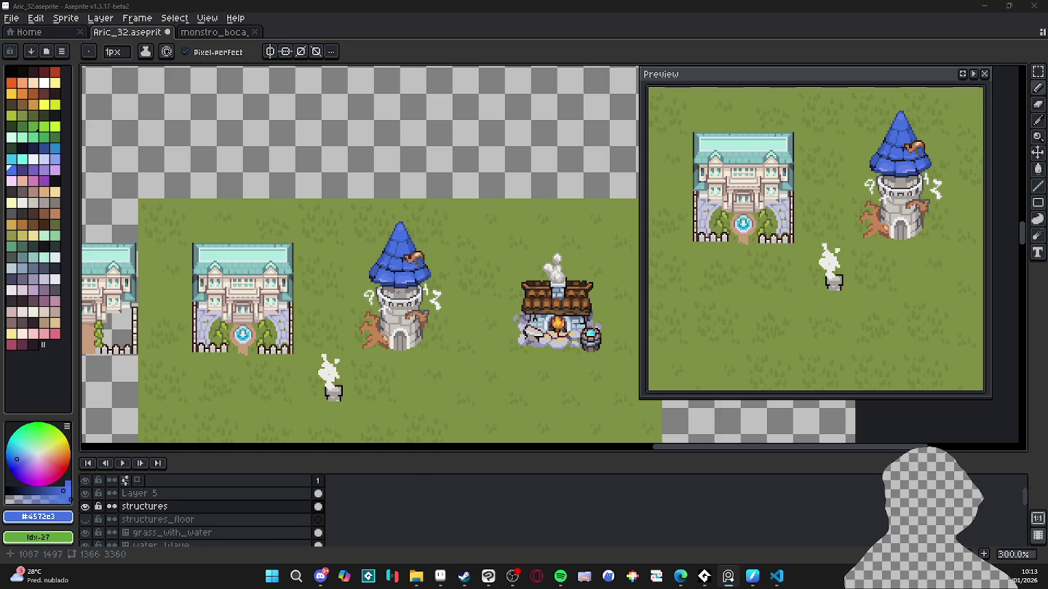
scroll(405, 316, down, 1)
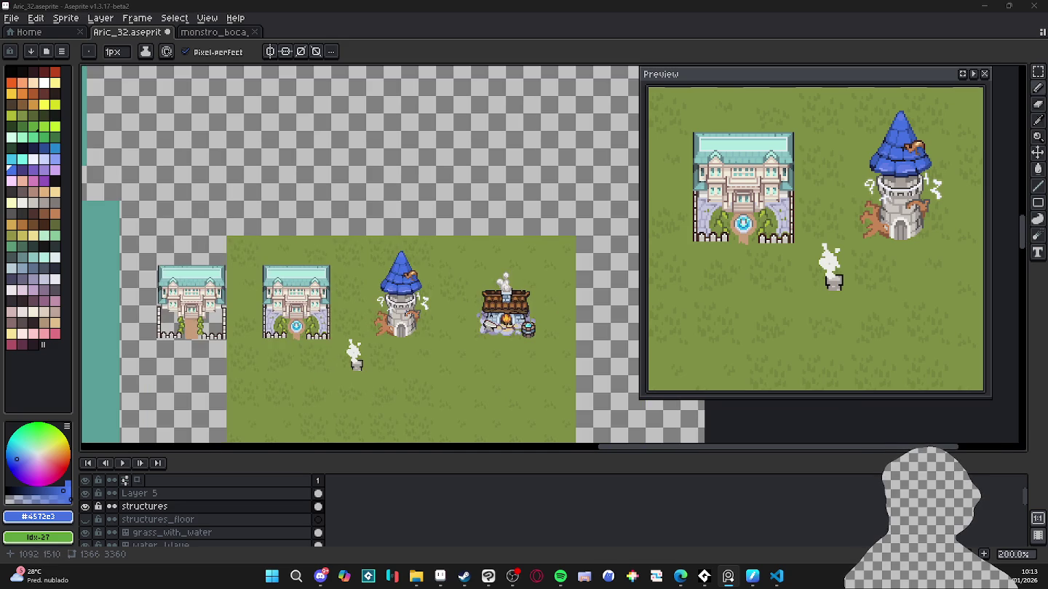
scroll(408, 310, up, 3)
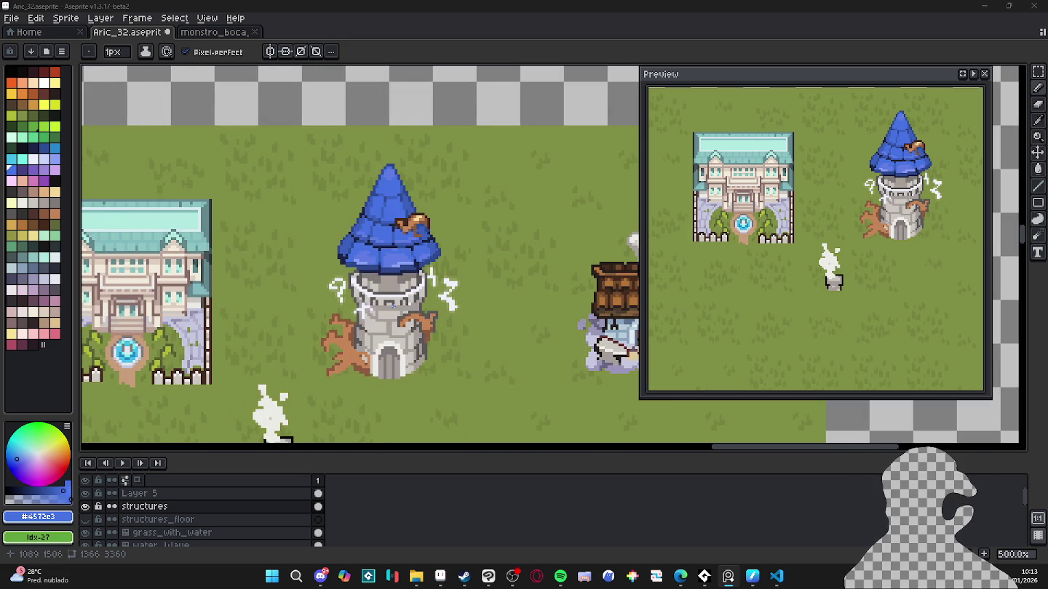
scroll(393, 305, up, 1)
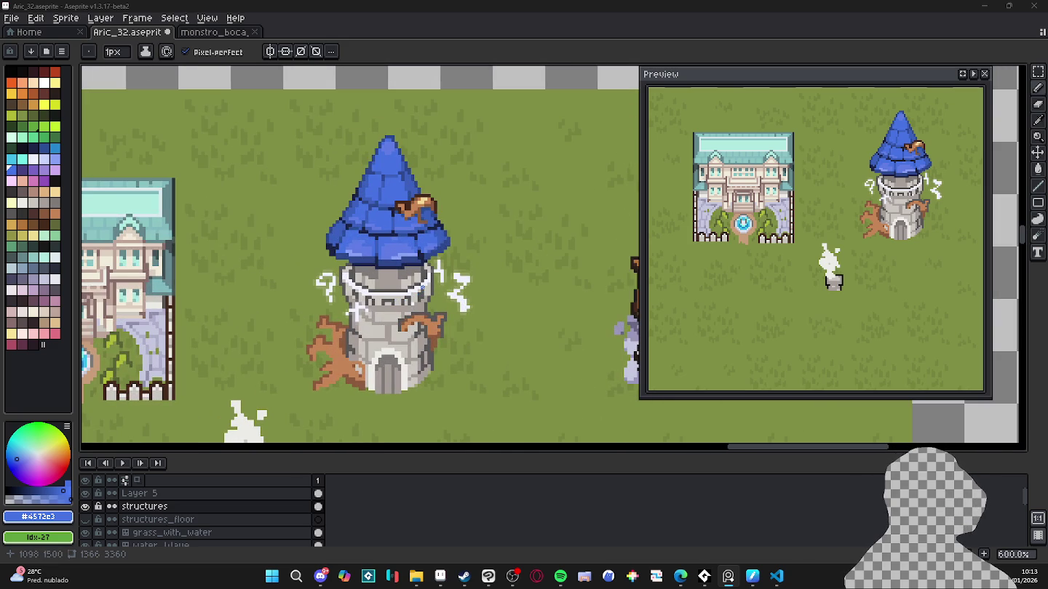
scroll(423, 342, up, 1)
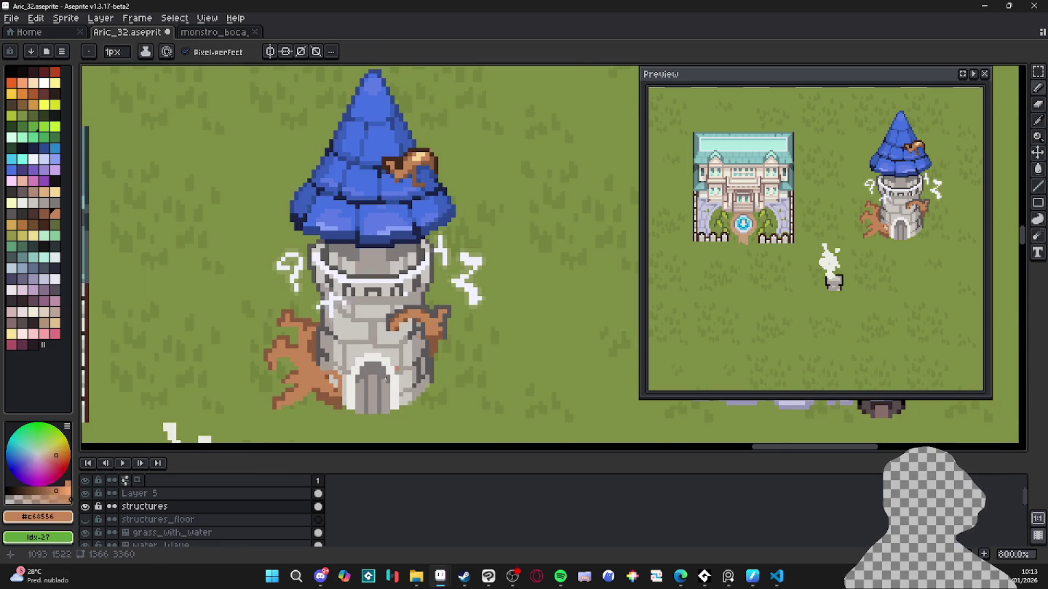
Step: Paint a root-brown stroke down the tower door and return the brush to 1 px
scroll(375, 399, up, 2)
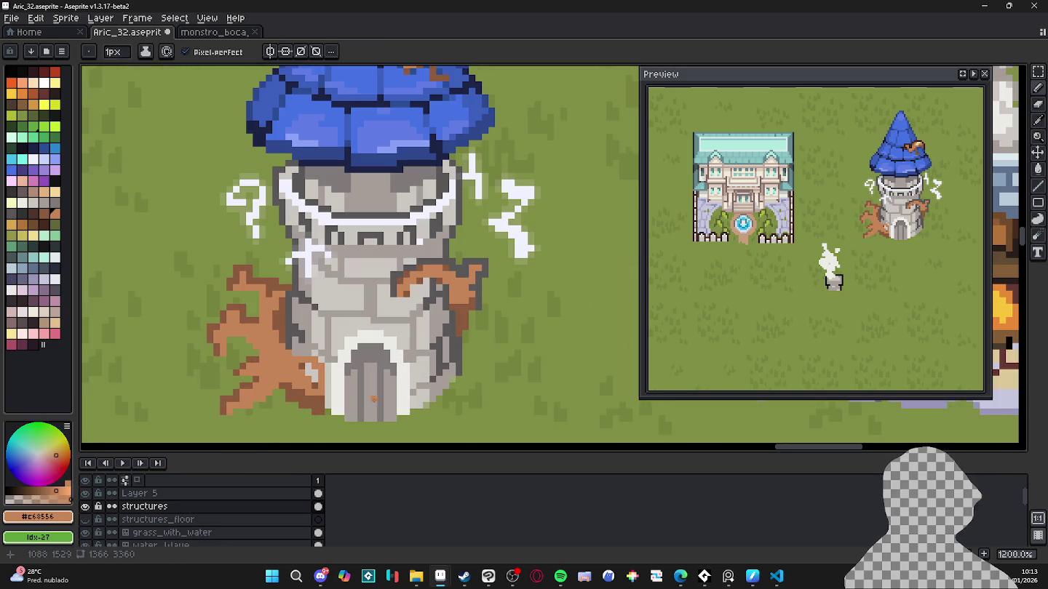
alt+click(459, 307)
mouse_move(370, 415)
mouse_down()
mouse_move(374, 377)
mouse_move(391, 417)
mouse_move(352, 365)
mouse_up()
key(minus)
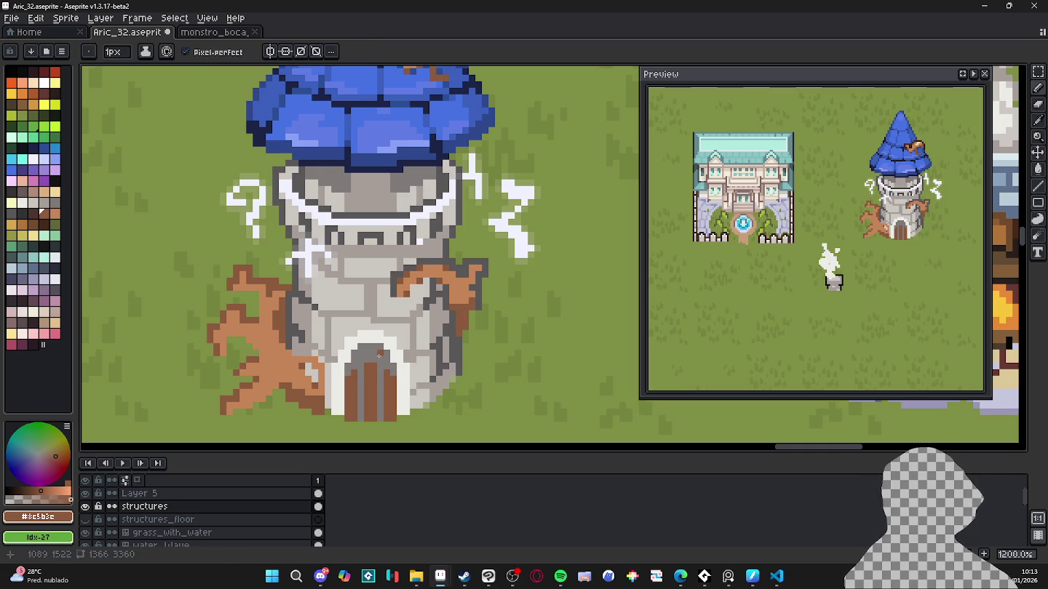
Step: Fill the door with a darker brown sampled from the canvas
key(alt)
alt+click(352, 386)
key(g)
click(368, 386)
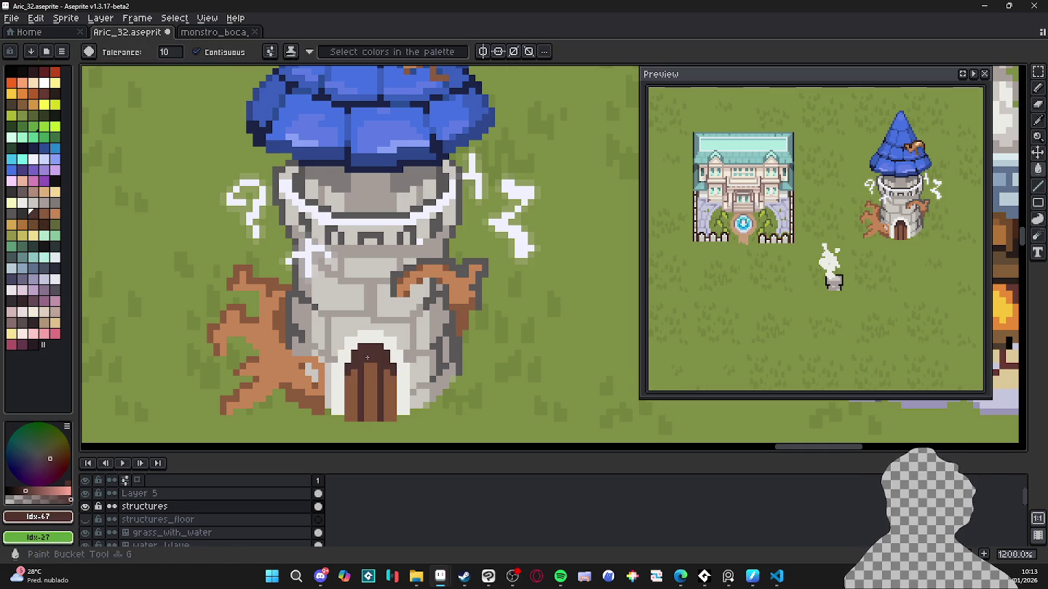
scroll(386, 347, down, 2)
scroll(387, 347, down, 2)
key(b)
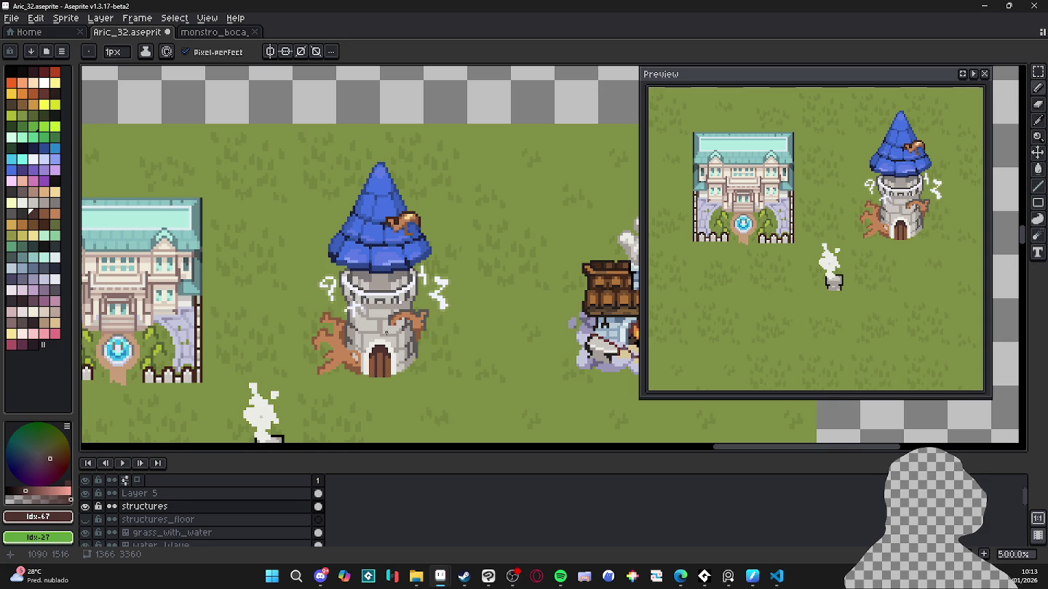
Step: Save Aric_32.aseprite
scroll(383, 321, down, 3)
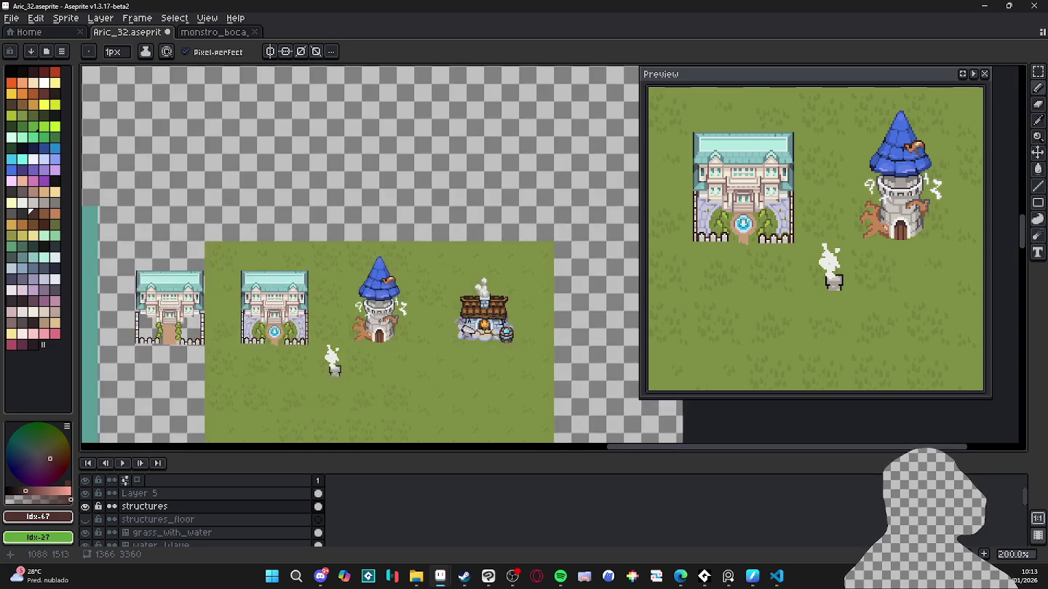
scroll(384, 321, up, 1)
scroll(383, 321, up, 2)
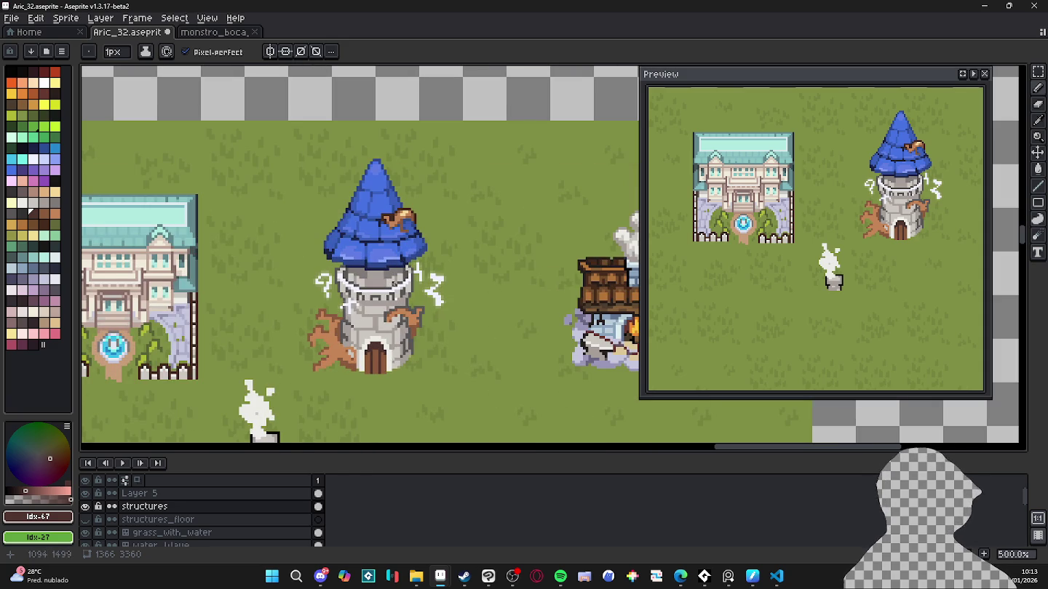
key(ctrl+s)
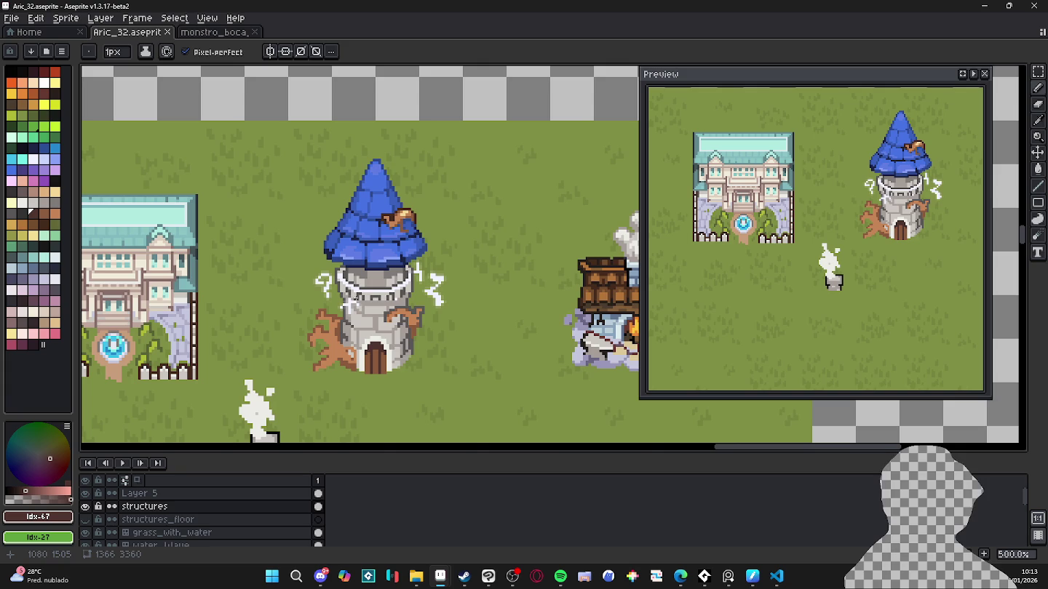
Step: Sample a near-white from the canvas, choose a palette colour, and switch to the Pencil
scroll(384, 290, up, 3)
alt+click(407, 291)
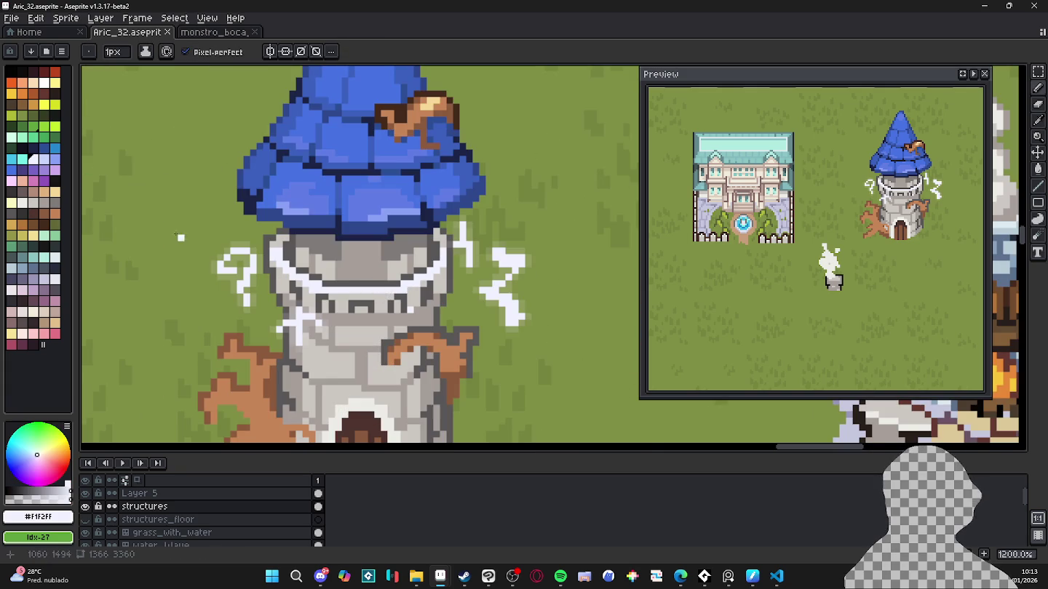
click(34, 163)
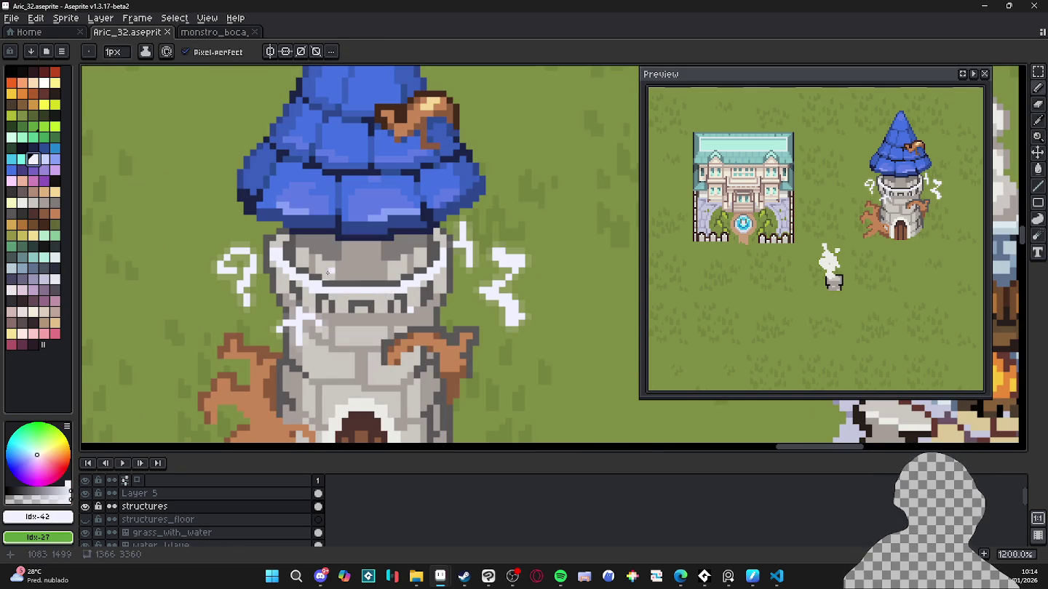
key(b)
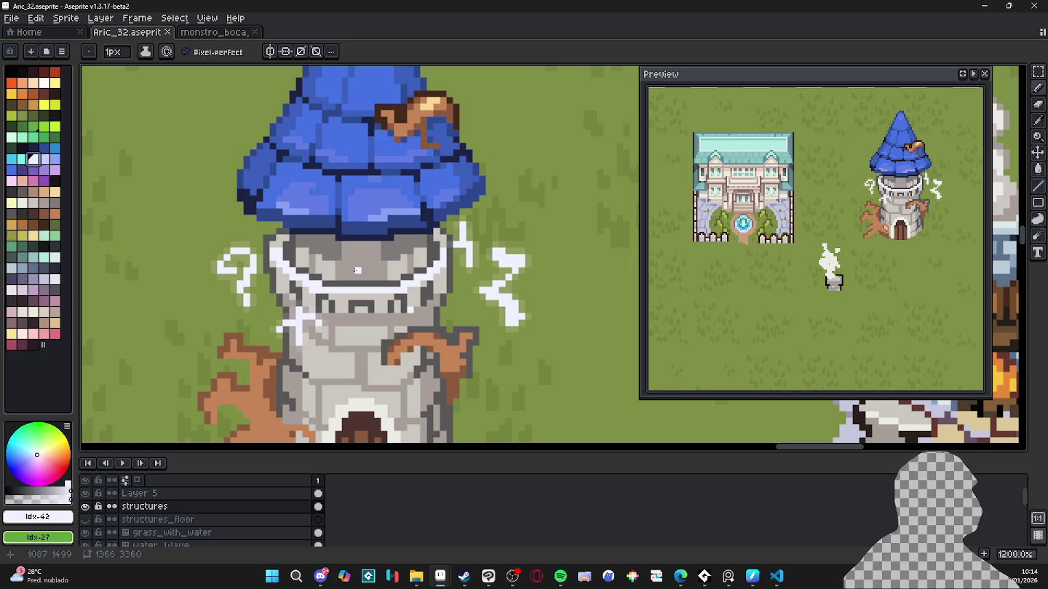
scroll(357, 262, down, 5)
scroll(353, 251, up, 3)
scroll(351, 246, up, 2)
Step: Retouch the stonework below the blue roof with mid, light and dark tower greys, undoing one stroke
alt+click(350, 246)
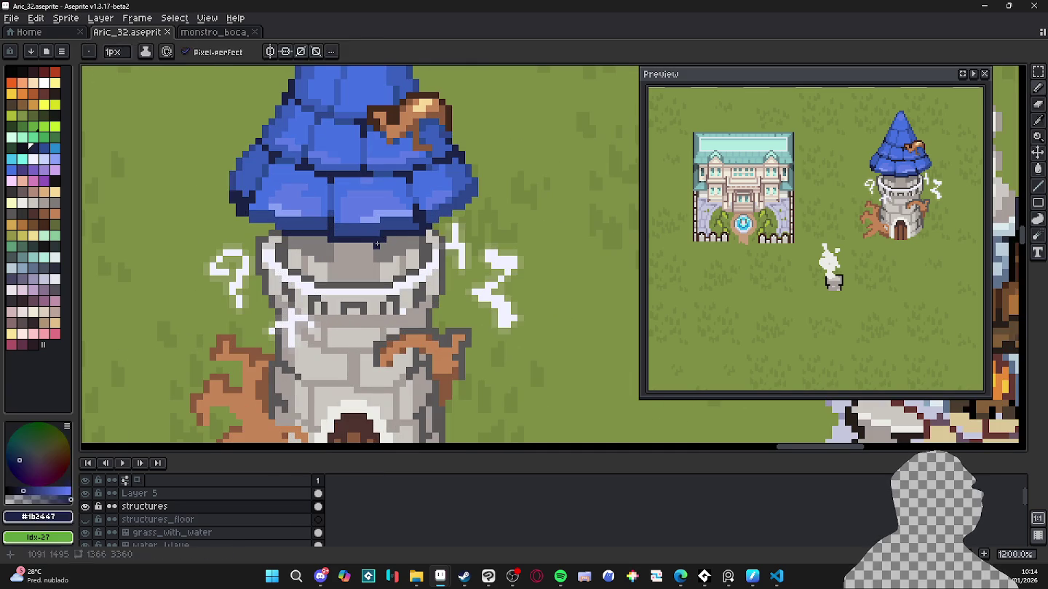
alt+click(376, 261)
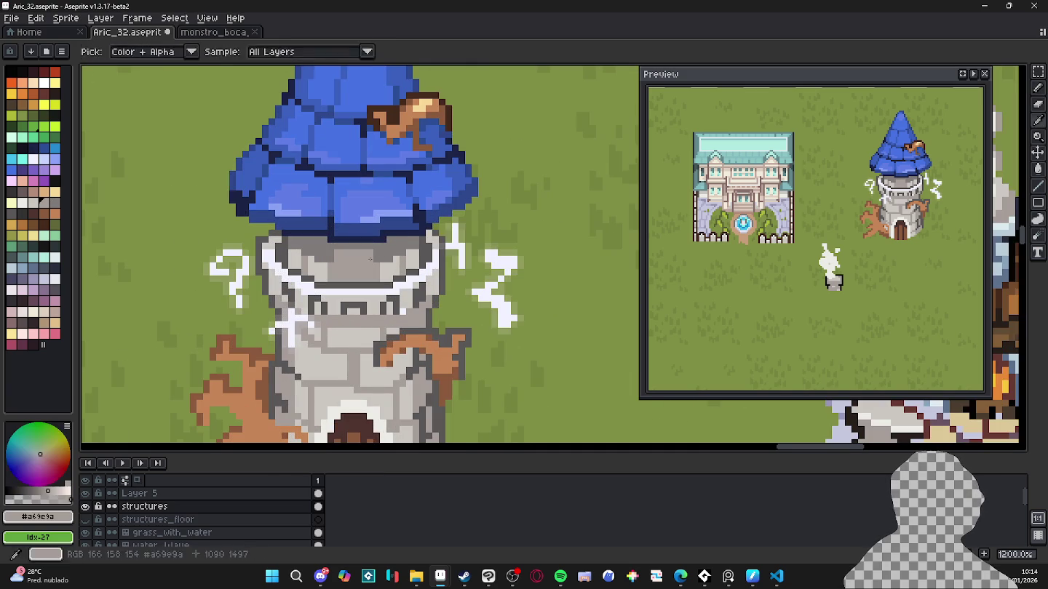
alt+click(348, 250)
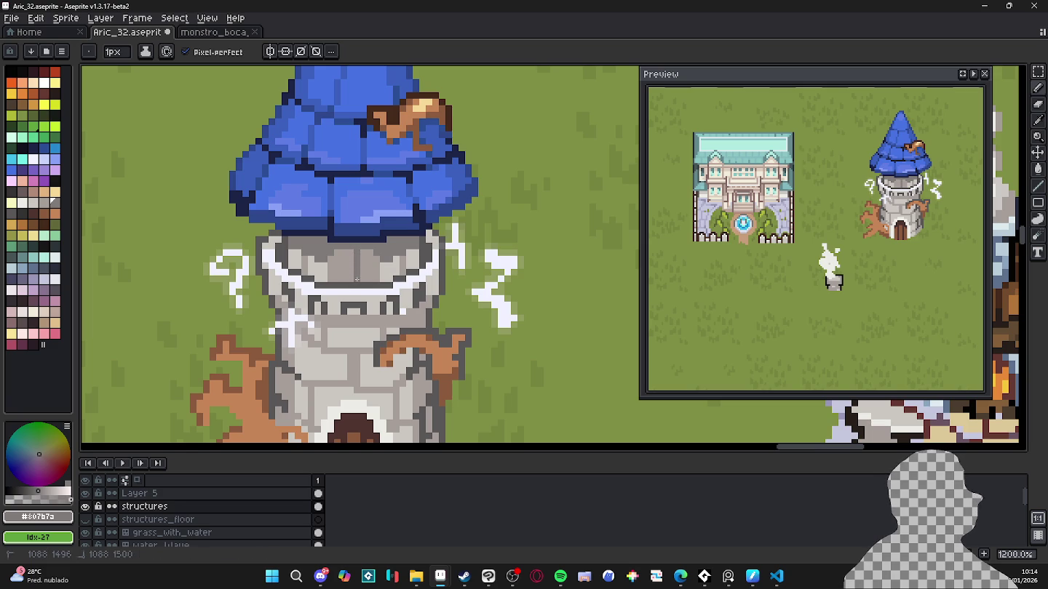
key(ctrl+z)
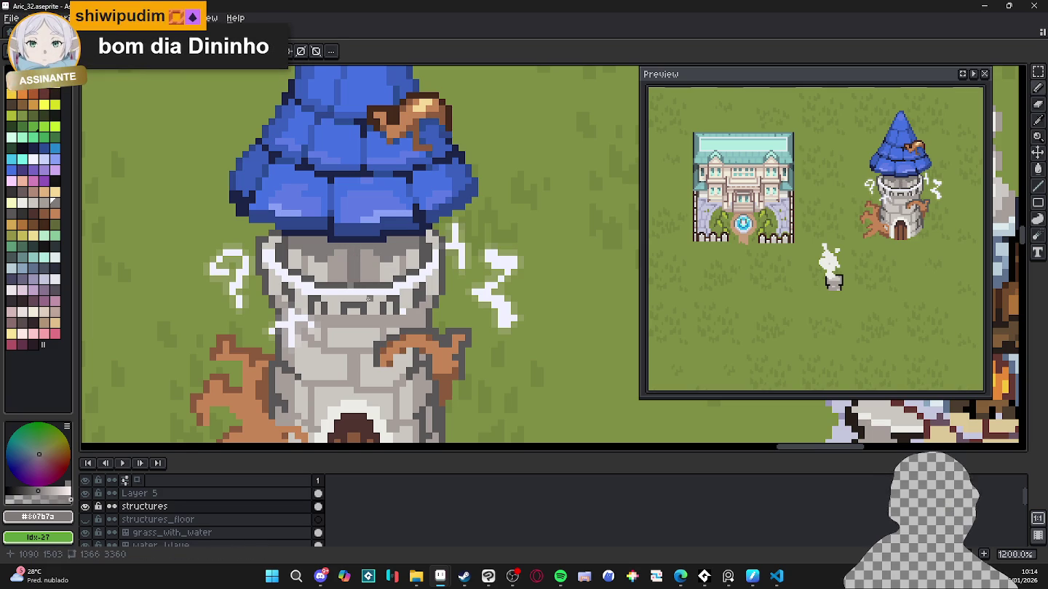
key(alt)
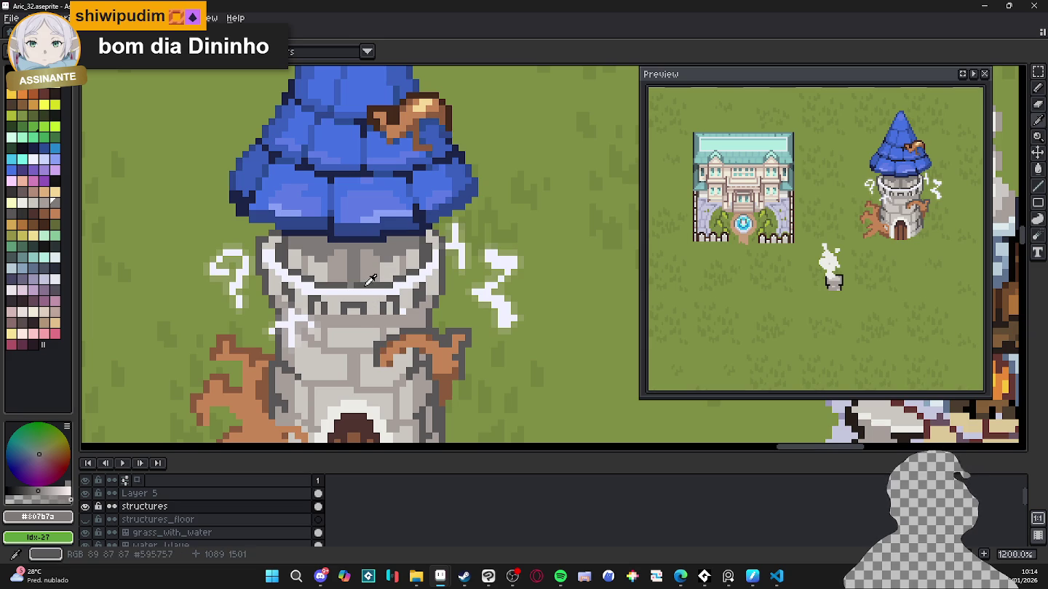
click(368, 280)
click(366, 265)
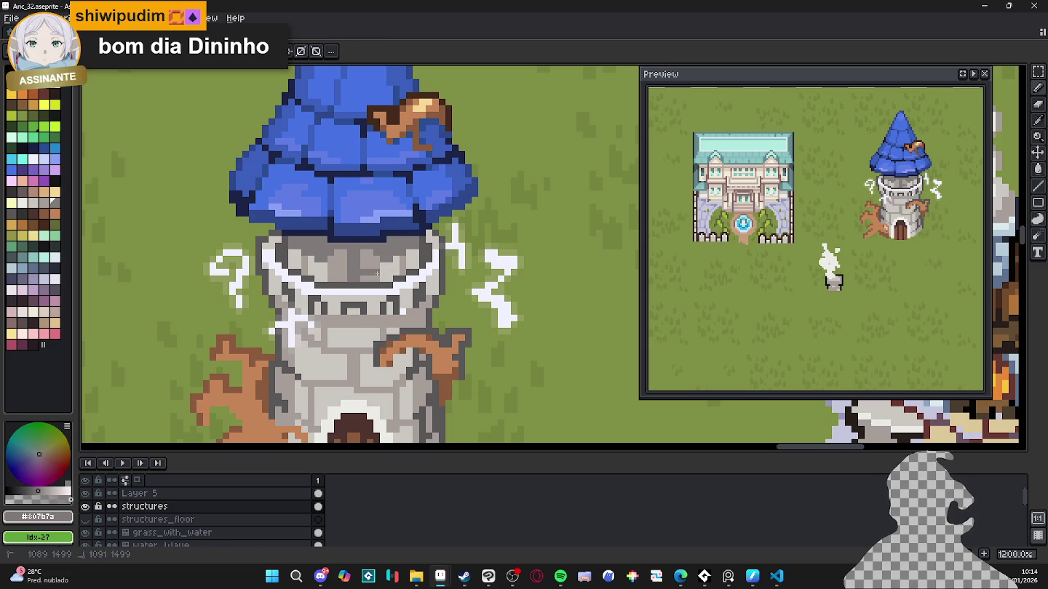
scroll(334, 268, down, 5)
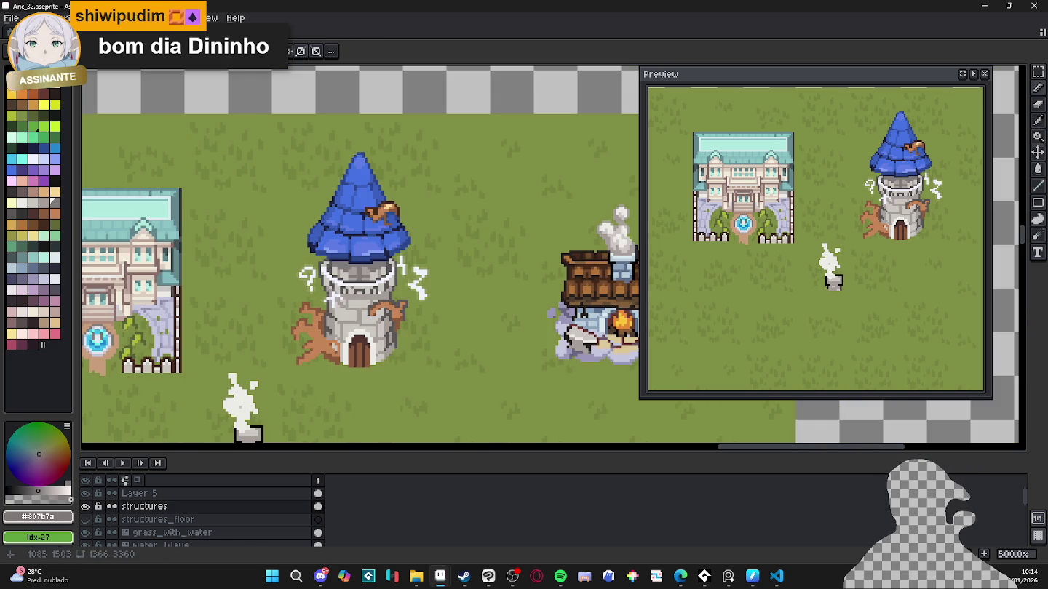
scroll(343, 265, up, 5)
alt+click(358, 258)
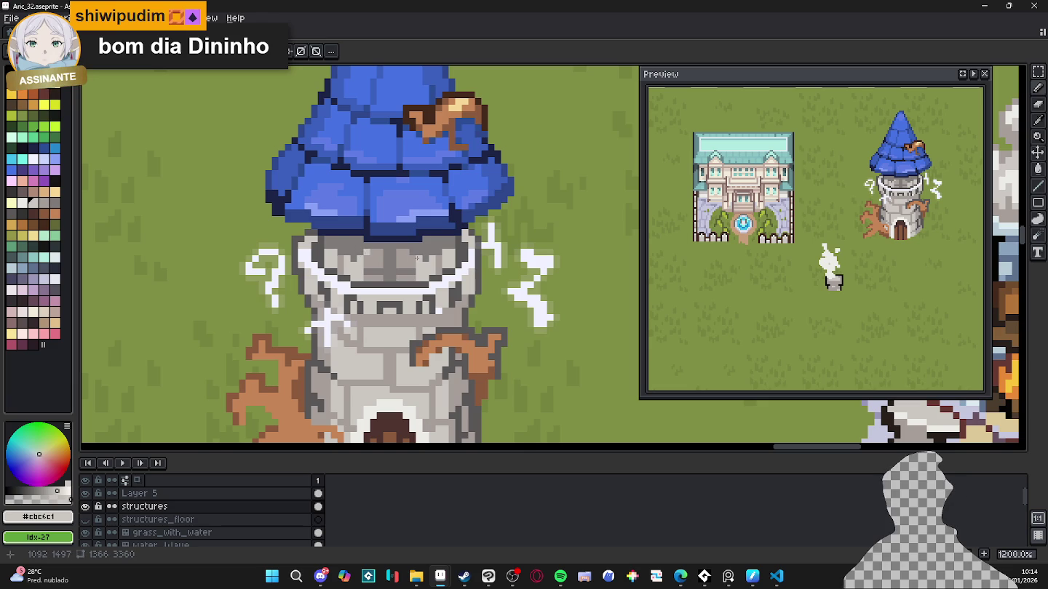
scroll(413, 254, down, 3)
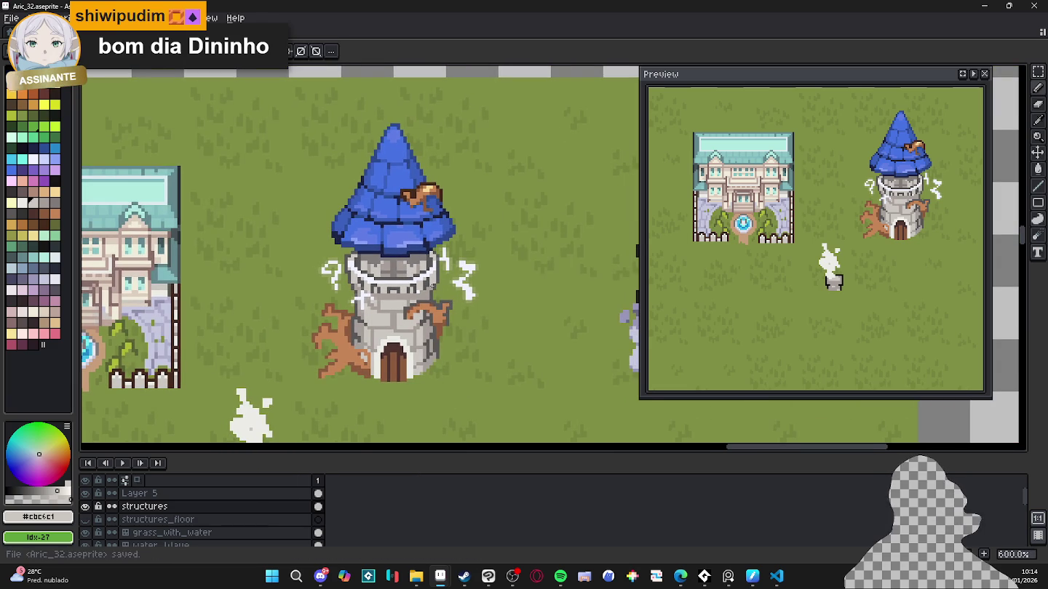
scroll(404, 289, up, 4)
Step: Paint left and right purple windows on the upper stone wall under the roof
click(33, 181)
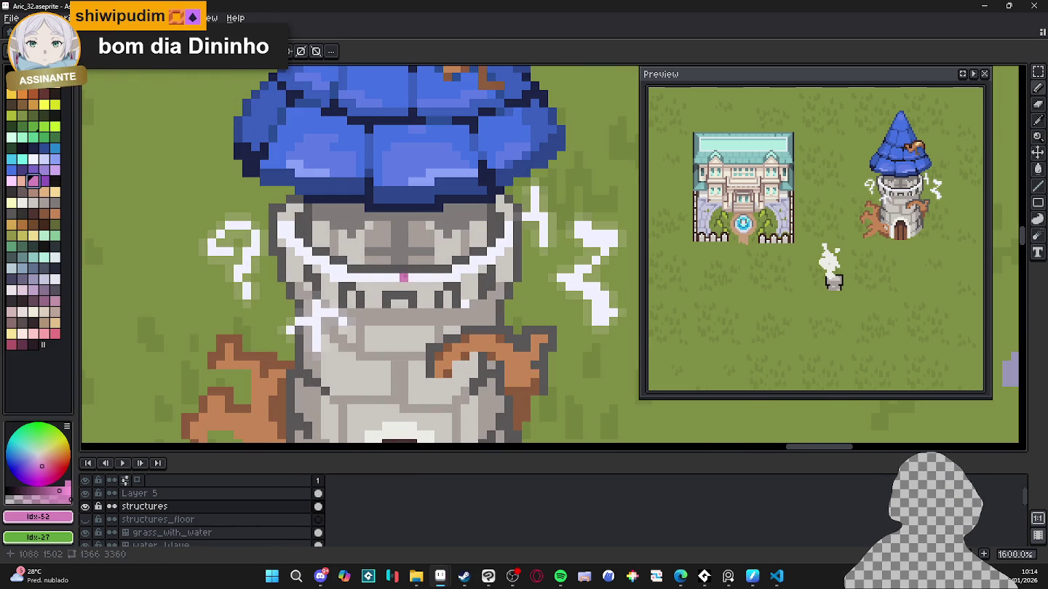
click(45, 170)
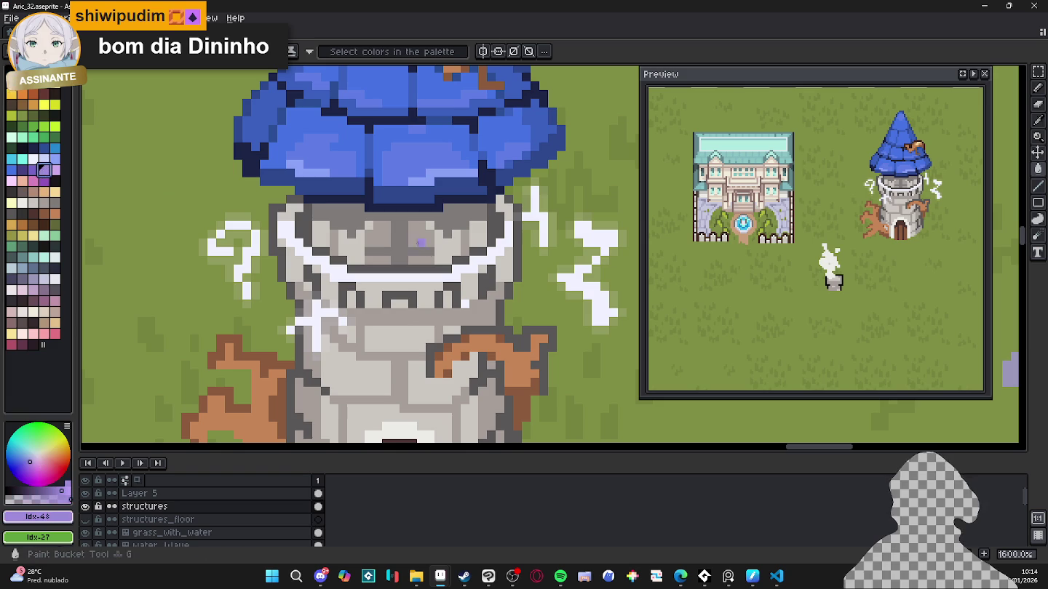
click(383, 240)
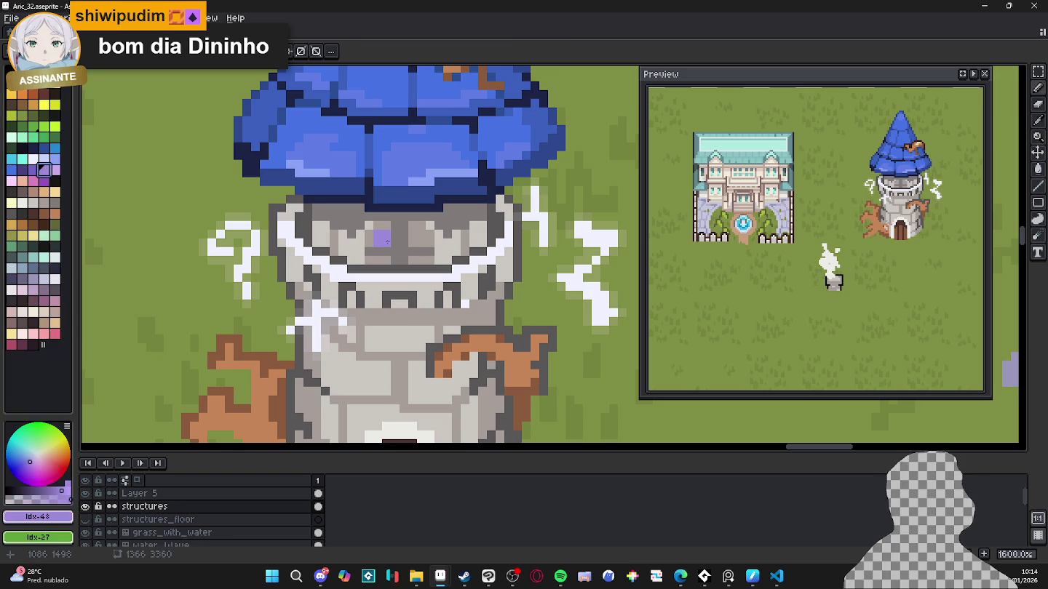
click(379, 228)
click(369, 241)
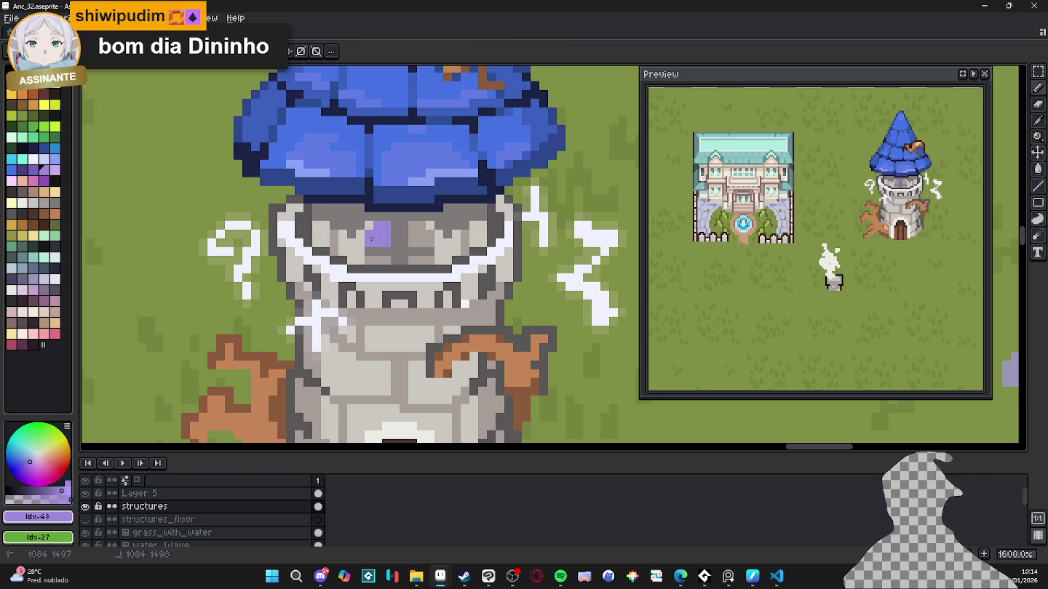
drag(421, 233, 432, 240)
click(417, 226)
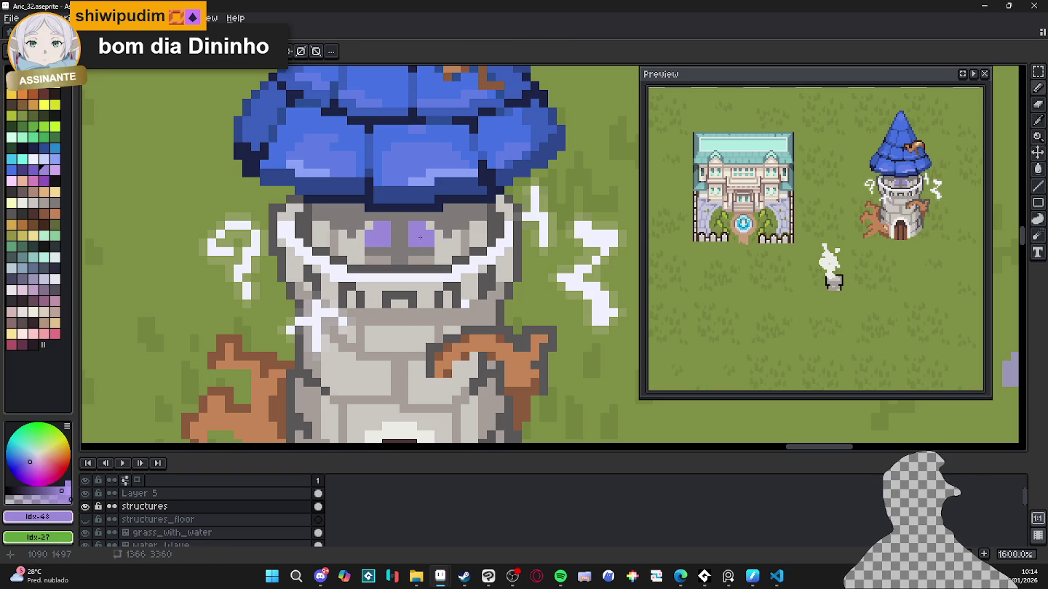
click(423, 260)
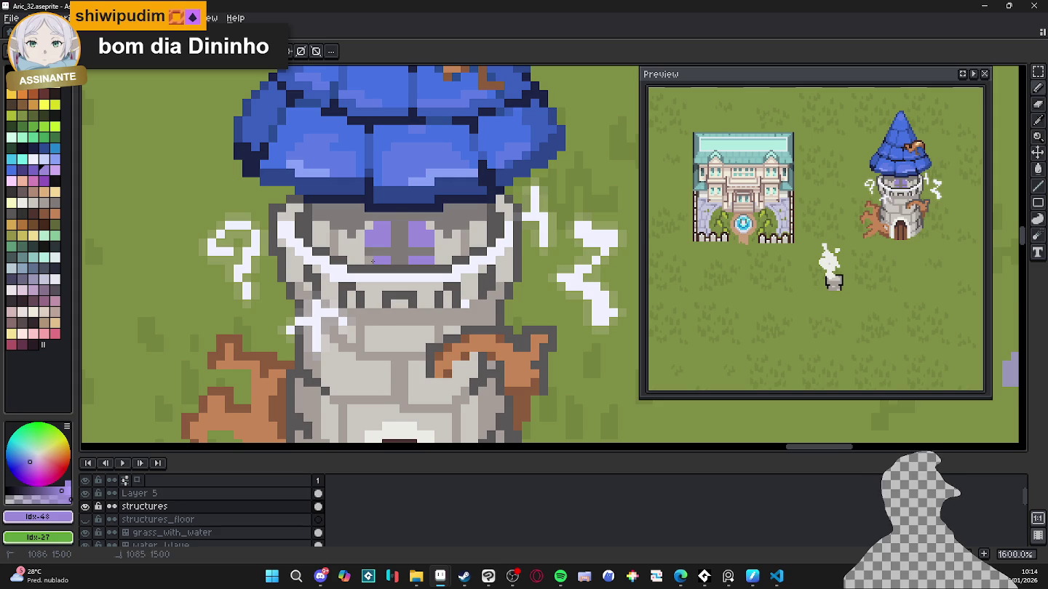
Step: Highlight the top of the left window with a lighter purple
click(55, 170)
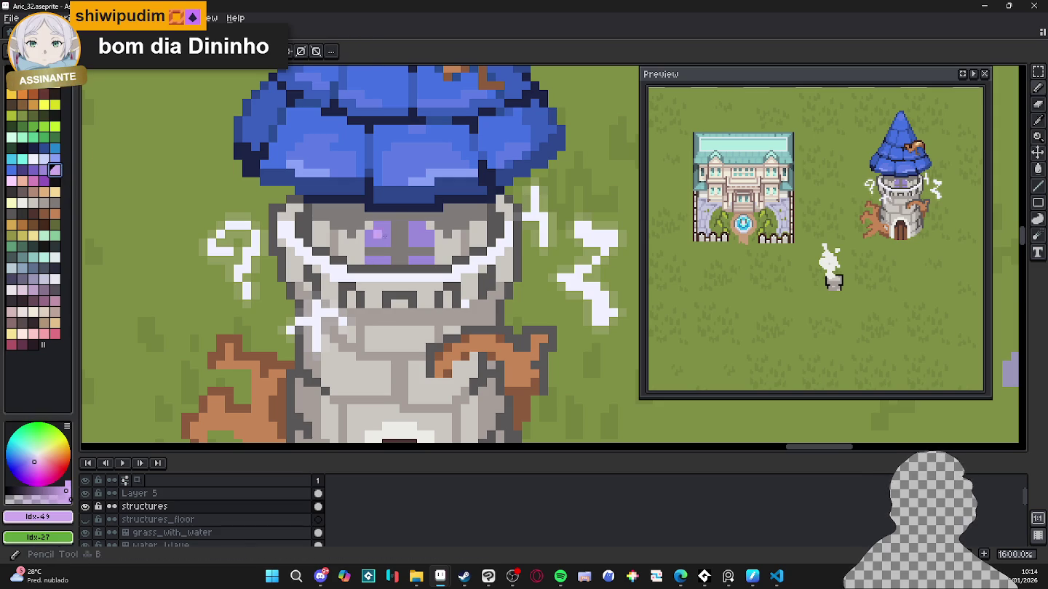
drag(378, 234, 386, 242)
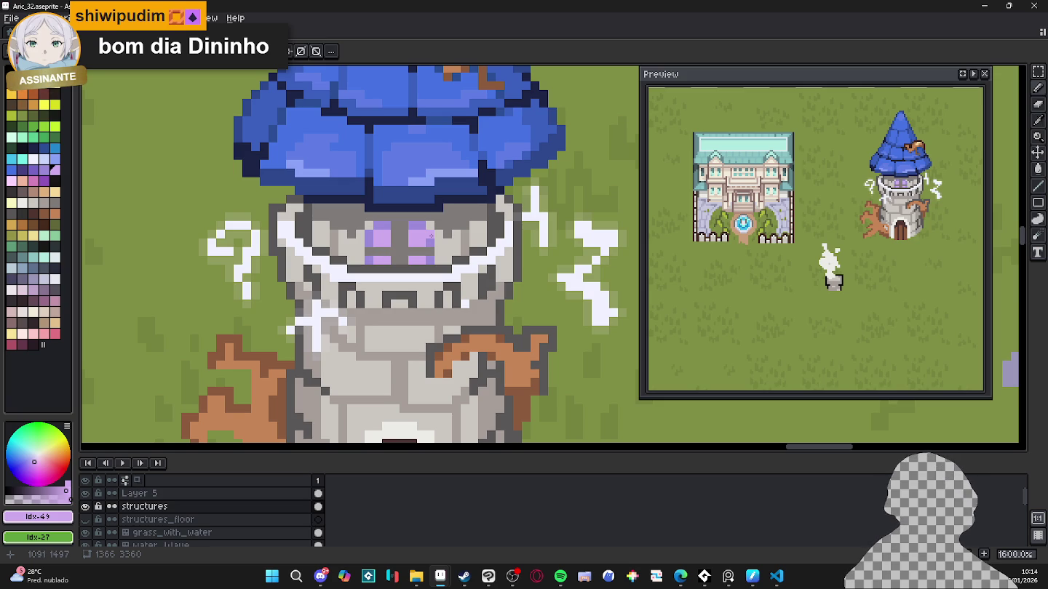
scroll(431, 236, down, 3)
scroll(431, 235, down, 1)
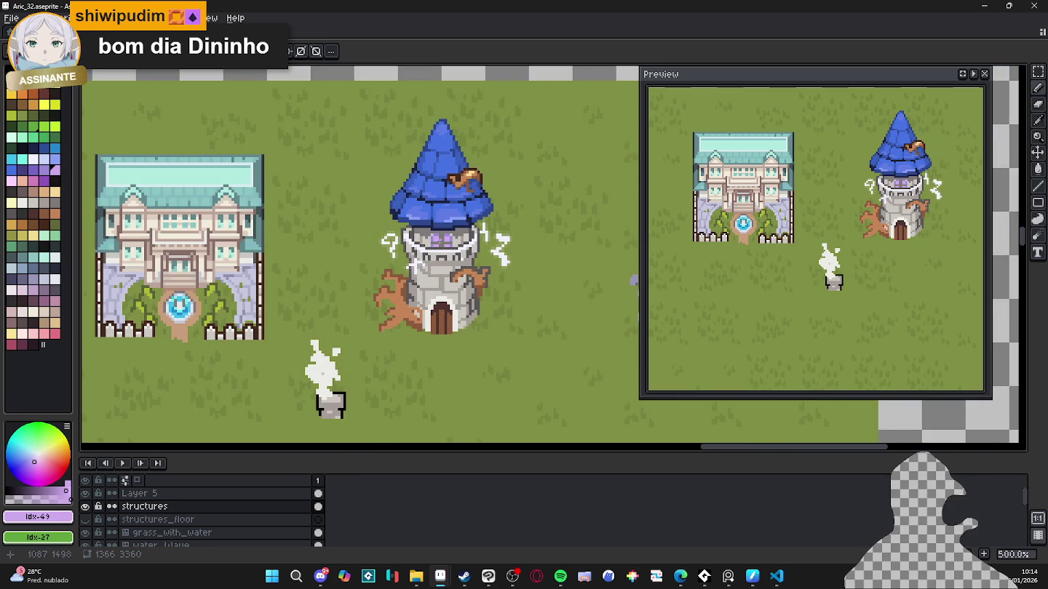
scroll(459, 245, up, 4)
scroll(458, 244, down, 3)
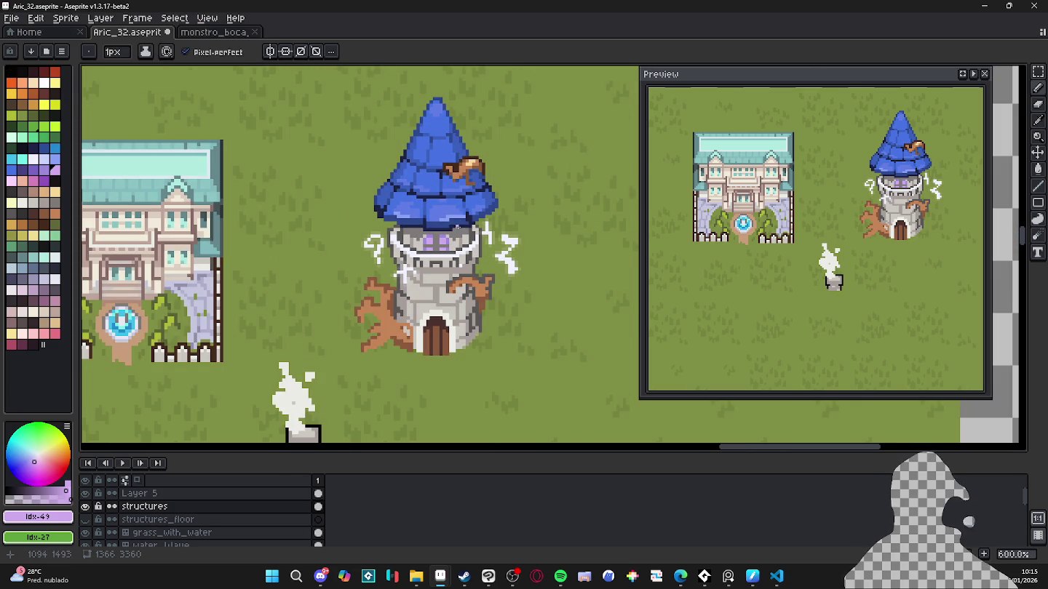
scroll(451, 261, up, 3)
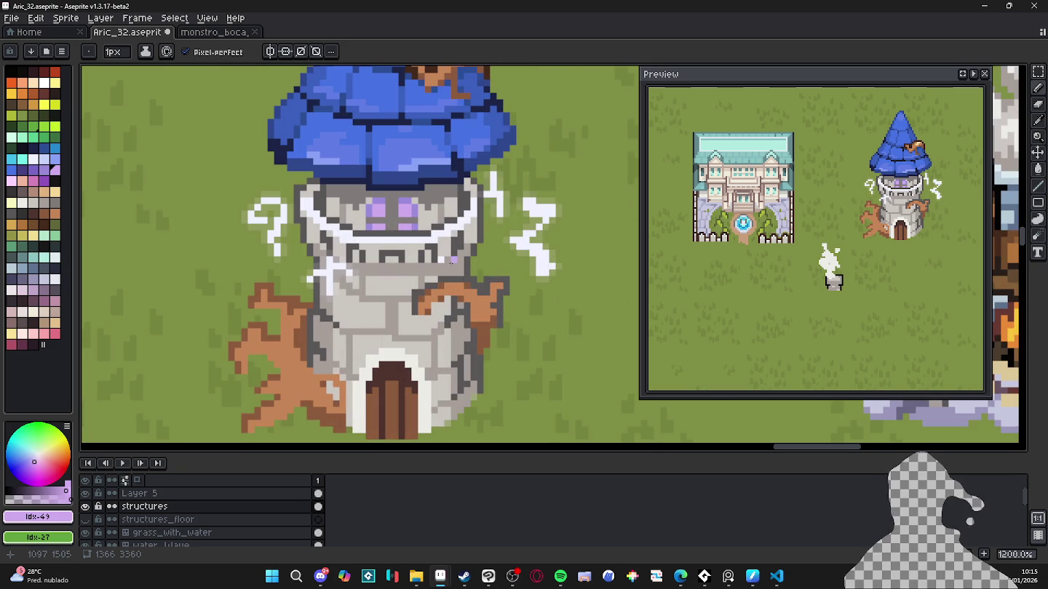
alt+click(441, 261)
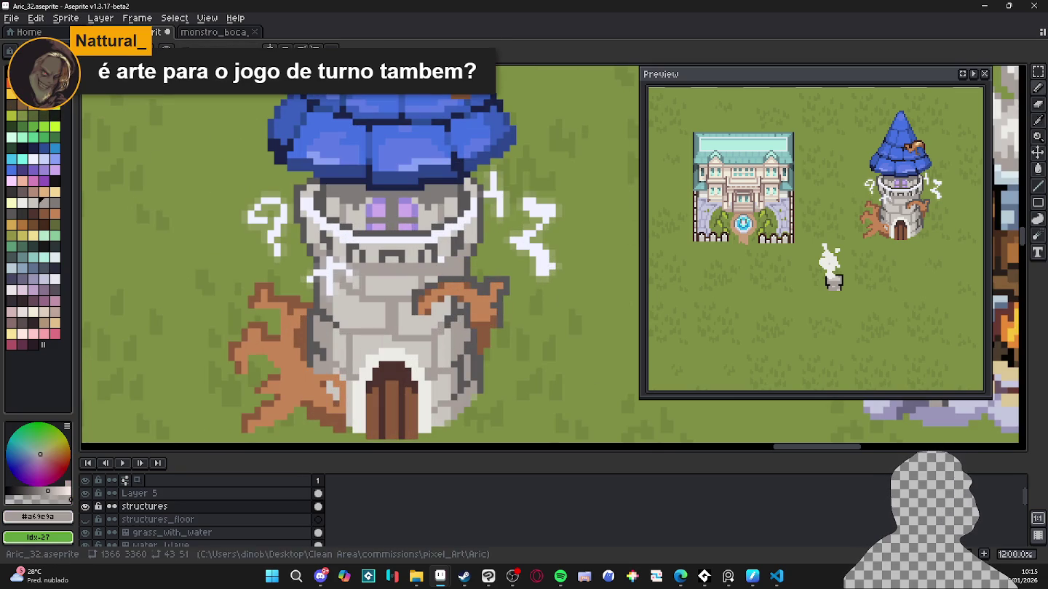
scroll(406, 250, down, 3)
scroll(407, 251, down, 1)
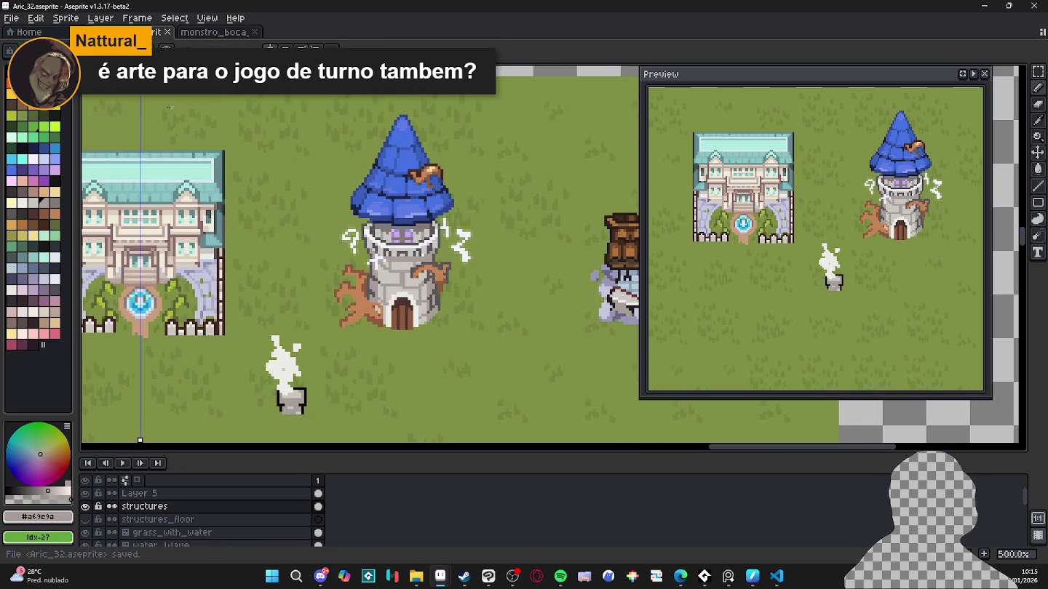
drag(141, 441, 404, 440)
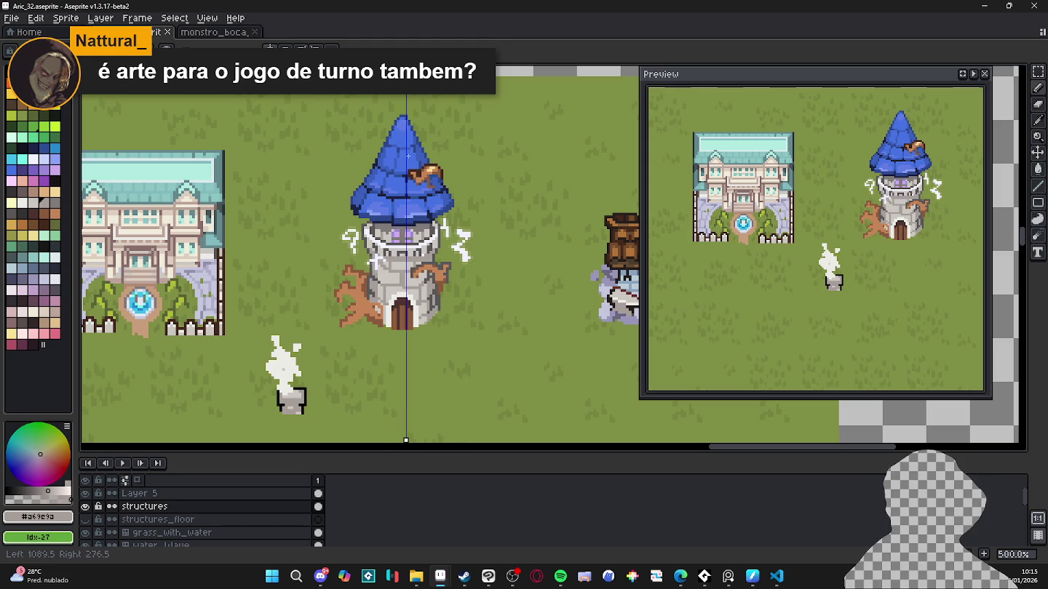
drag(406, 157, 403, 157)
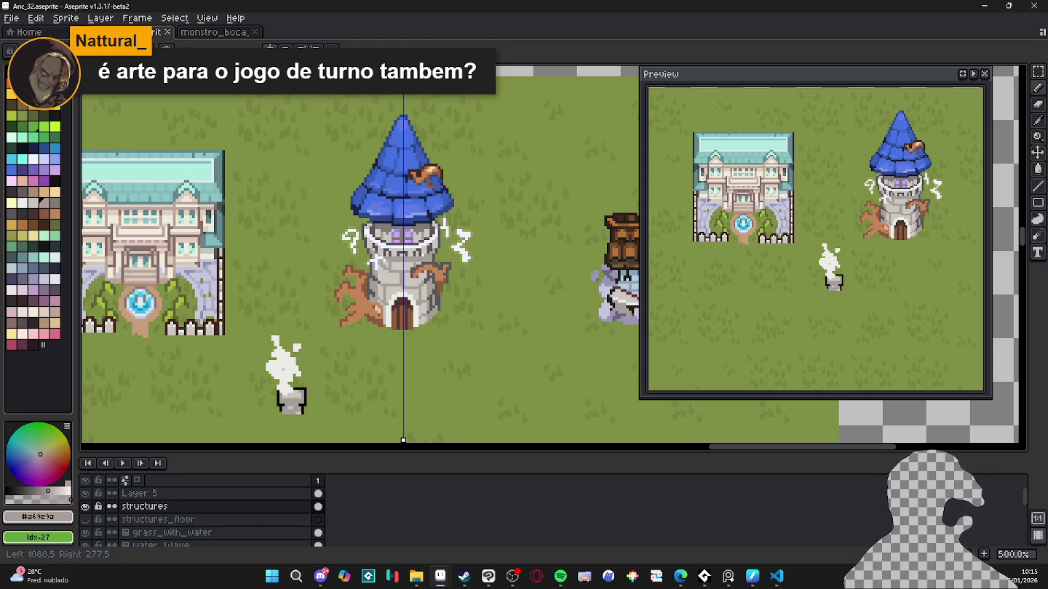
key(ctrl+s)
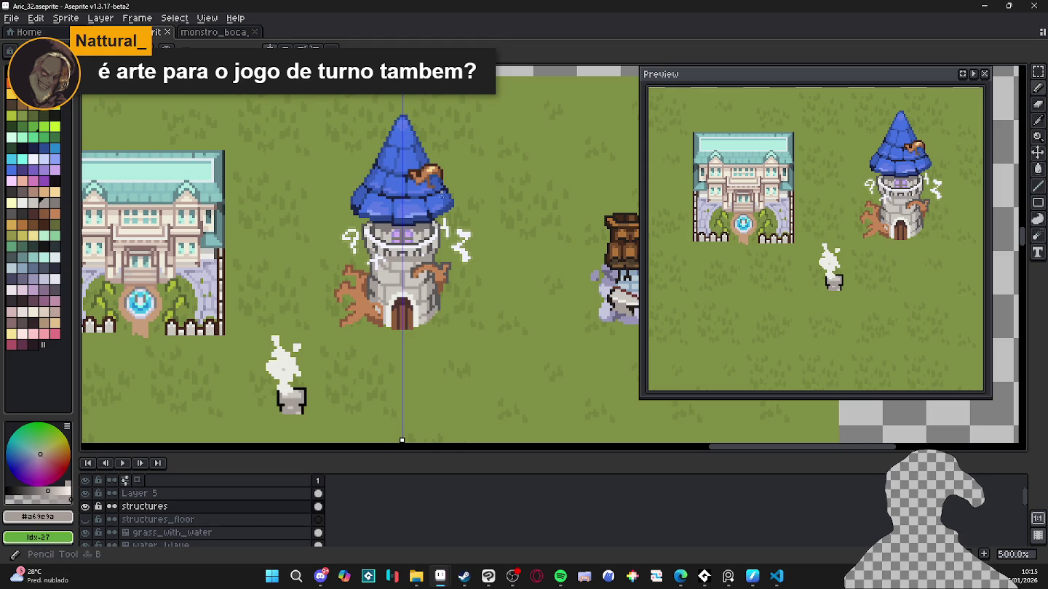
key(minus)
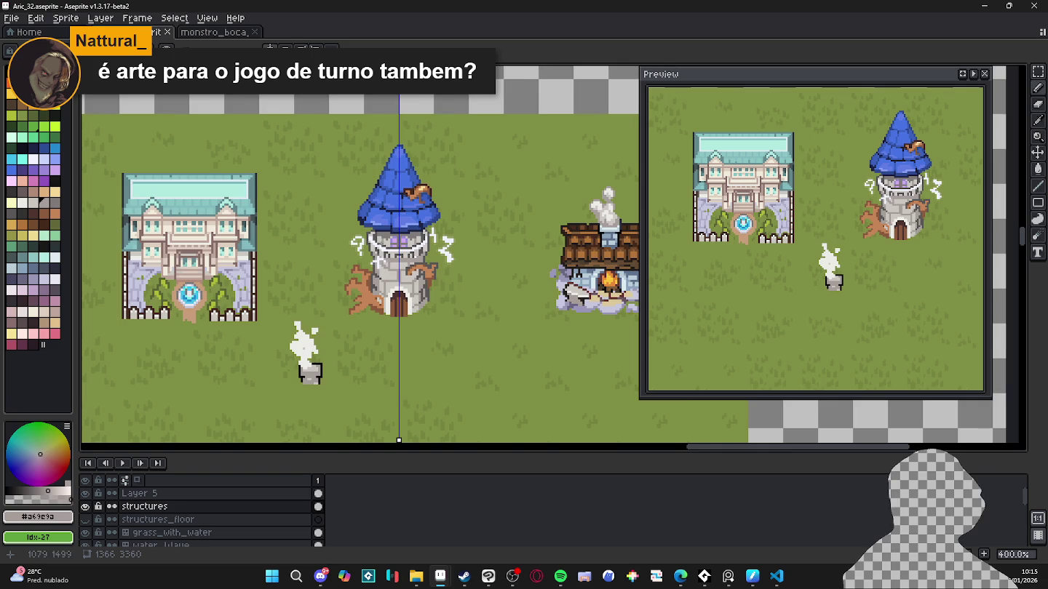
scroll(414, 314, down, 2)
scroll(414, 315, down, 1)
scroll(413, 314, up, 2)
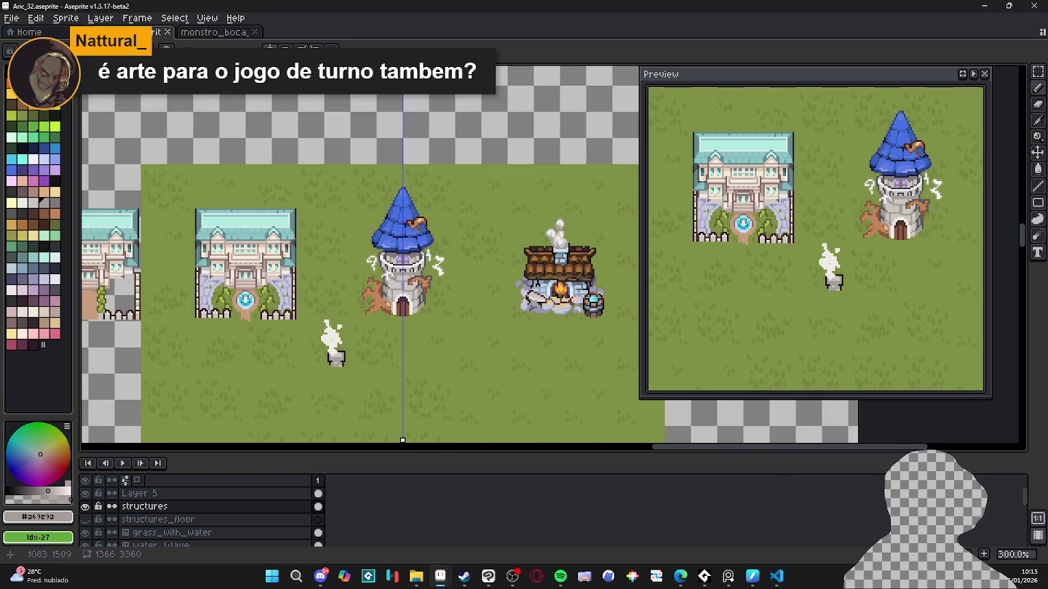
scroll(411, 269, up, 2)
scroll(411, 269, up, 1)
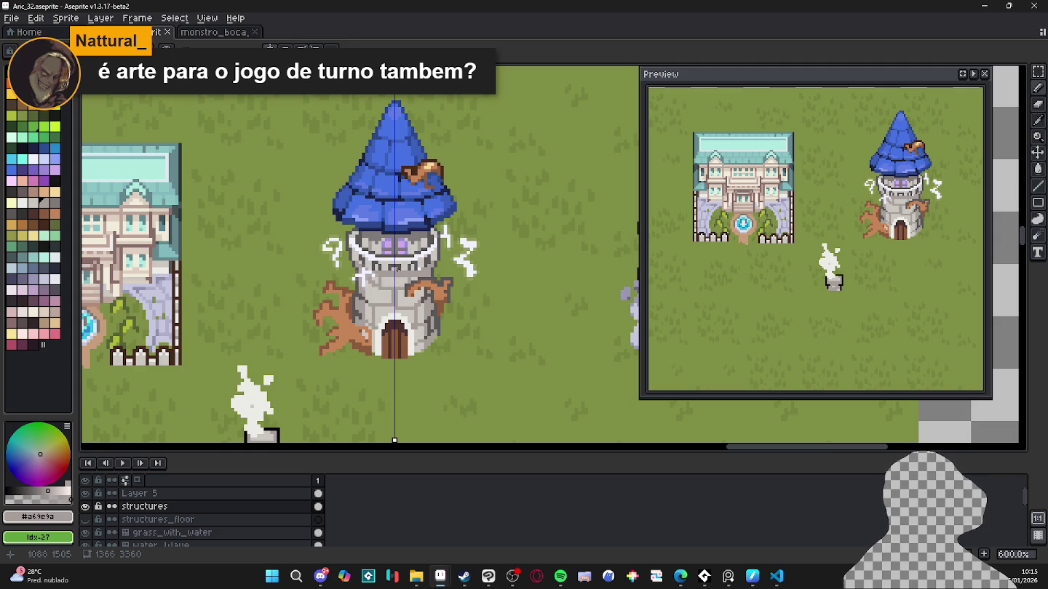
scroll(409, 289, up, 3)
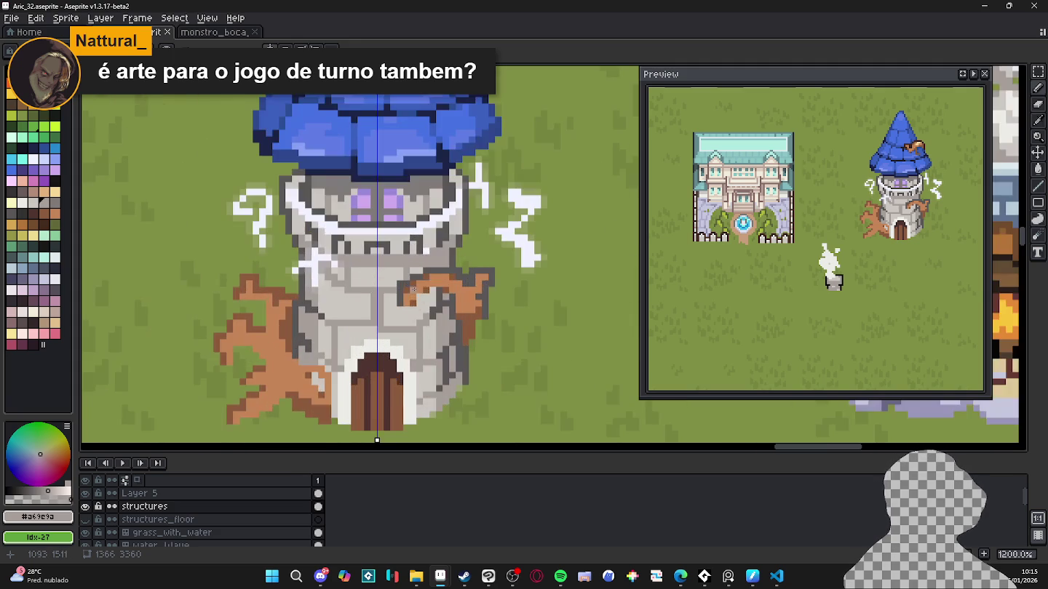
scroll(425, 289, down, 1)
scroll(425, 289, down, 1)
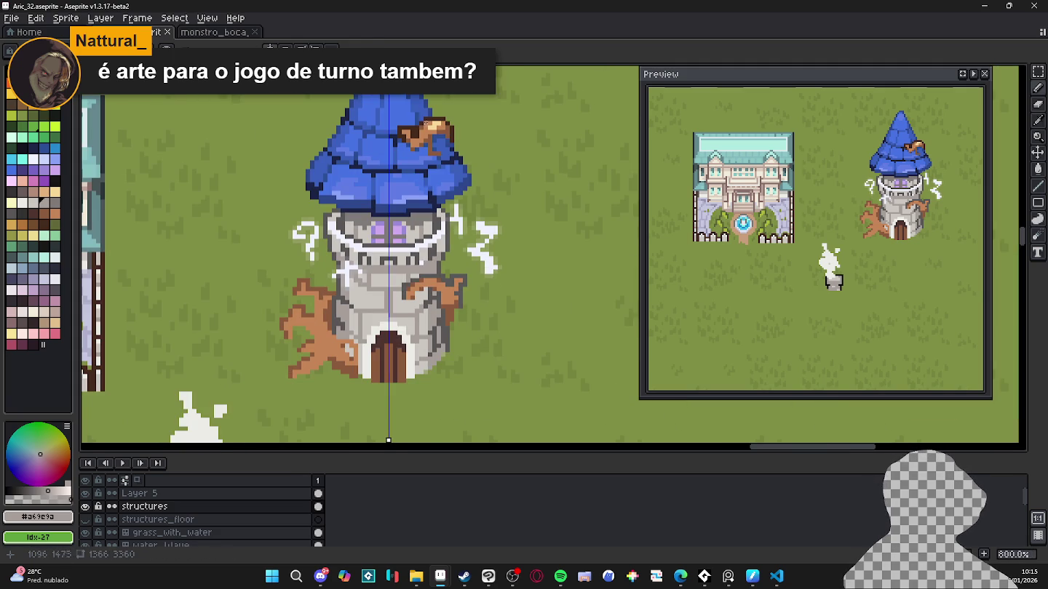
Step: Outline the right root branch's top, sides and trunk edges in dark brown
alt+click(440, 111)
scroll(439, 284, up, 4)
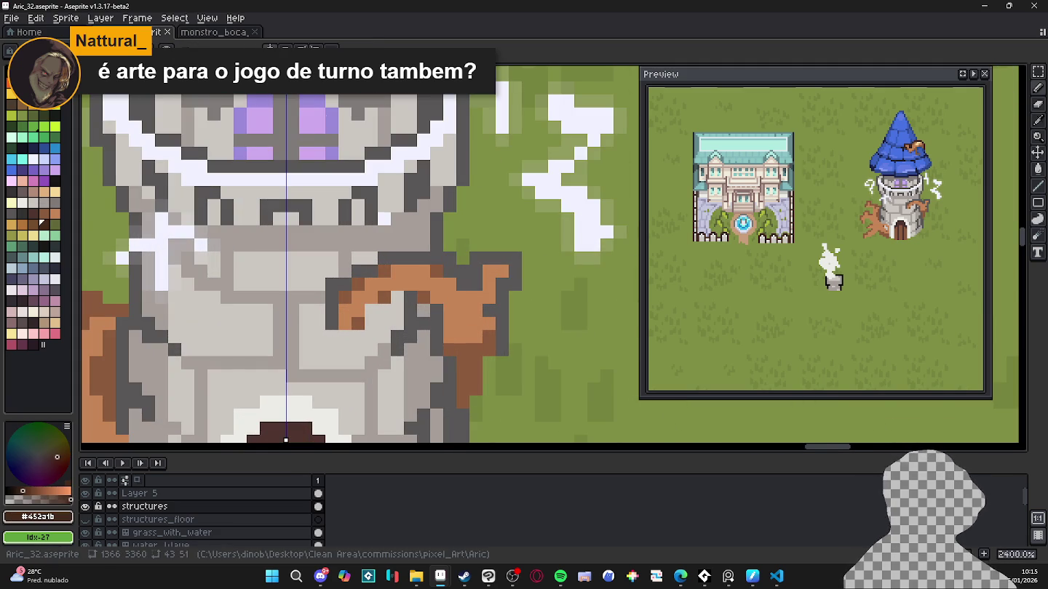
scroll(398, 252, down, 1)
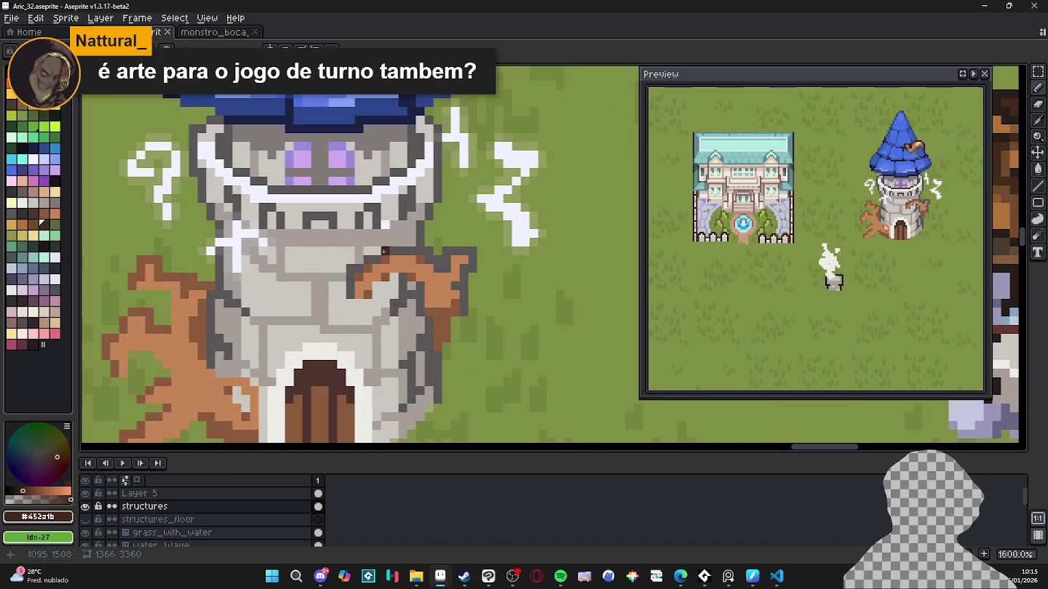
mouse_move(384, 251)
mouse_down()
mouse_move(440, 251)
mouse_move(428, 259)
mouse_move(466, 313)
mouse_up()
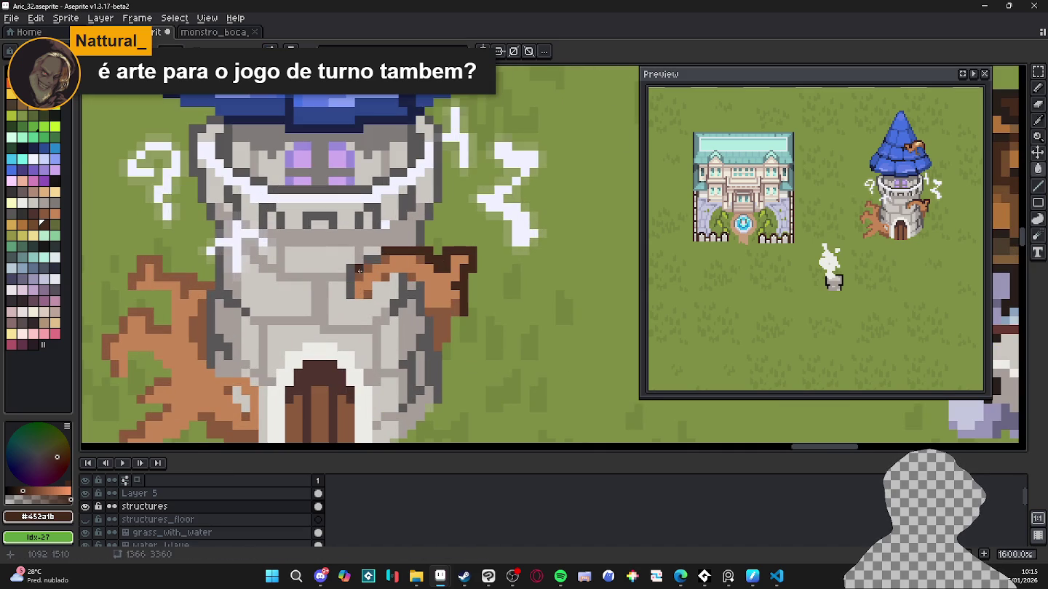
mouse_move(360, 271)
mouse_down()
mouse_move(342, 269)
mouse_move(351, 294)
mouse_up()
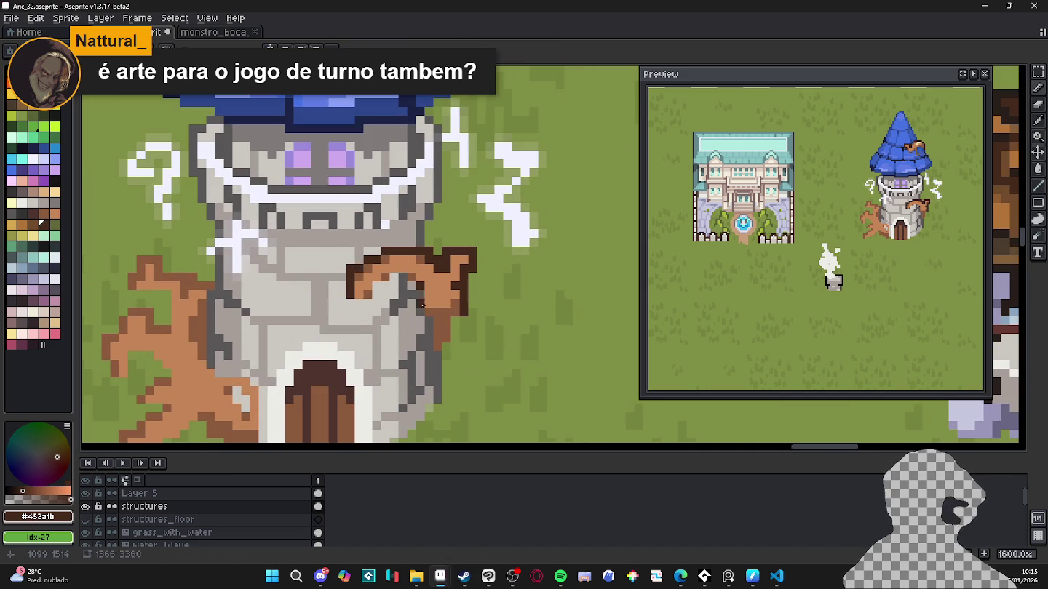
drag(424, 304, 440, 381)
Step: Shade the trunk's right edge in medium brown #8c5b3e and darken its lower part
alt+click(437, 348)
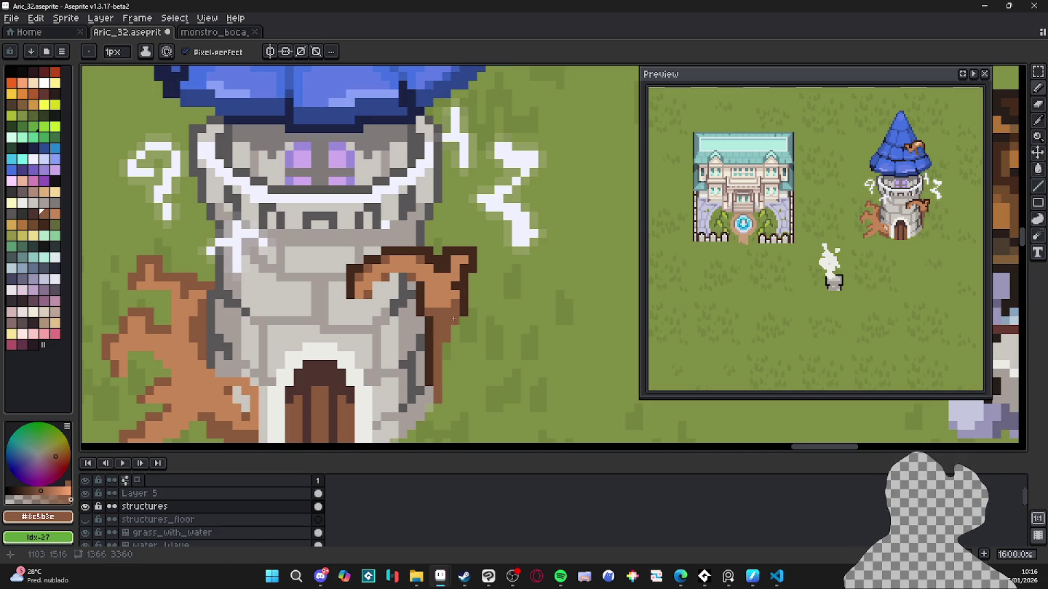
mouse_move(456, 323)
mouse_down()
mouse_move(454, 343)
mouse_move(438, 351)
mouse_up()
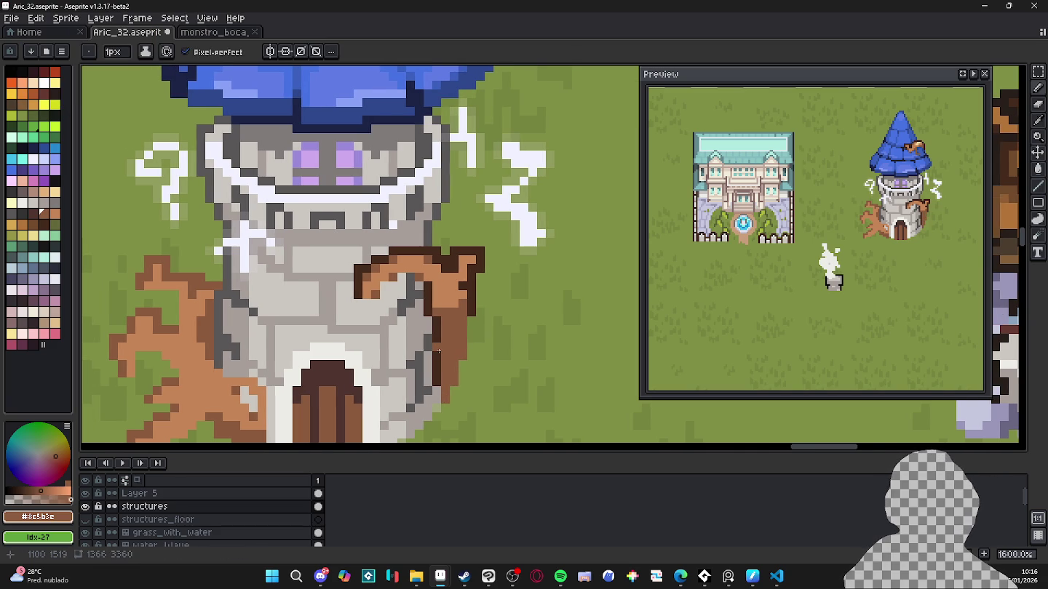
scroll(439, 351, down, 1)
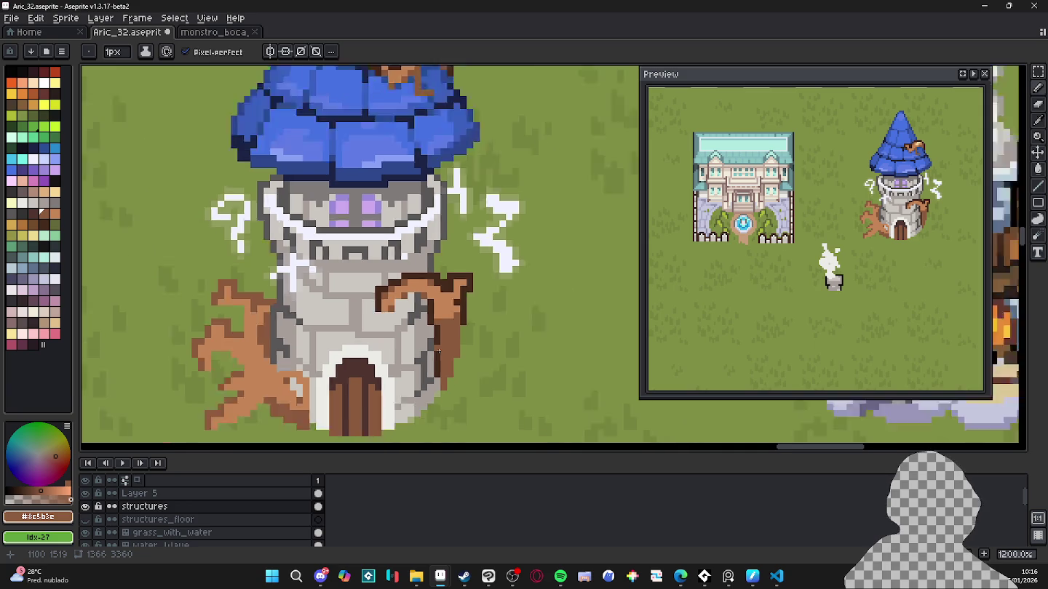
scroll(439, 352, down, 1)
scroll(440, 364, down, 1)
scroll(444, 390, up, 3)
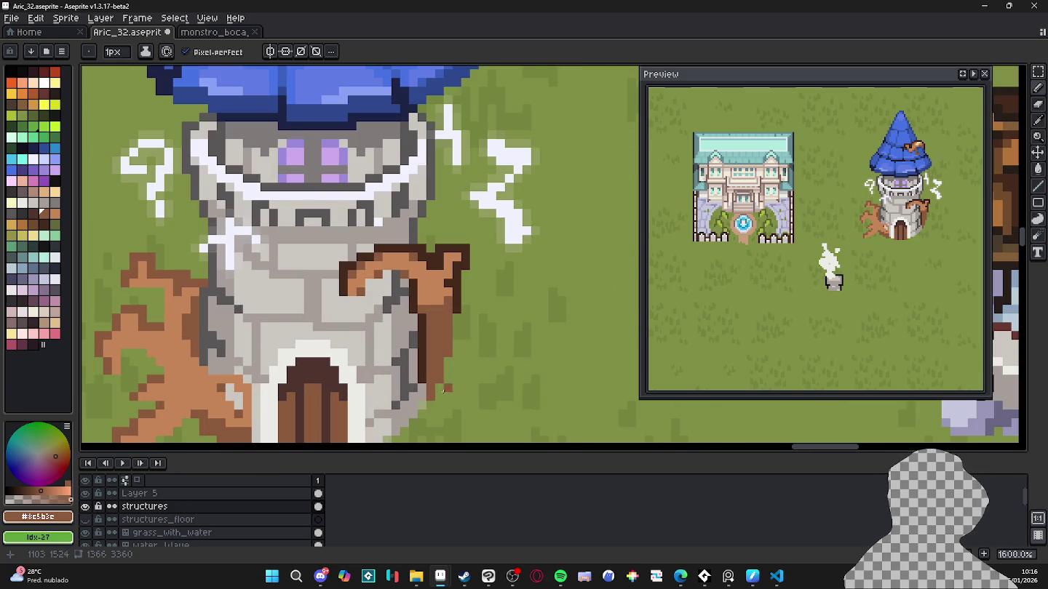
alt+click(456, 310)
drag(457, 317, 449, 364)
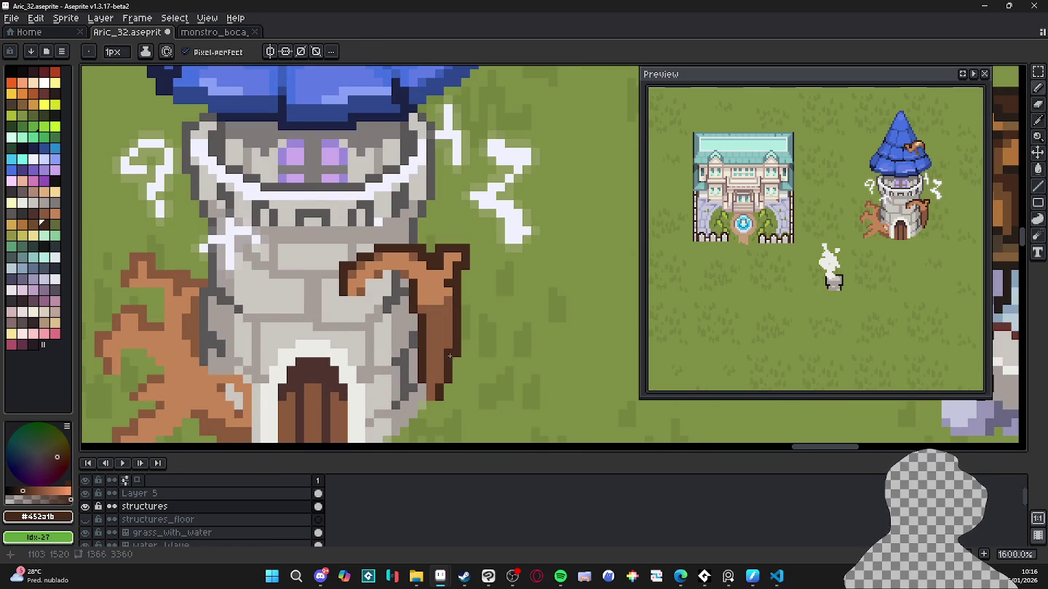
Step: Place a light-brown #c68556 highlight pixel on the trunk
key(alt)
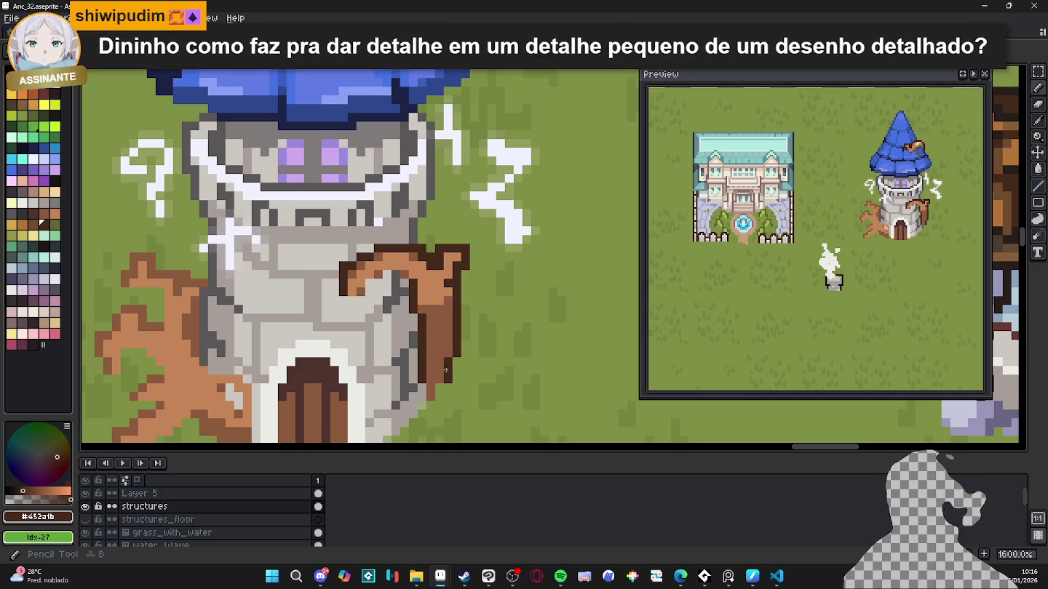
scroll(446, 367, down, 1)
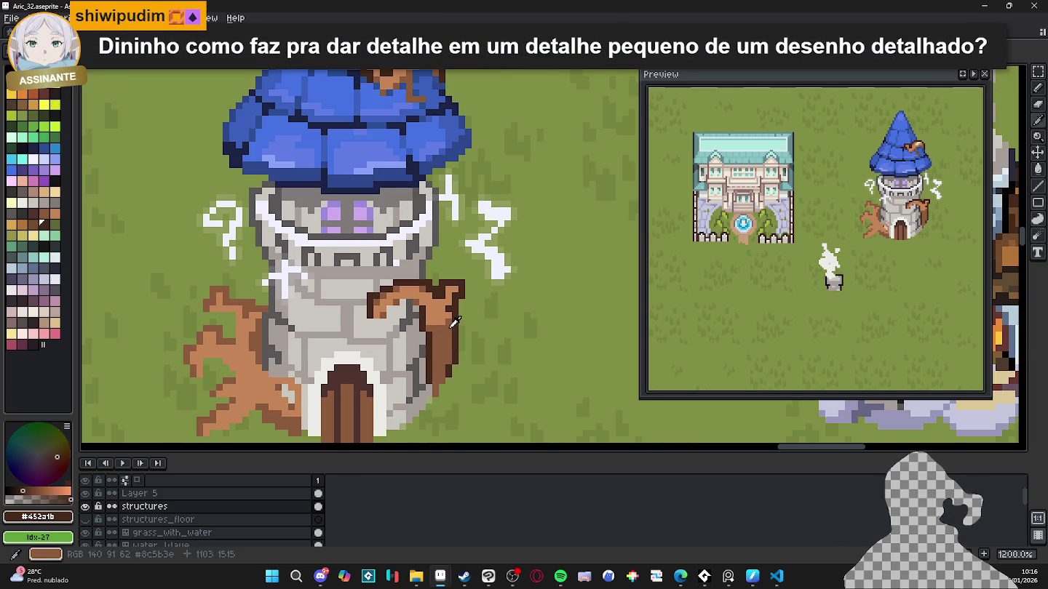
alt+click(453, 321)
scroll(454, 320, up, 3)
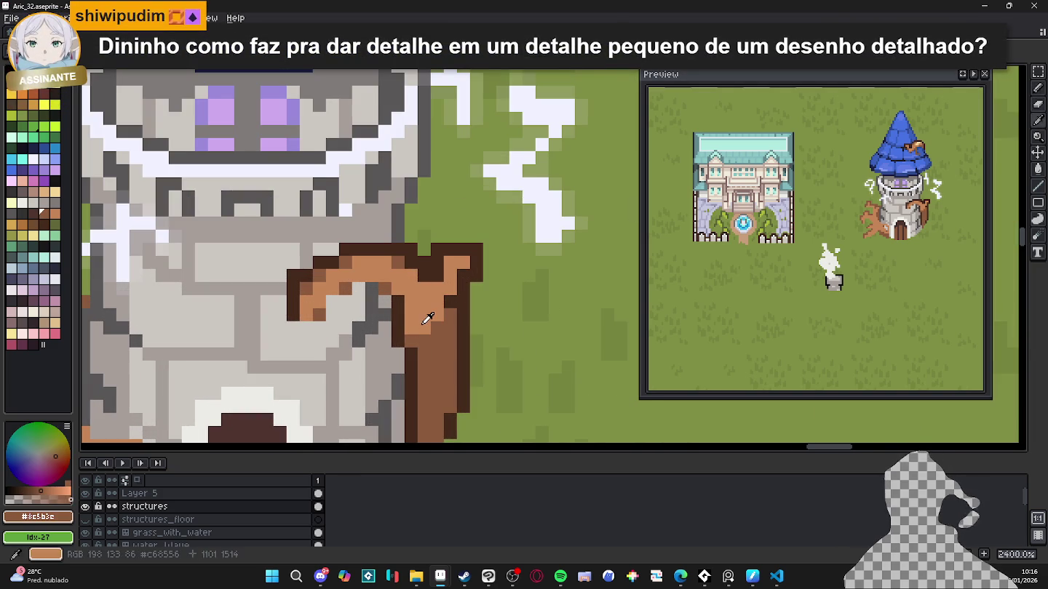
alt+click(426, 320)
click(435, 340)
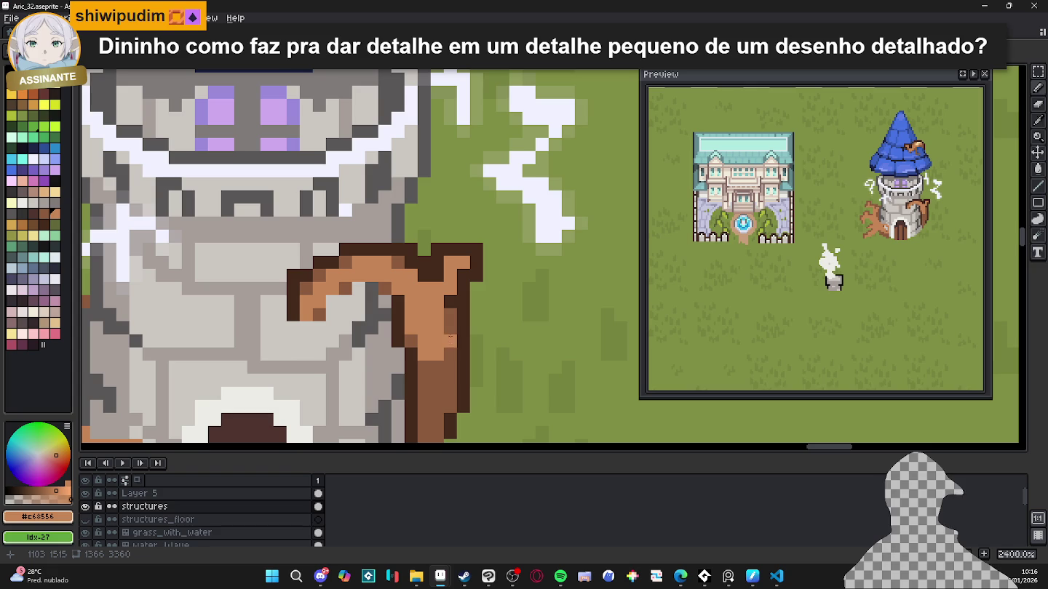
scroll(451, 326, down, 2)
scroll(436, 328, down, 1)
scroll(364, 333, down, 1)
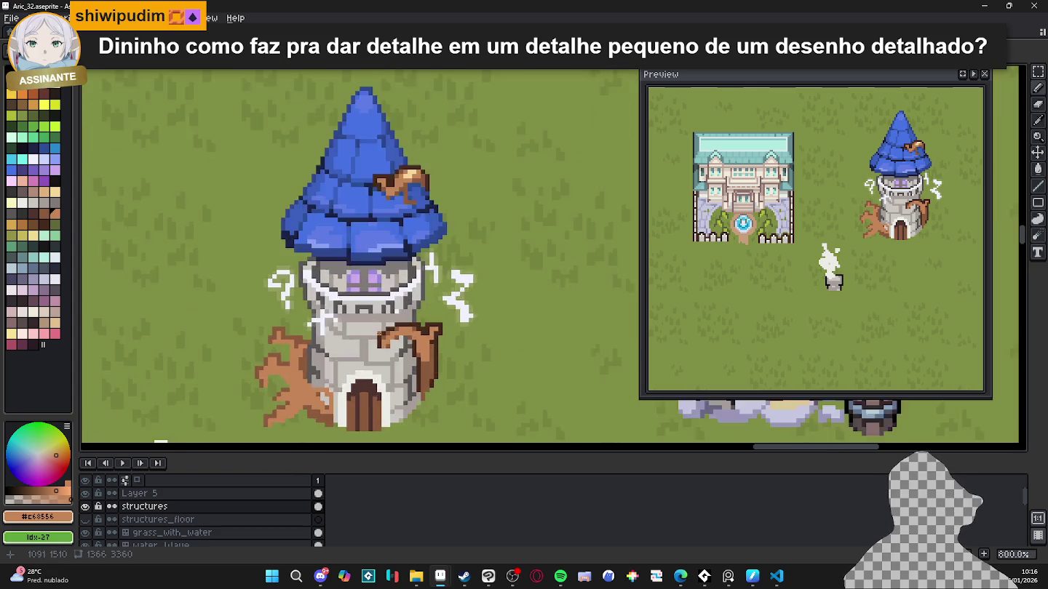
scroll(400, 240, down, 2)
Step: Save the tower artwork file with Ctrl+S
key(ctrl+s)
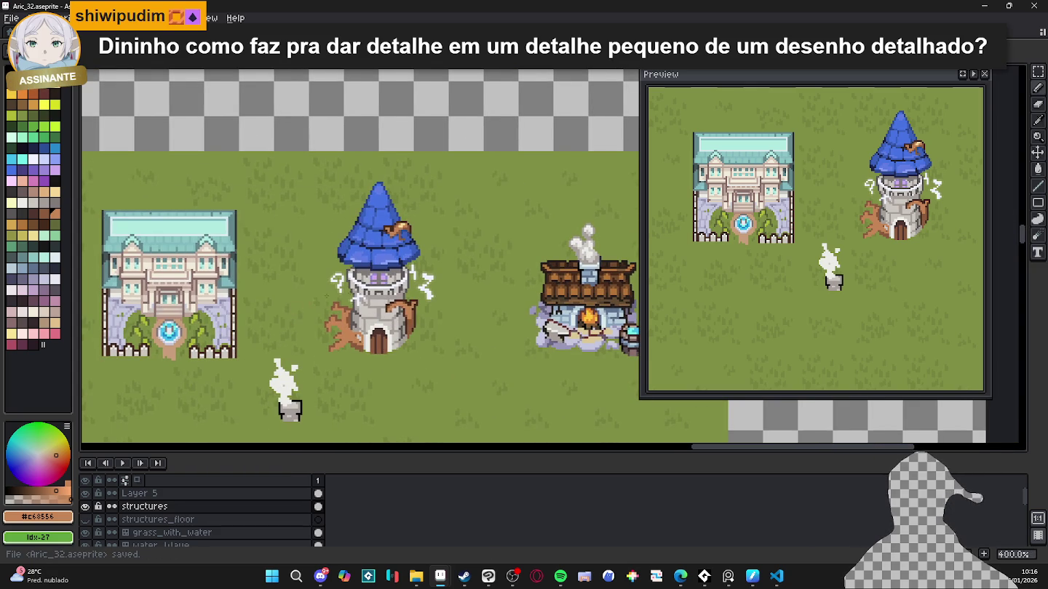
scroll(397, 308, down, 1)
scroll(396, 309, up, 4)
scroll(398, 309, up, 2)
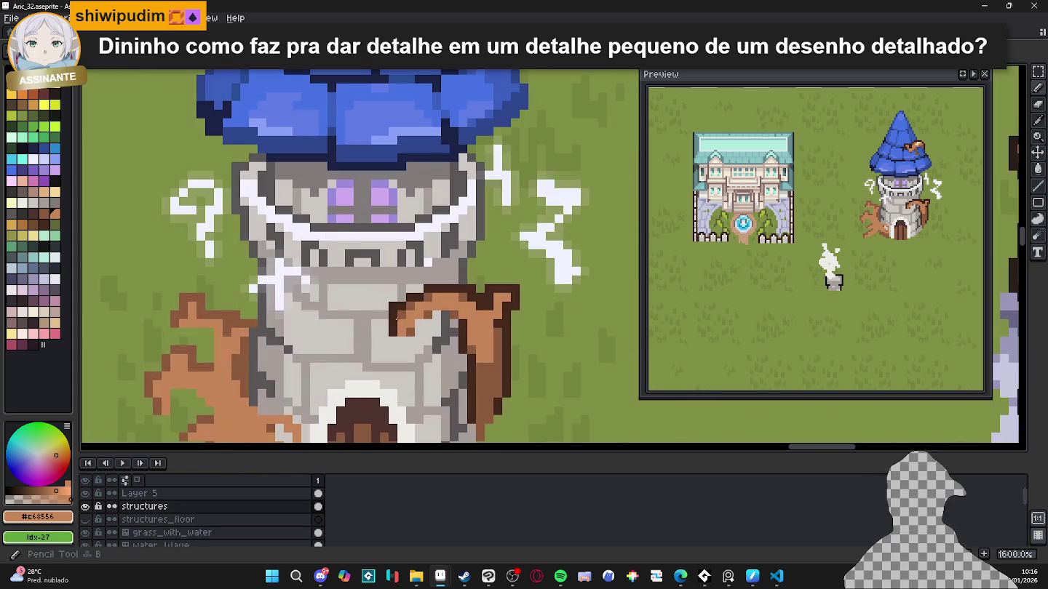
scroll(398, 309, up, 1)
scroll(399, 309, down, 1)
scroll(335, 299, down, 1)
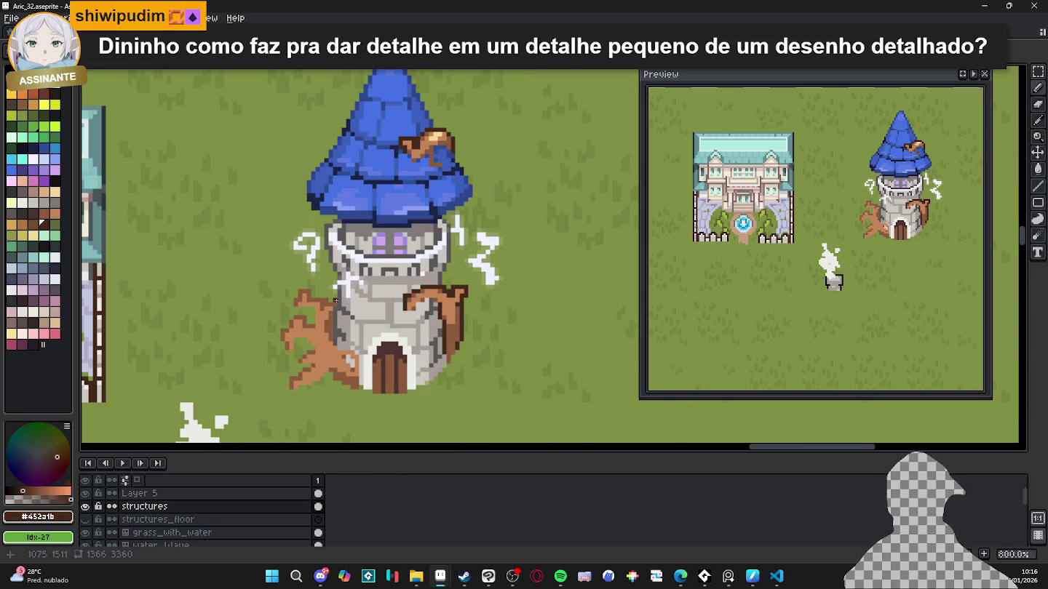
scroll(336, 312, up, 2)
scroll(335, 311, up, 2)
Step: Shade the left root and tower base beside the door with dark brown pixels
mouse_move(341, 343)
mouse_down()
mouse_move(380, 344)
mouse_move(406, 411)
mouse_up()
click(393, 357)
drag(387, 270, 387, 352)
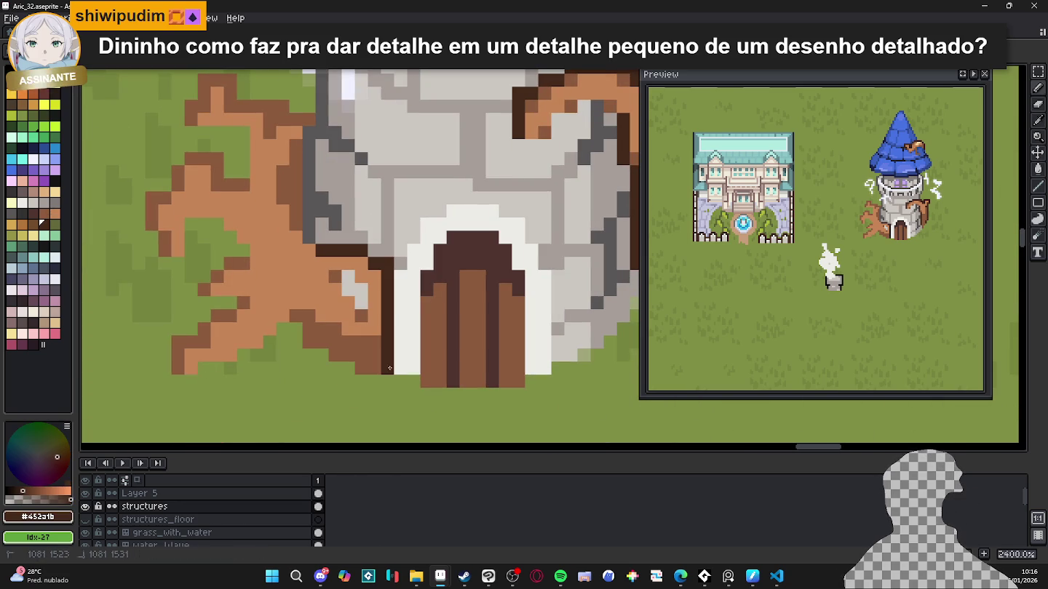
click(374, 304)
drag(371, 306, 350, 289)
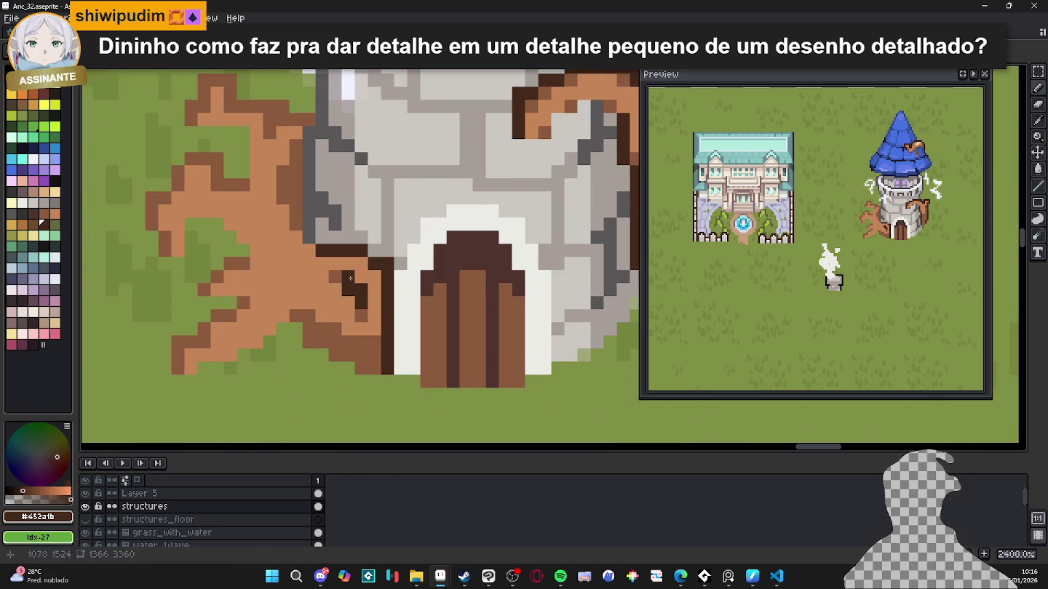
Step: Add light-tan #f6d896 highlights, sampled from the hat, on the right branch
scroll(350, 278, down, 4)
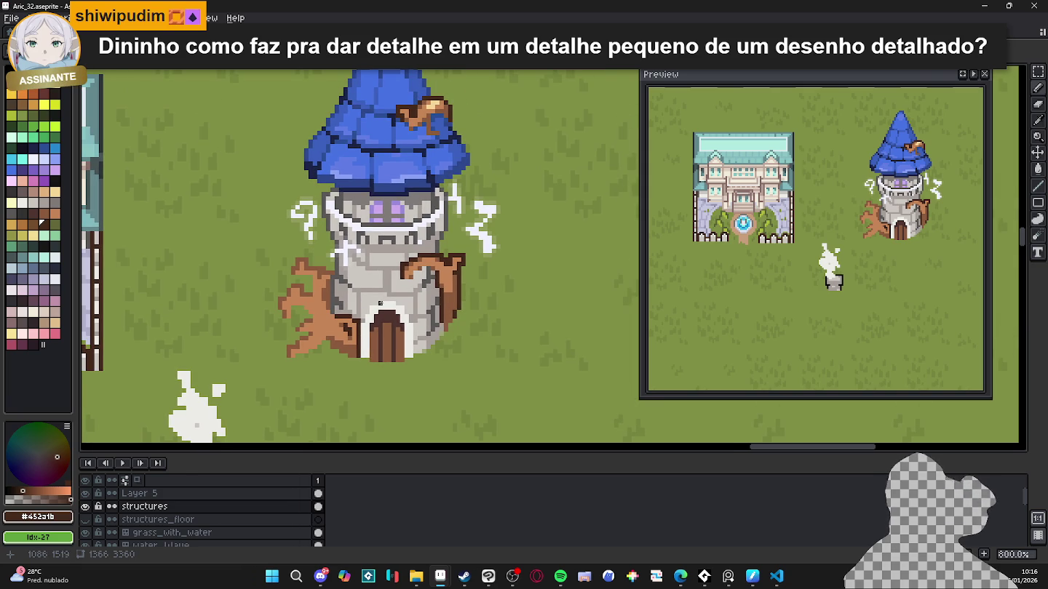
alt+click(435, 103)
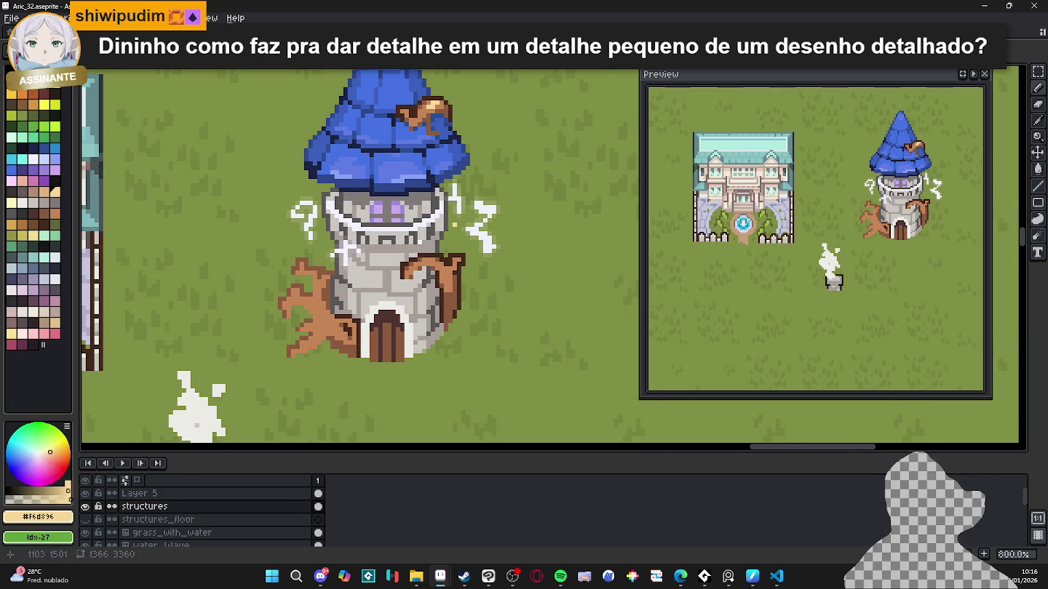
scroll(458, 278, up, 3)
drag(426, 254, 410, 252)
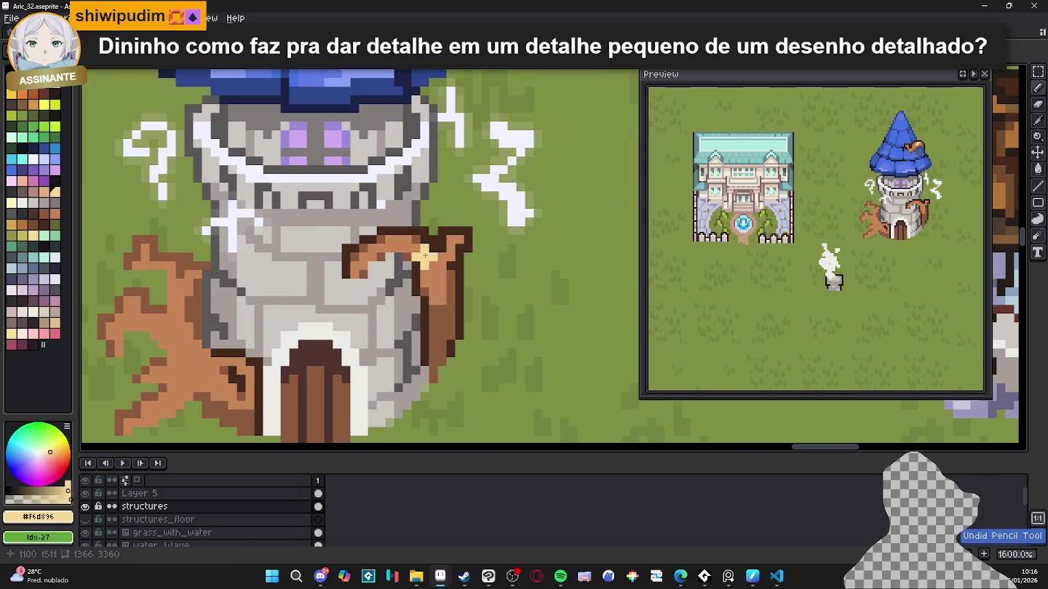
scroll(434, 257, down, 4)
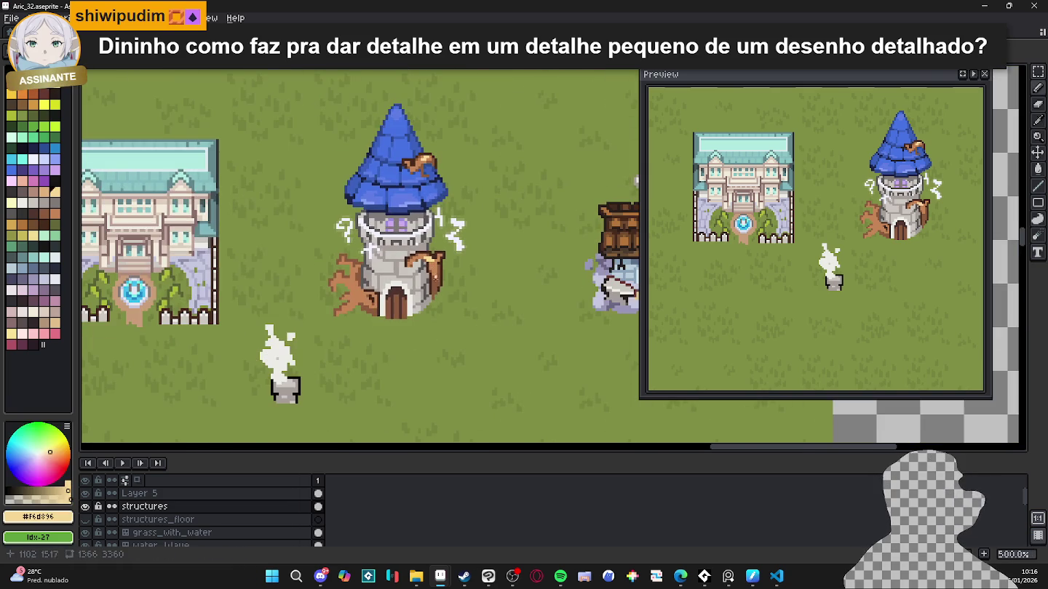
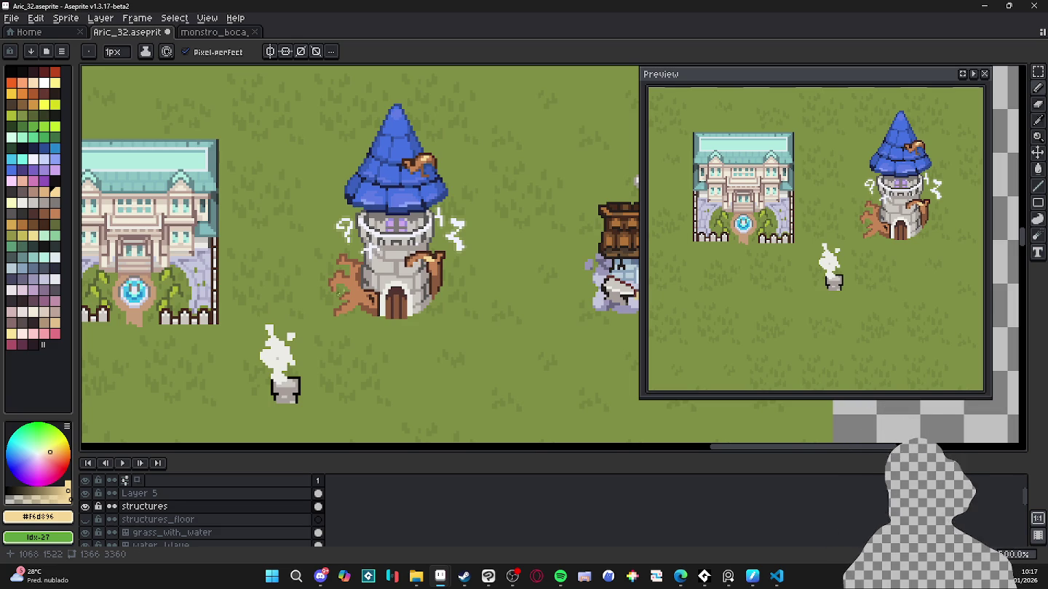
Step: Zoom into the tower base and pick up the dark brown outline colour
drag(339, 291, 365, 276)
scroll(396, 289, up, 1)
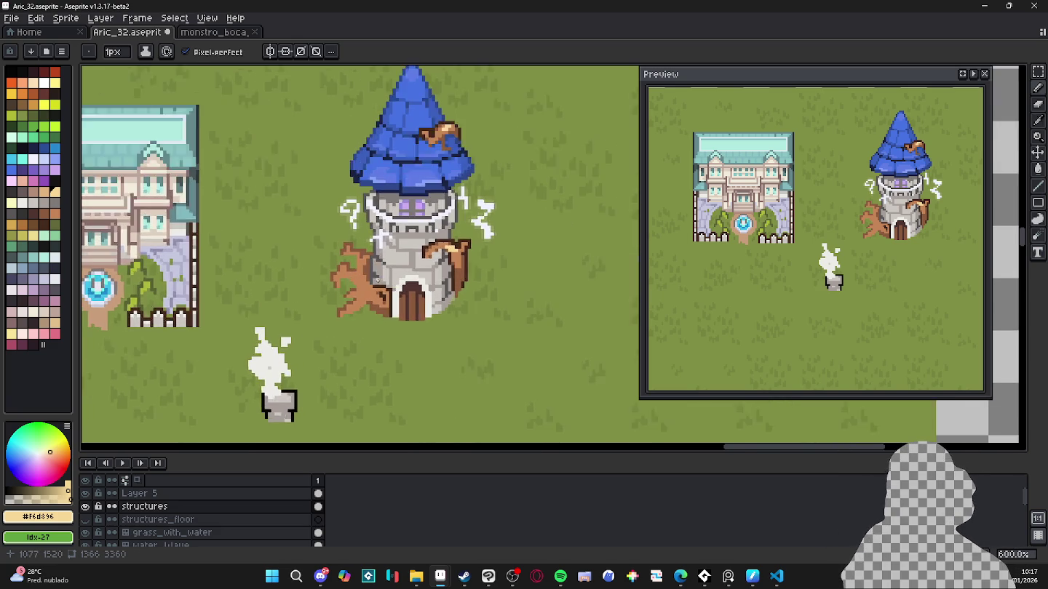
scroll(386, 290, up, 2)
scroll(371, 291, up, 2)
alt+click(367, 291)
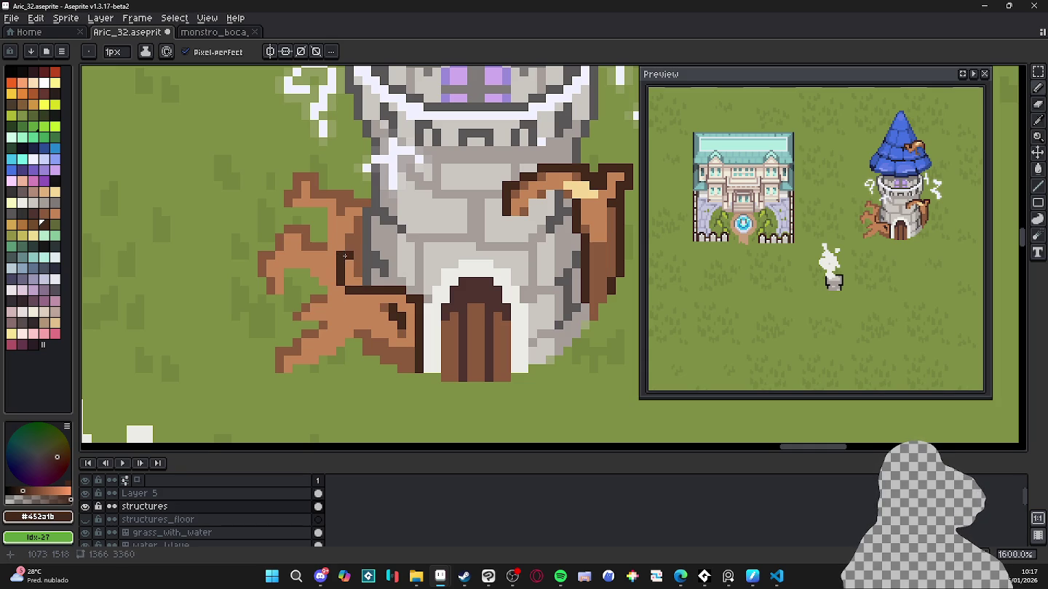
Step: Save Aric_32.aseprite and re-sample the tower outline's dark brown
scroll(390, 299, right, 1)
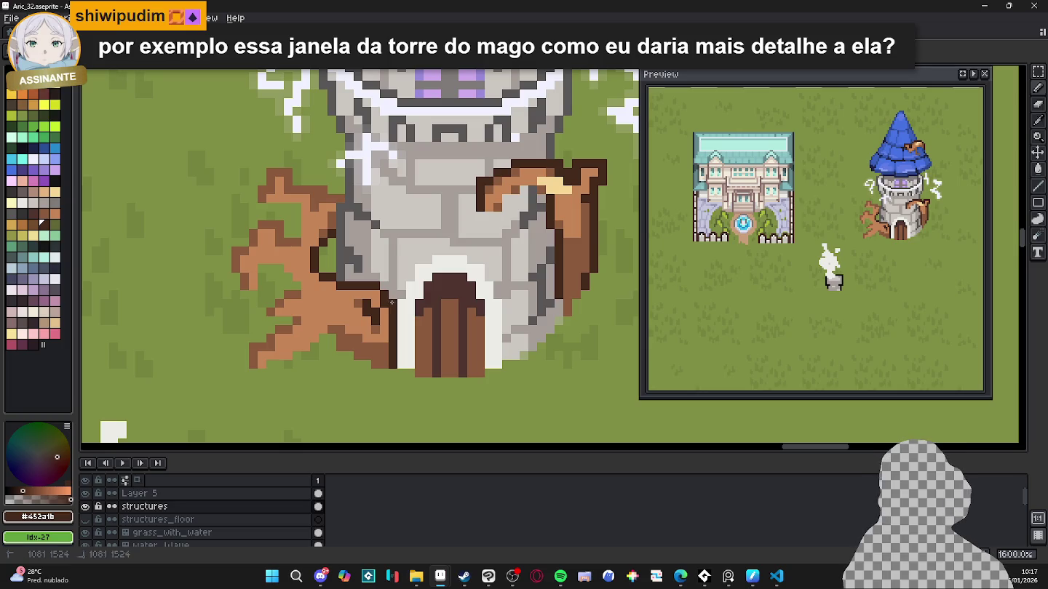
scroll(392, 302, down, 2)
scroll(390, 302, down, 1)
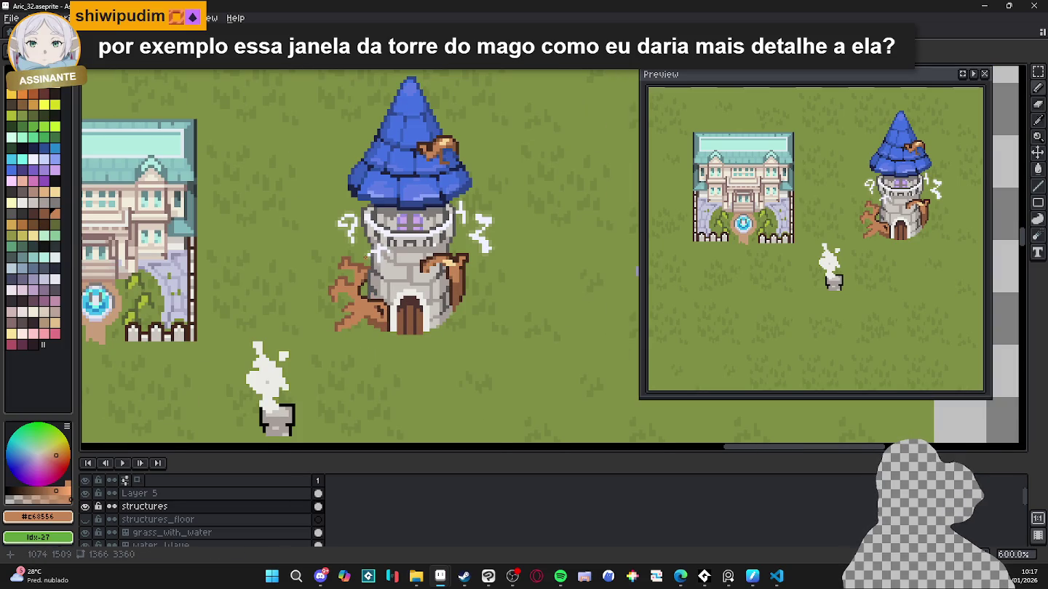
key(ctrl+s)
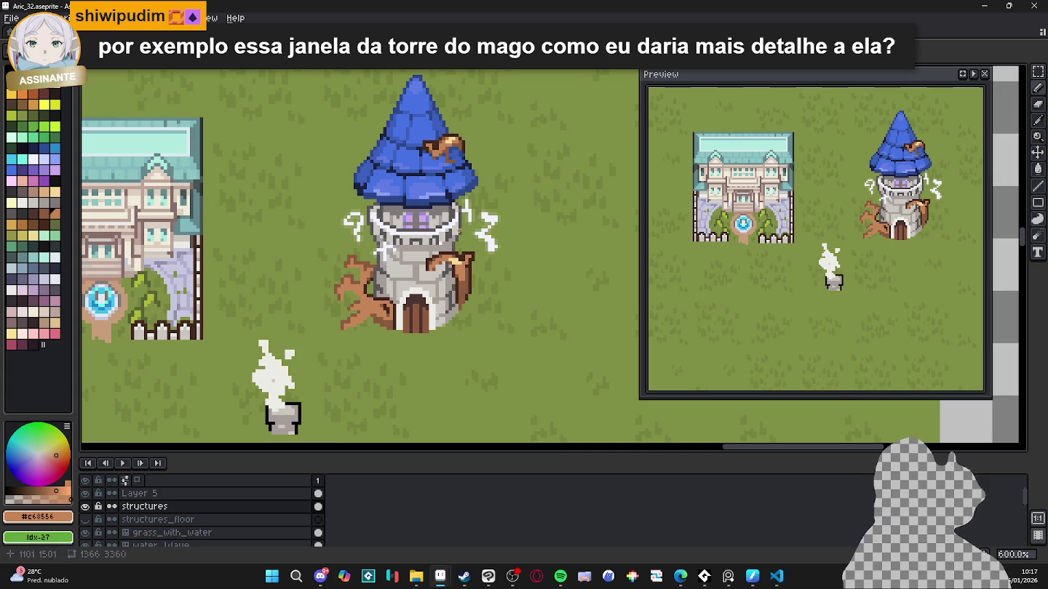
scroll(401, 275, up, 2)
scroll(394, 315, up, 2)
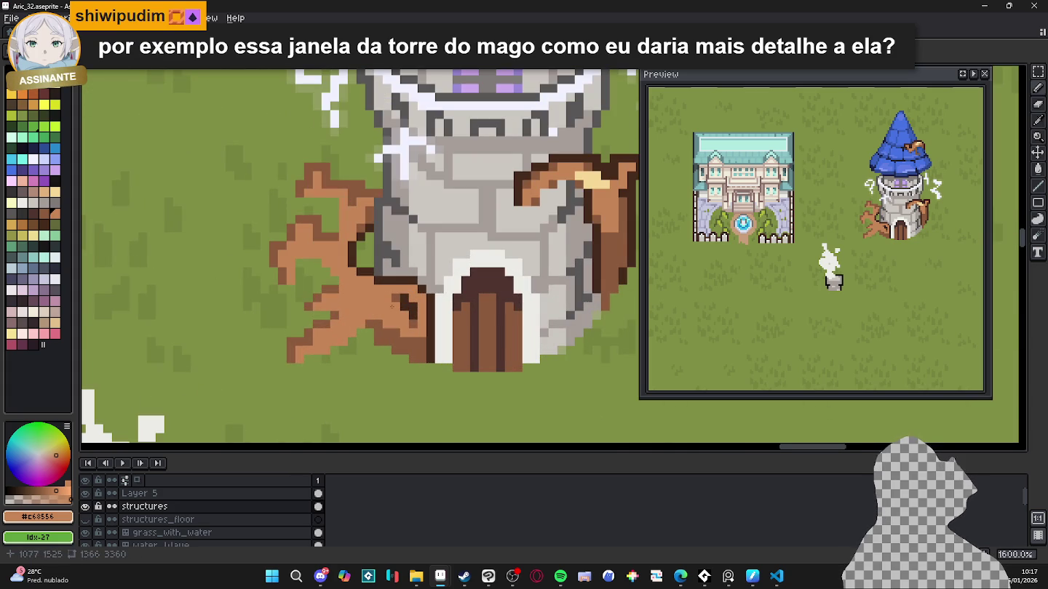
alt+click(400, 298)
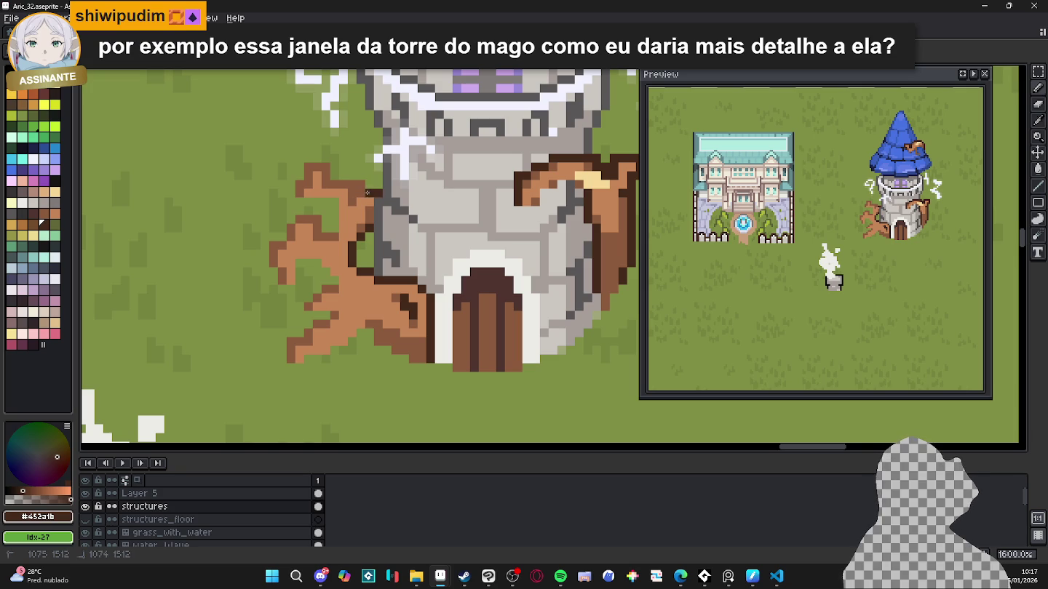
Step: Paint dark brown onto the left branch, erase its section near the tower, and extend the outline down
drag(353, 194, 331, 245)
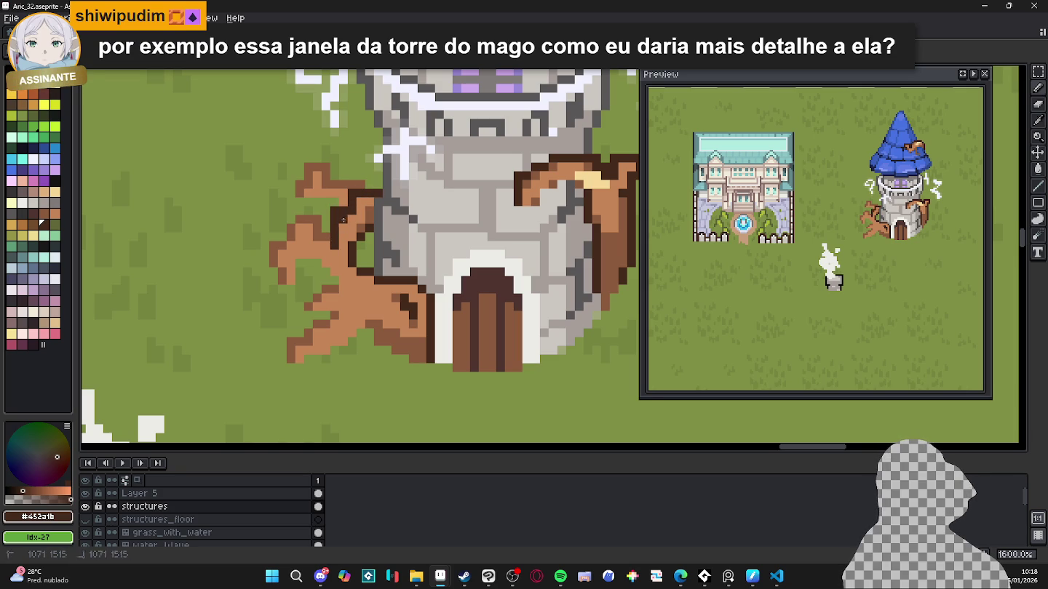
key(e)
click(343, 219)
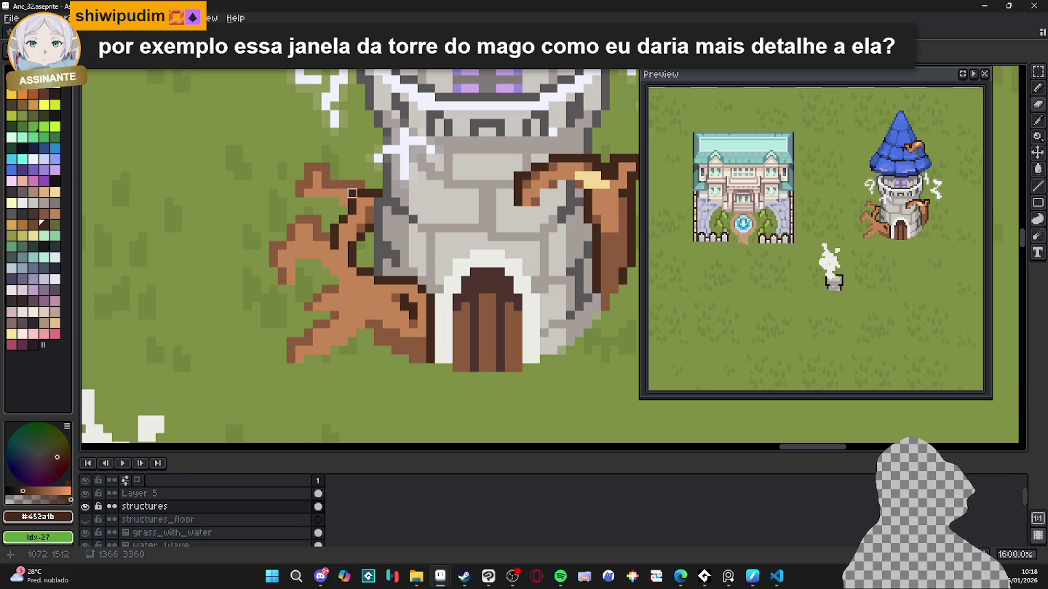
key(e)
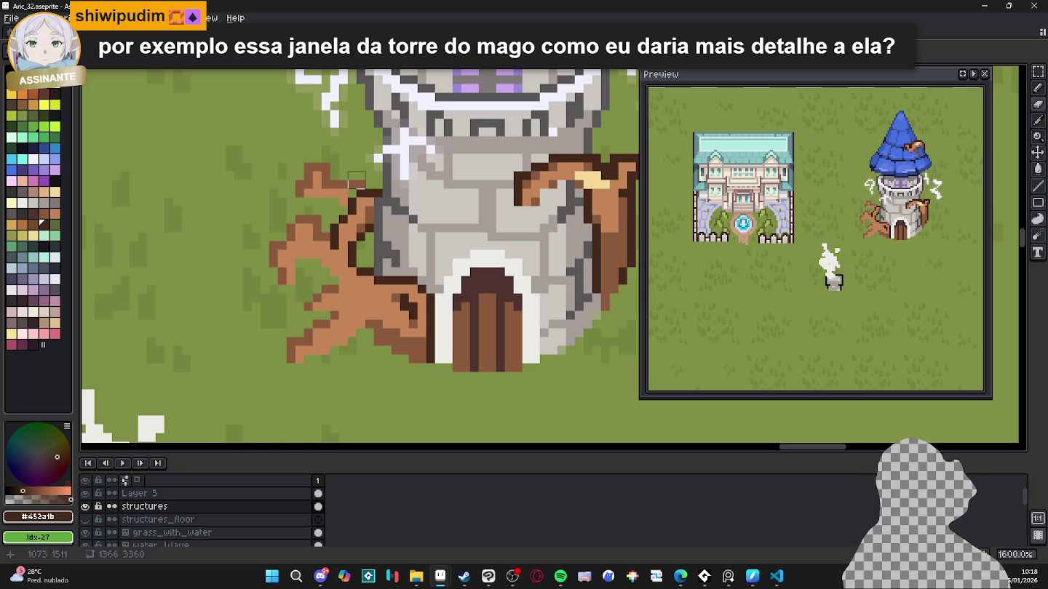
mouse_move(347, 187)
mouse_down()
mouse_move(322, 162)
mouse_move(305, 180)
mouse_up()
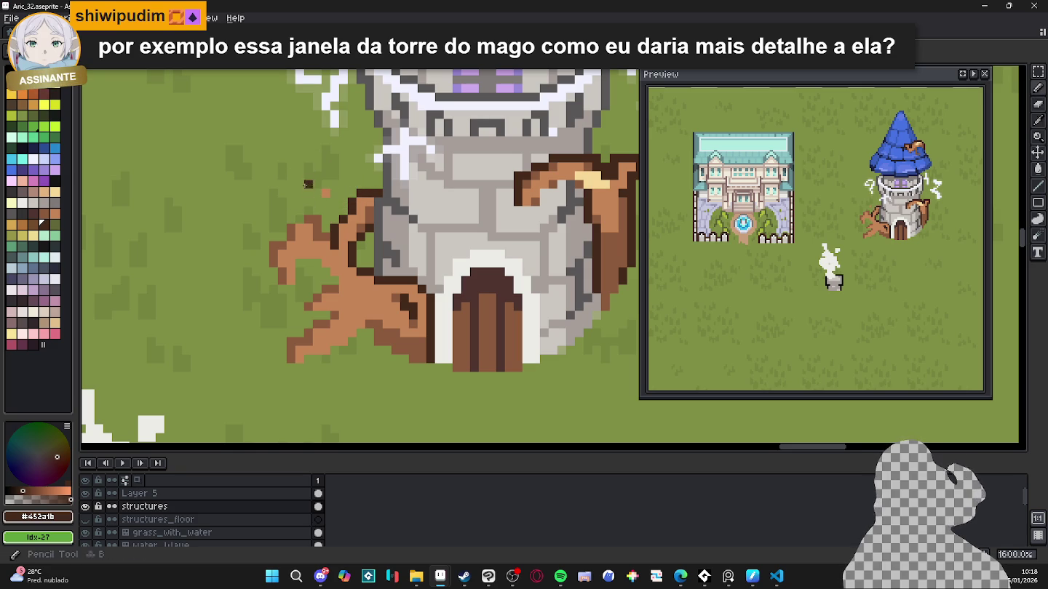
key(b)
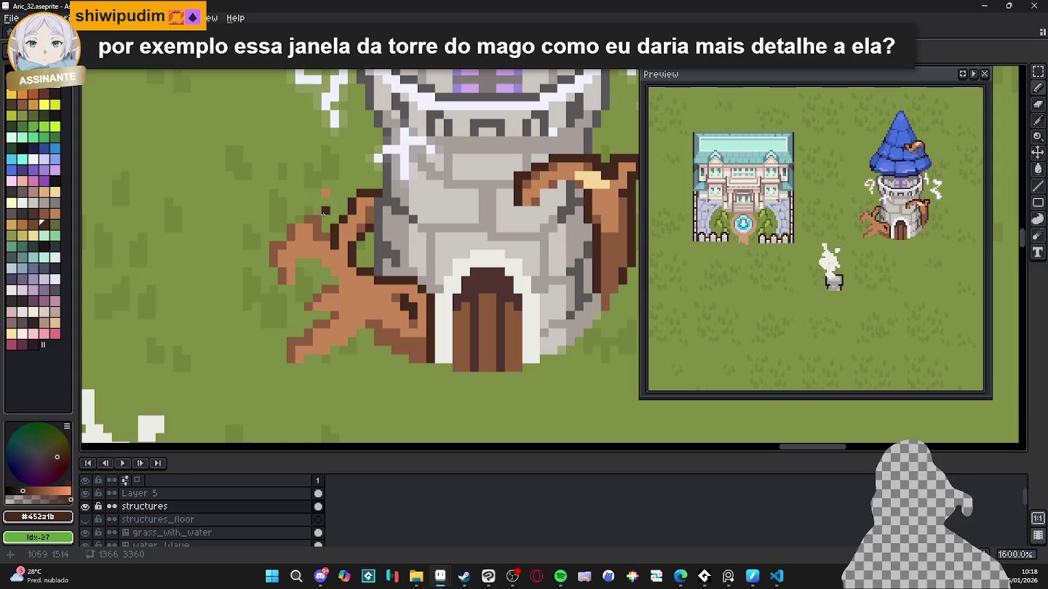
key(e)
mouse_move(325, 193)
mouse_down()
mouse_move(313, 249)
mouse_move(286, 267)
mouse_up()
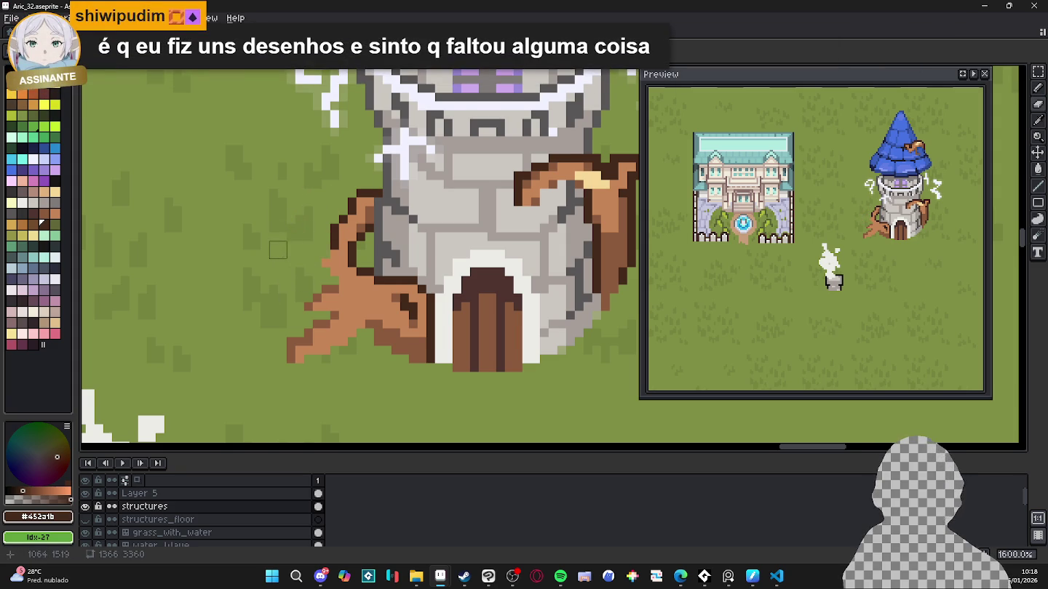
key(b)
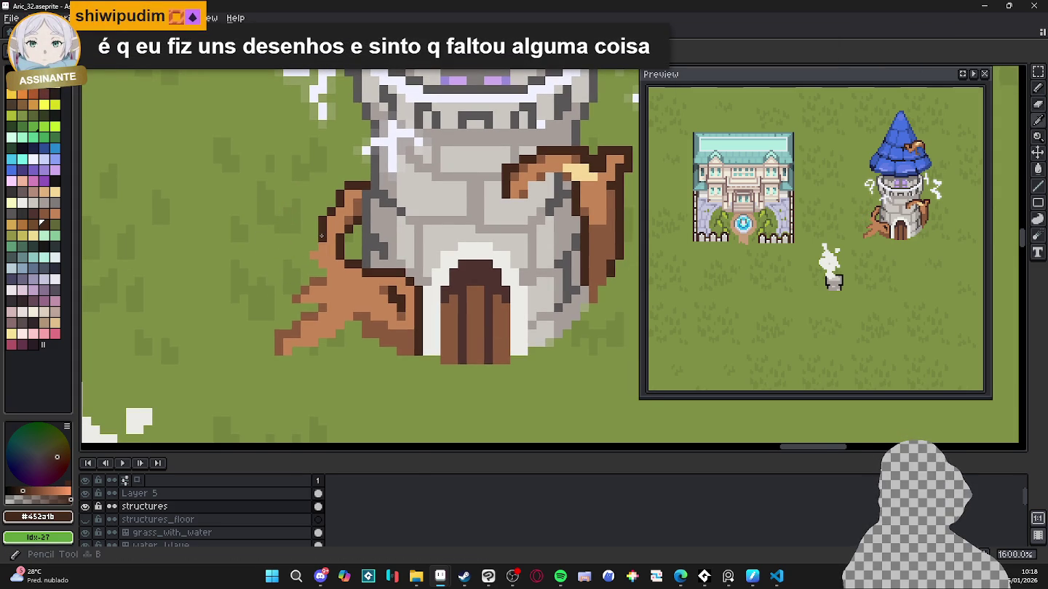
drag(320, 240, 320, 256)
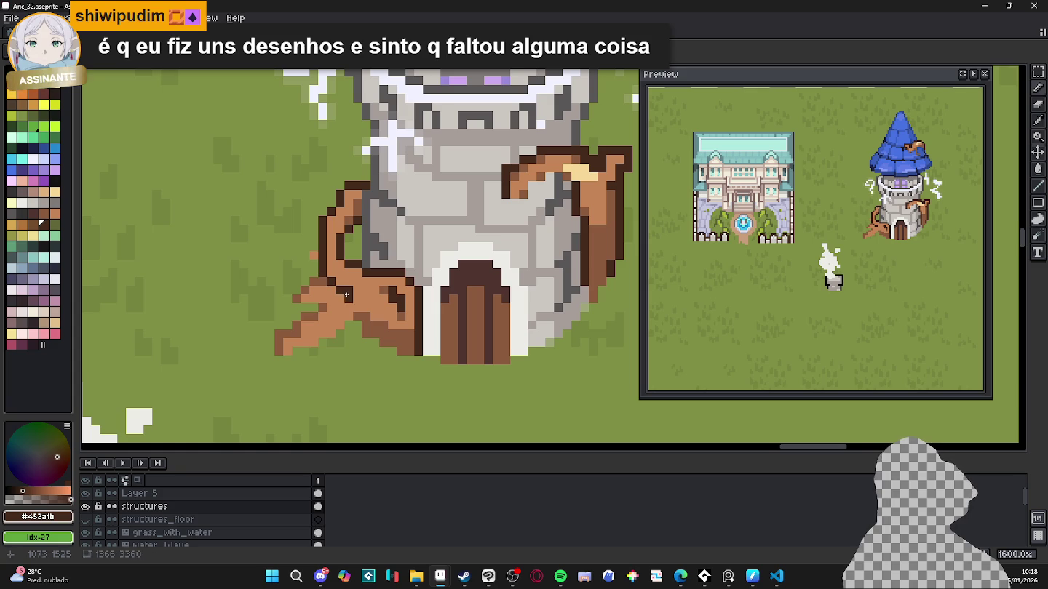
Step: Erase the lower strip and leftover stub of the left branch, leaving a tight dark brown curl
alt+click(379, 320)
key(e)
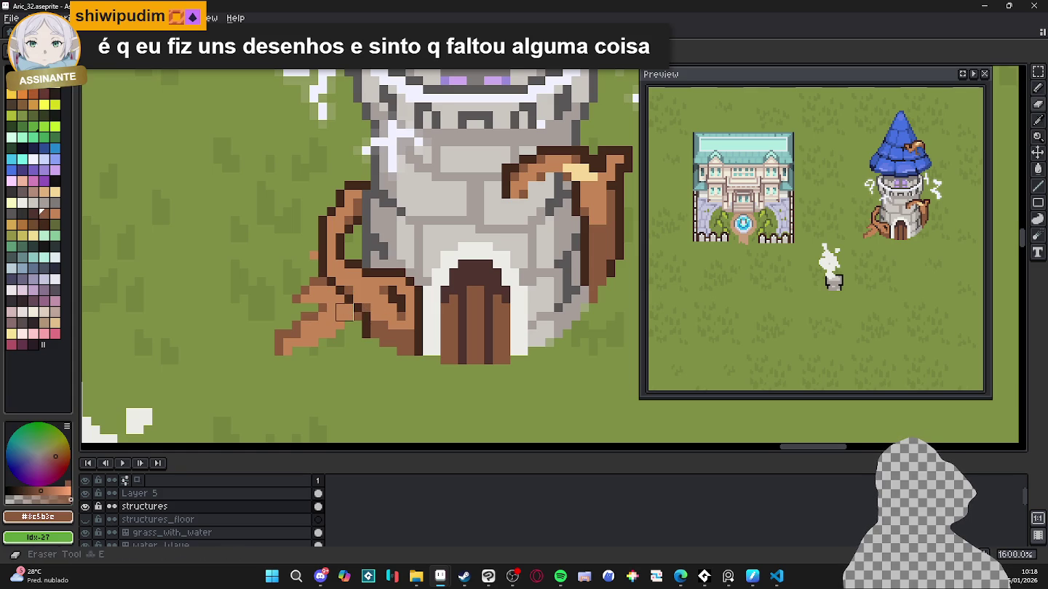
mouse_move(352, 321)
mouse_down()
mouse_move(308, 321)
mouse_move(325, 292)
mouse_up()
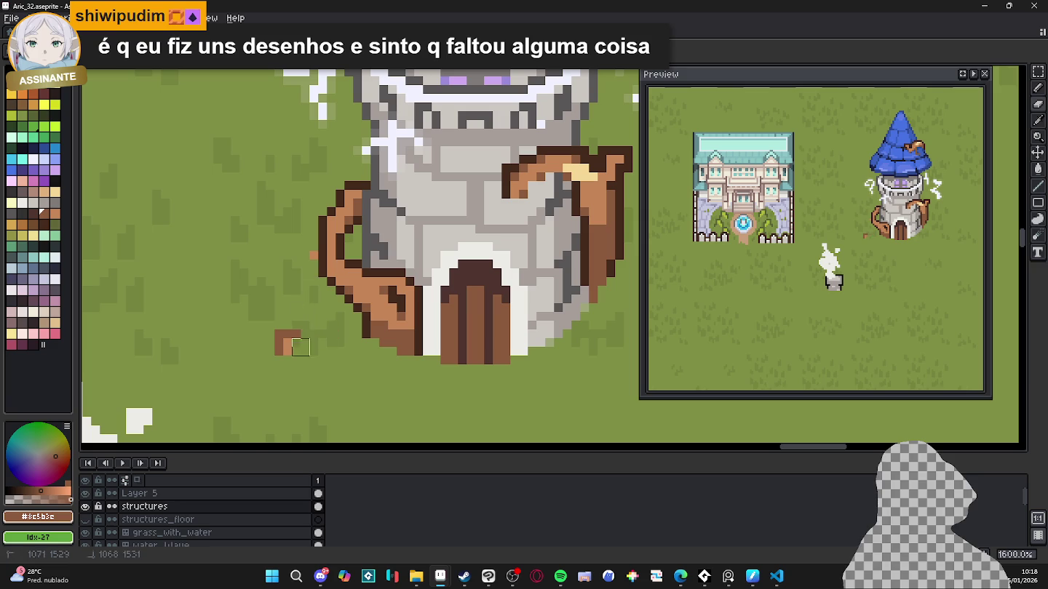
drag(285, 341, 330, 337)
click(312, 255)
key(b)
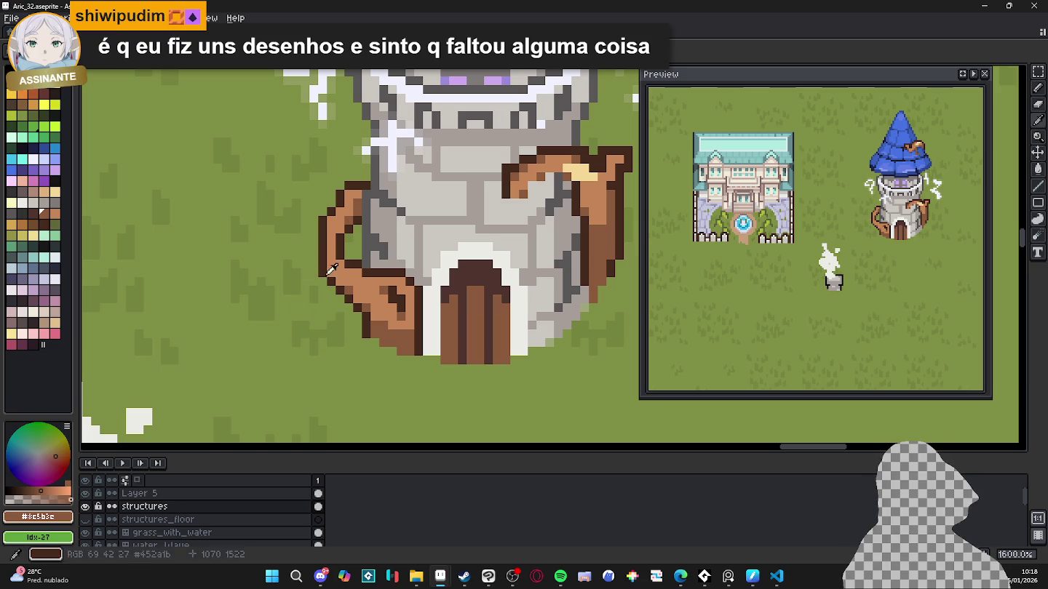
alt+click(327, 273)
Step: Sample the roots' medium and darker browns and the light tan highlight colour
scroll(326, 273, down, 1)
scroll(353, 298, up, 1)
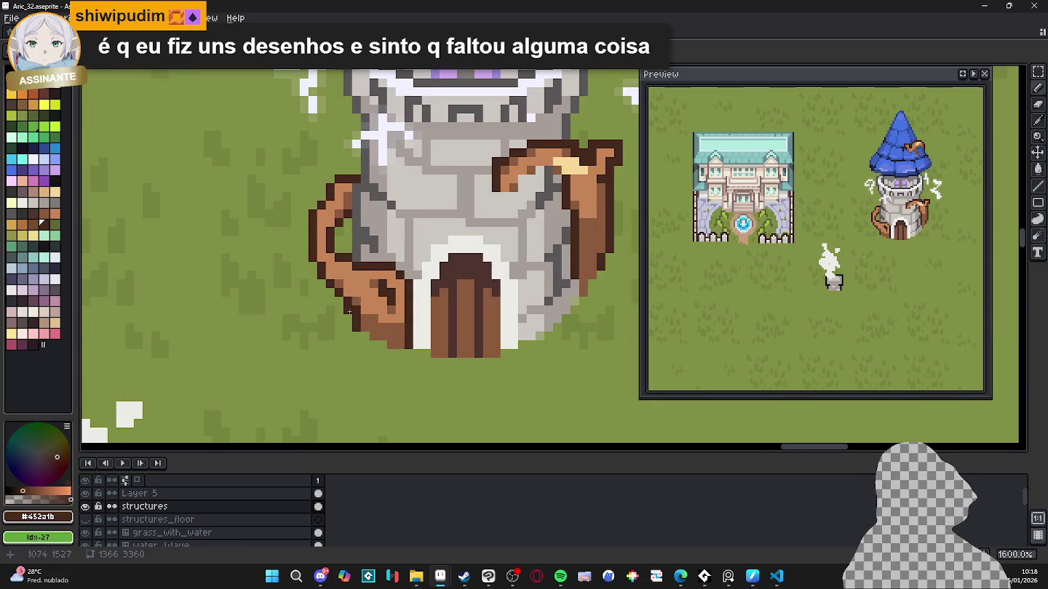
alt+click(371, 297)
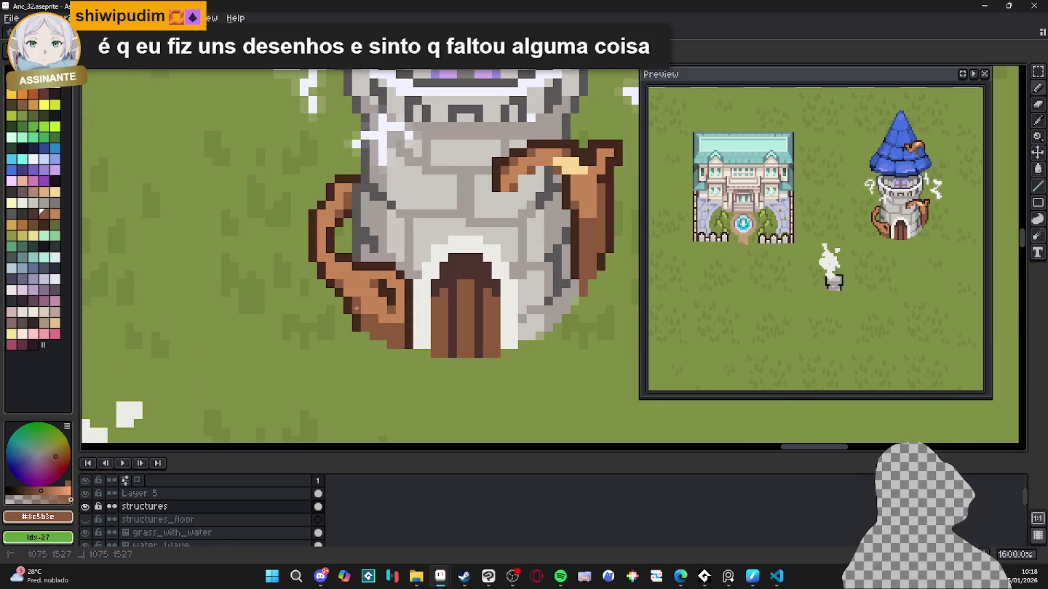
scroll(370, 299, down, 3)
scroll(356, 290, up, 1)
scroll(357, 289, up, 1)
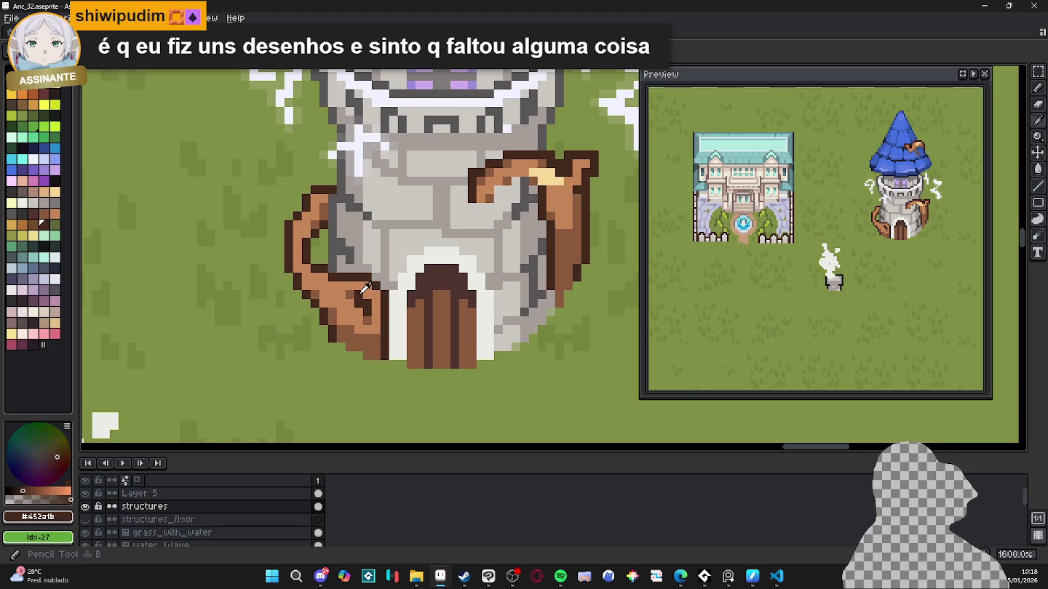
scroll(356, 289, up, 1)
scroll(355, 289, down, 3)
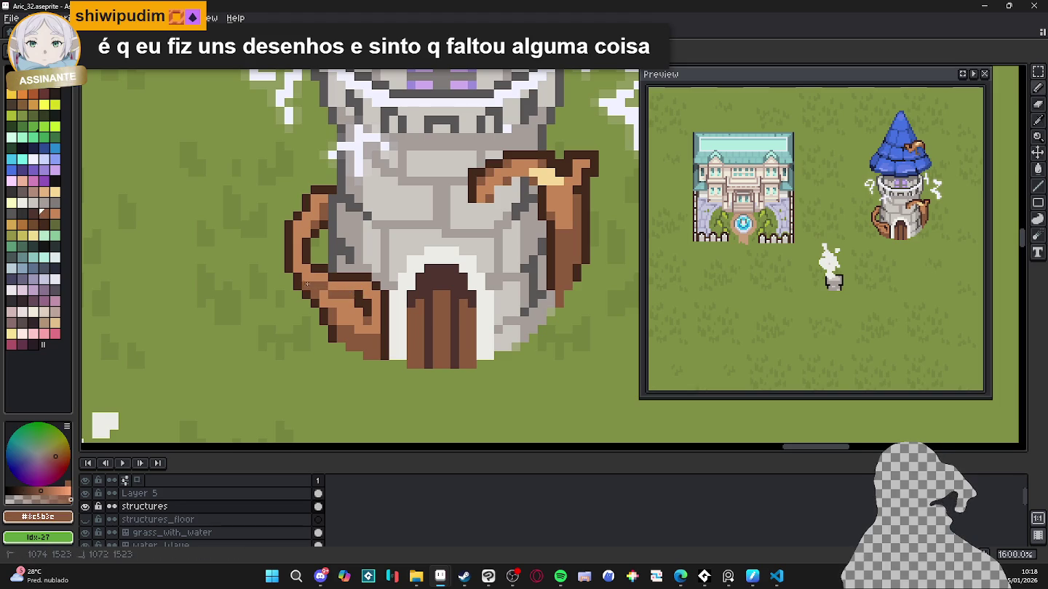
scroll(294, 271, up, 3)
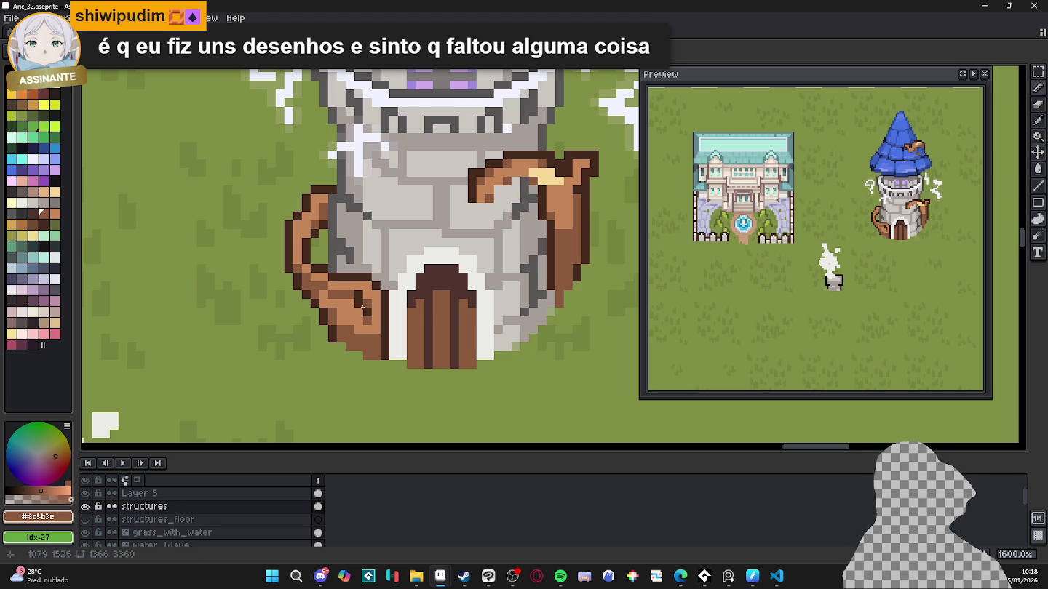
scroll(352, 301, down, 3)
scroll(357, 299, up, 3)
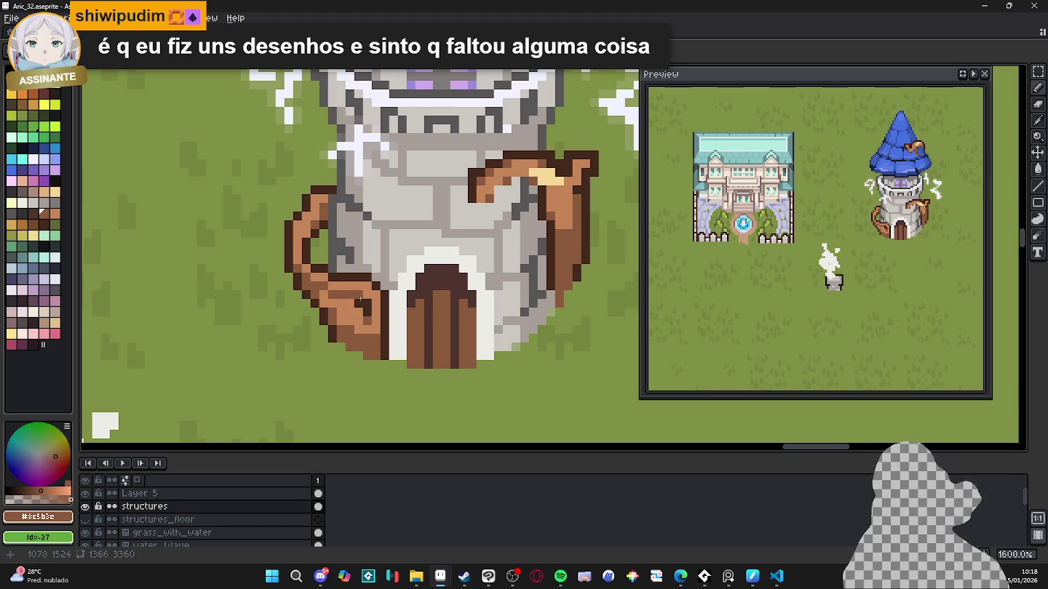
scroll(356, 300, down, 3)
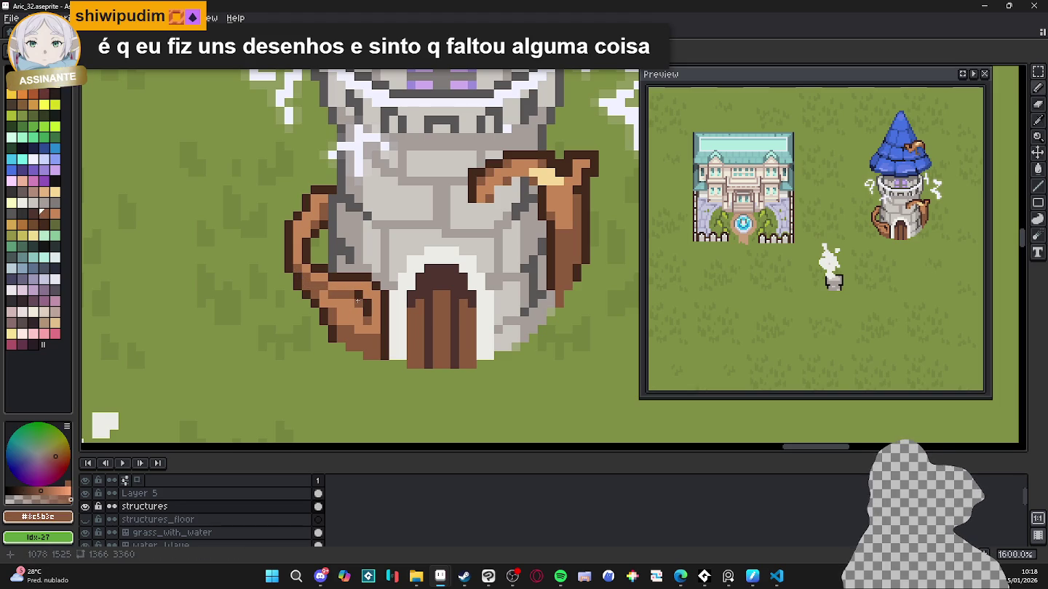
scroll(357, 300, up, 3)
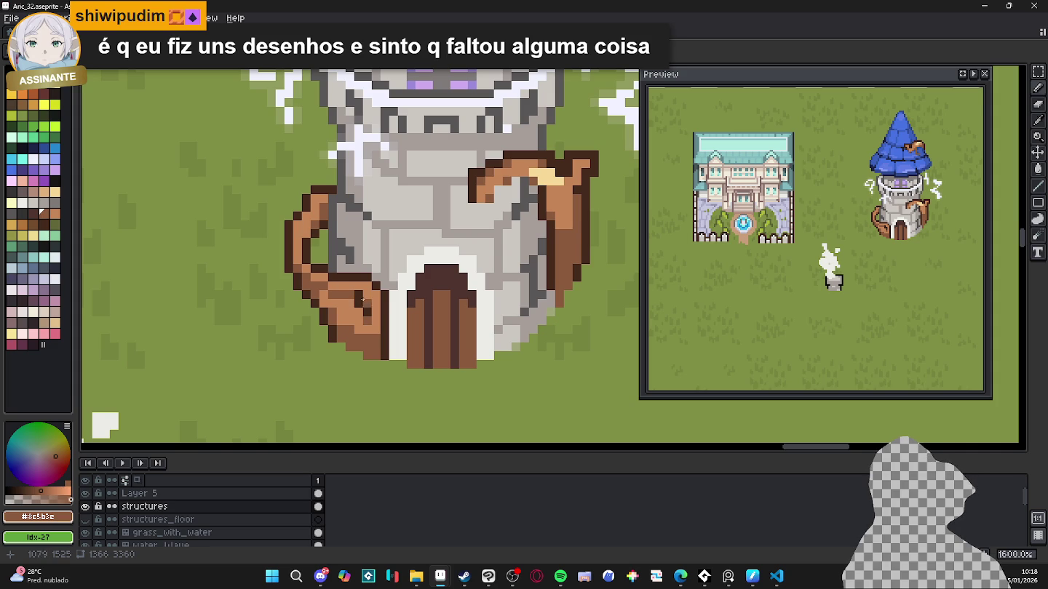
scroll(347, 302, down, 3)
scroll(368, 332, up, 3)
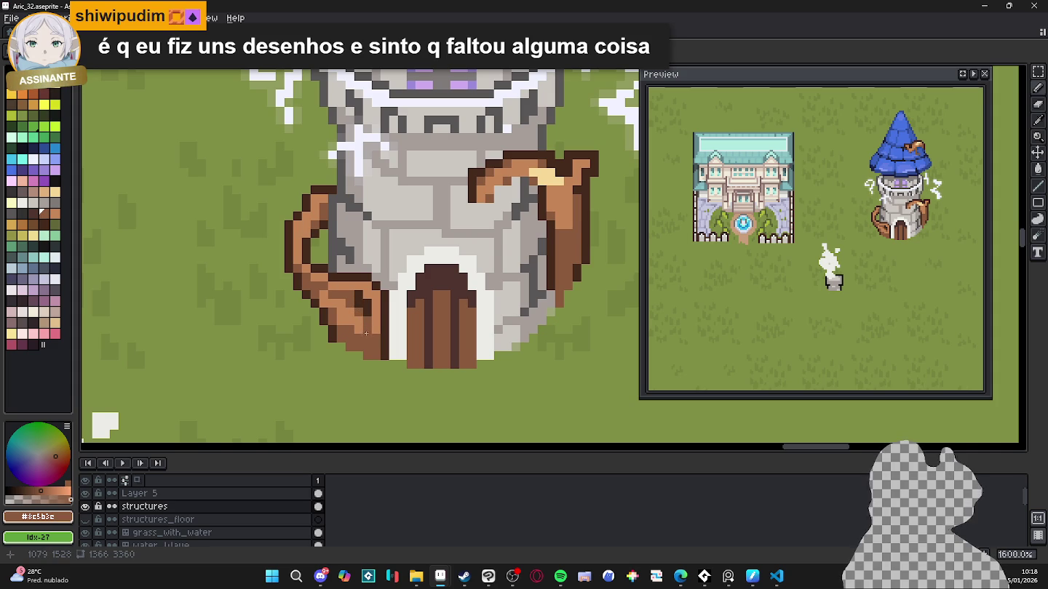
alt+click(376, 336)
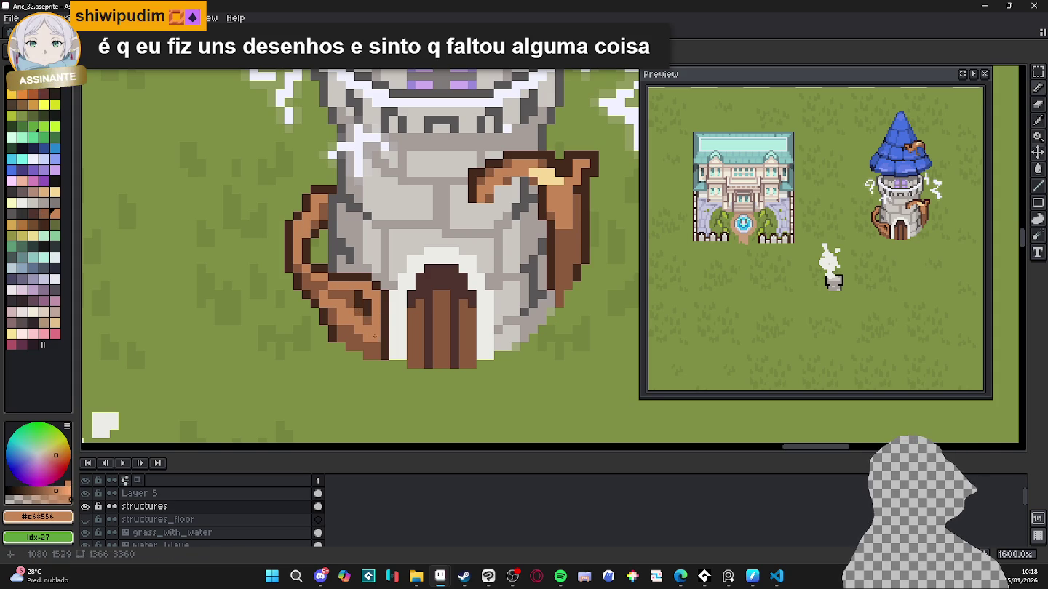
alt+click(368, 301)
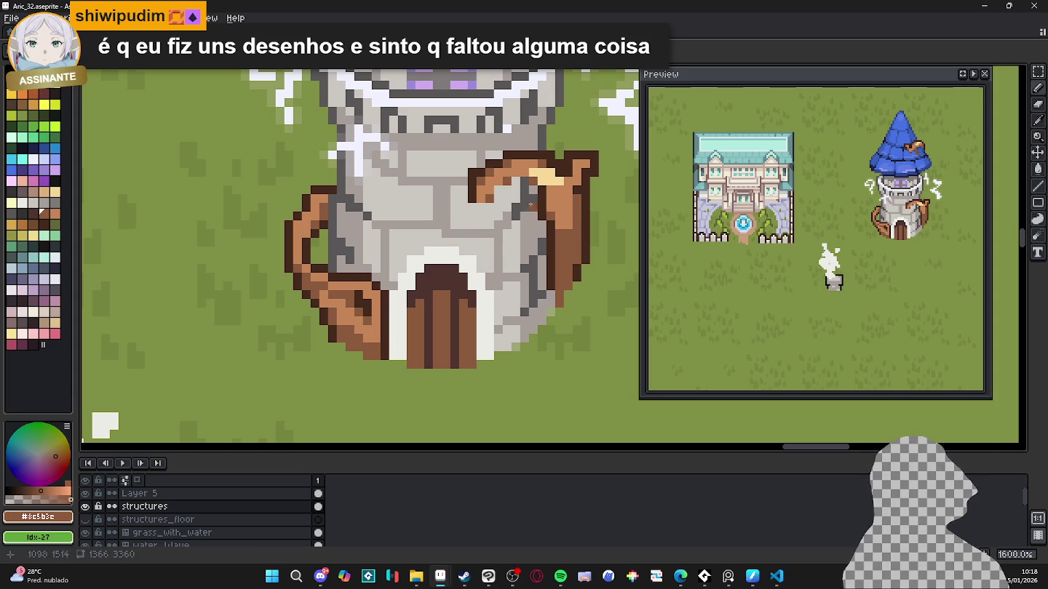
alt+click(542, 177)
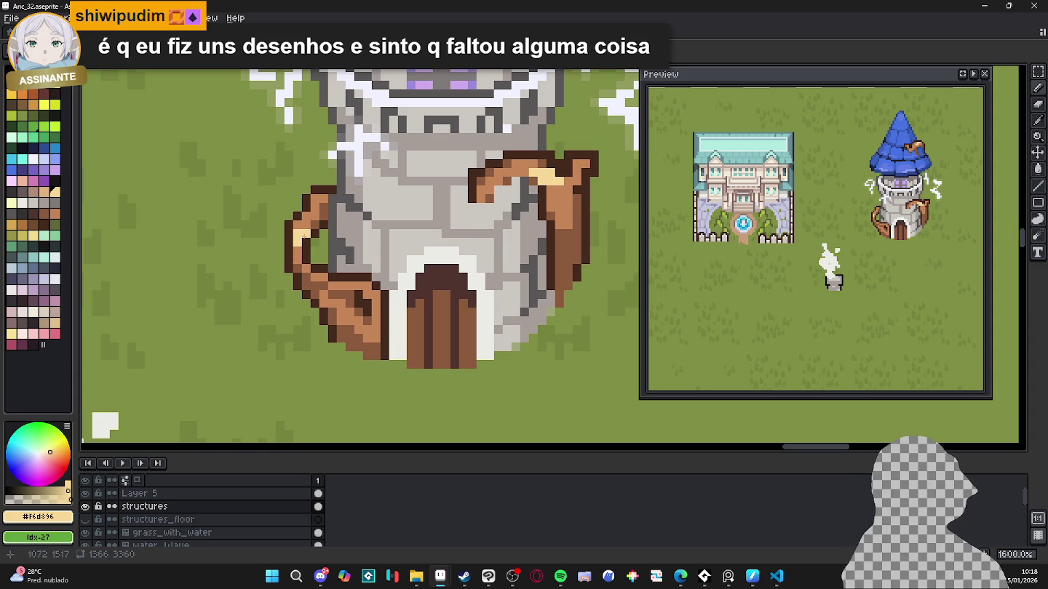
Step: Pick dark brown #452a1b and add outline pixels along the left root's lower edge
scroll(313, 243, down, 3)
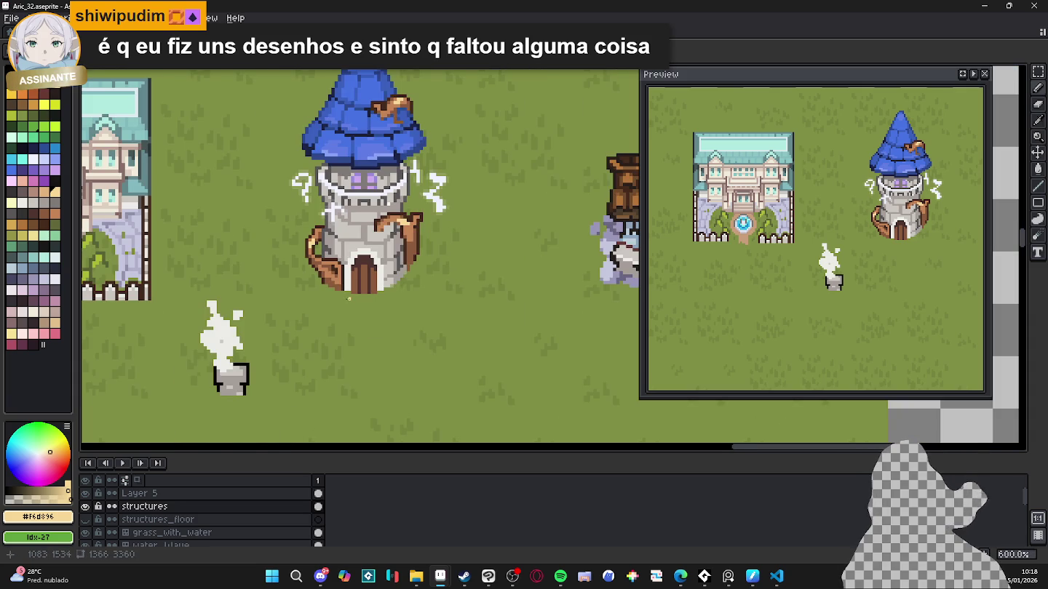
scroll(328, 258, up, 3)
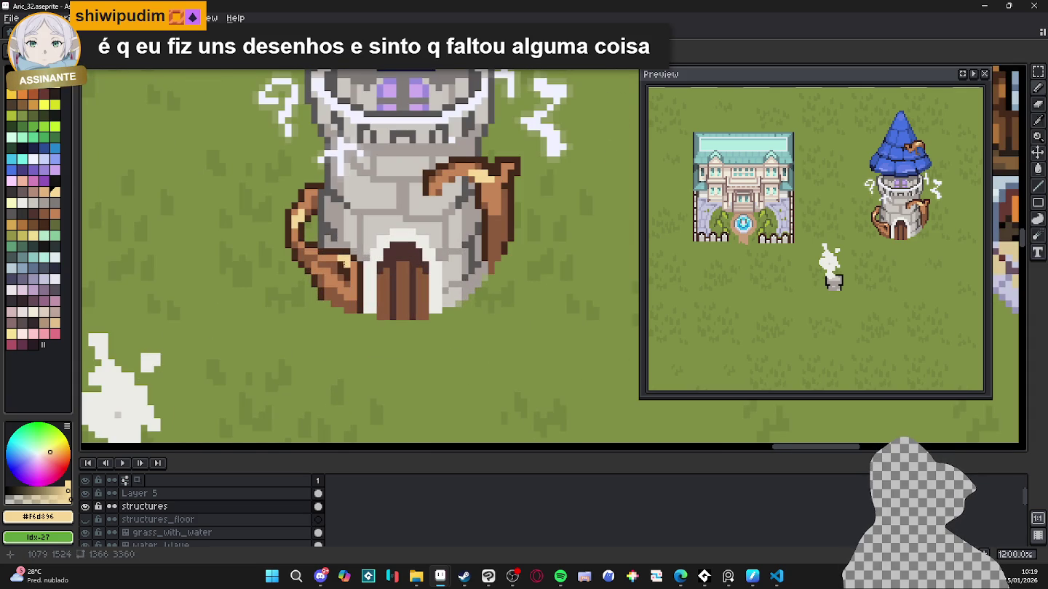
scroll(350, 275, down, 1)
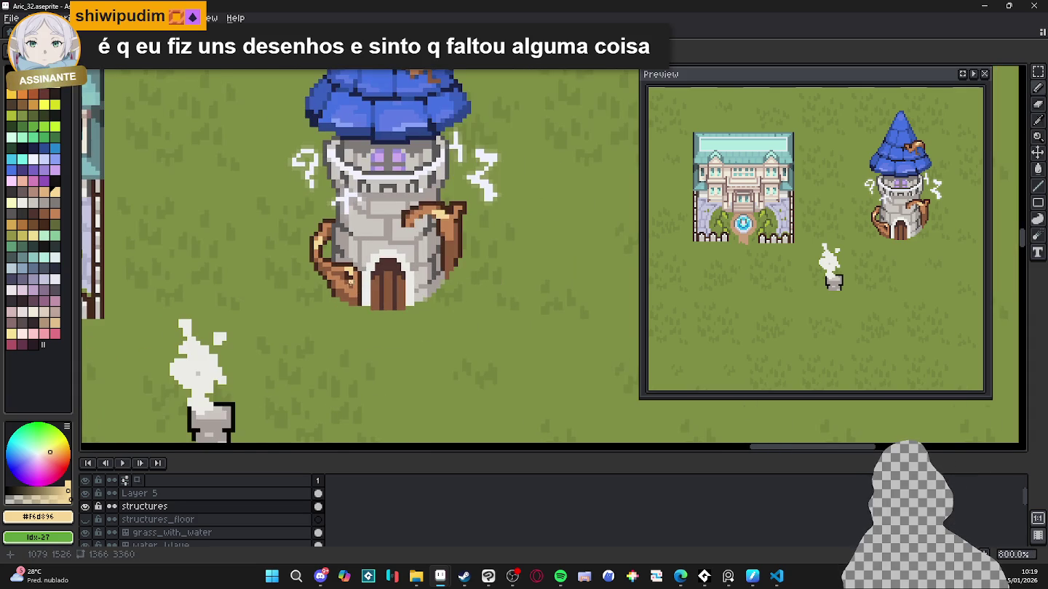
scroll(334, 272, up, 3)
scroll(334, 277, up, 2)
alt+click(334, 283)
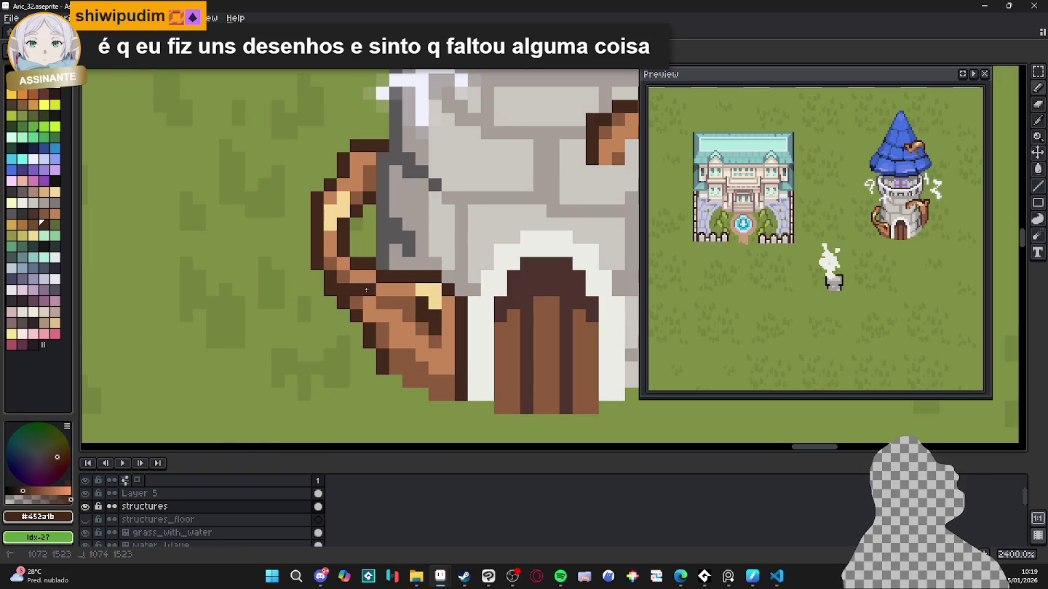
click(373, 302)
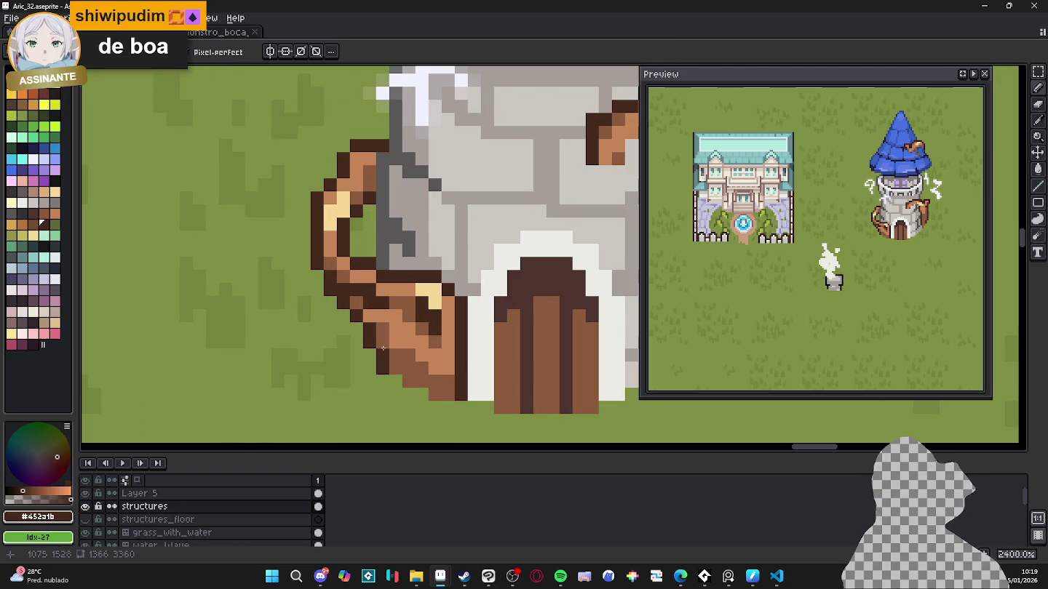
mouse_move(383, 349)
mouse_down()
mouse_move(393, 363)
mouse_move(400, 340)
mouse_up()
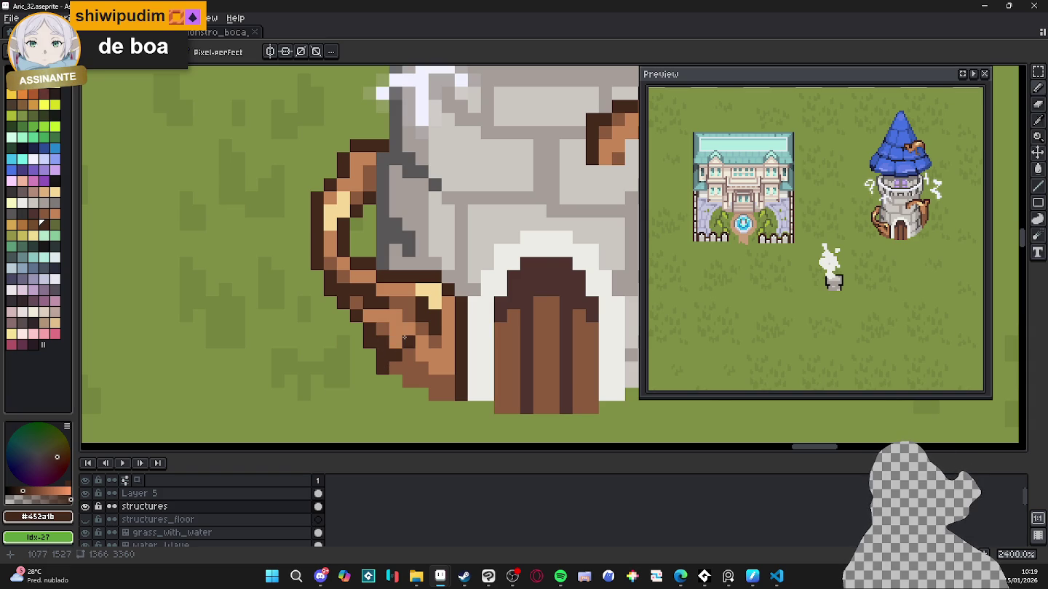
Step: Sample a grey from the tower wall and save the file
scroll(404, 337, down, 1)
scroll(402, 345, down, 2)
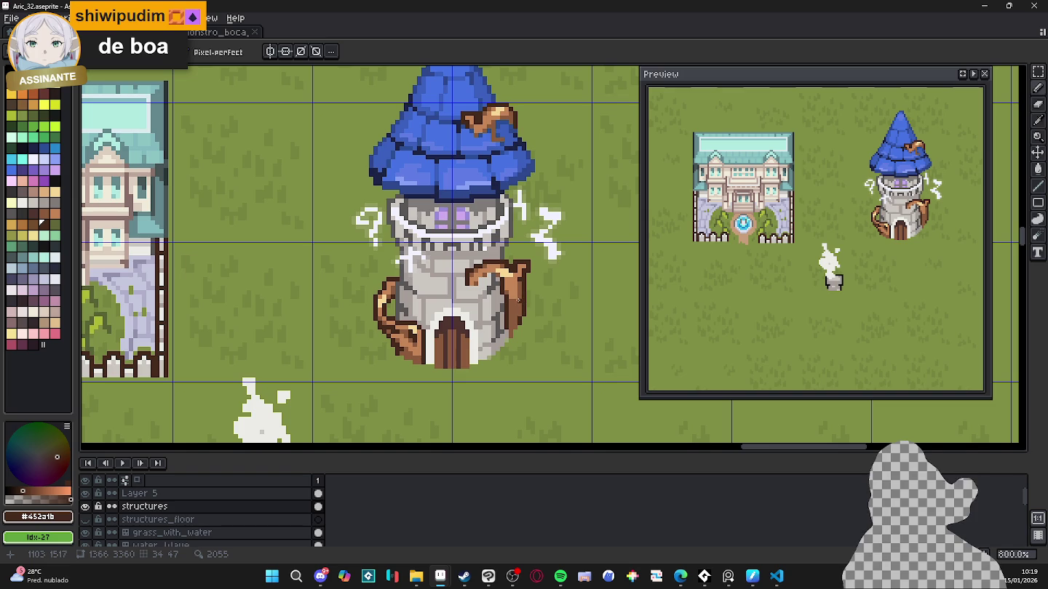
scroll(467, 336, up, 2)
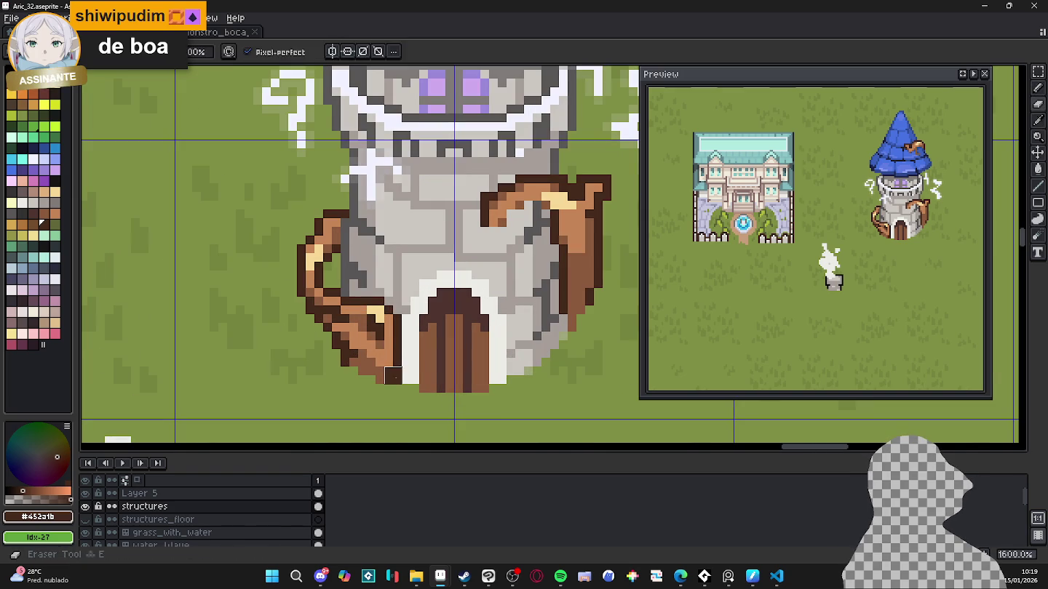
alt+click(396, 378)
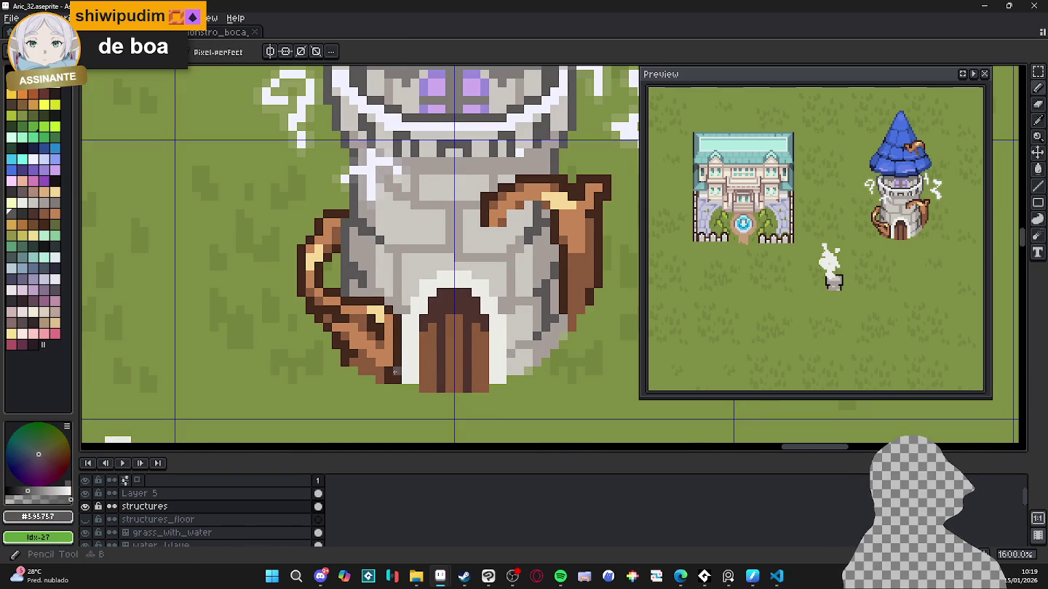
scroll(374, 339, down, 3)
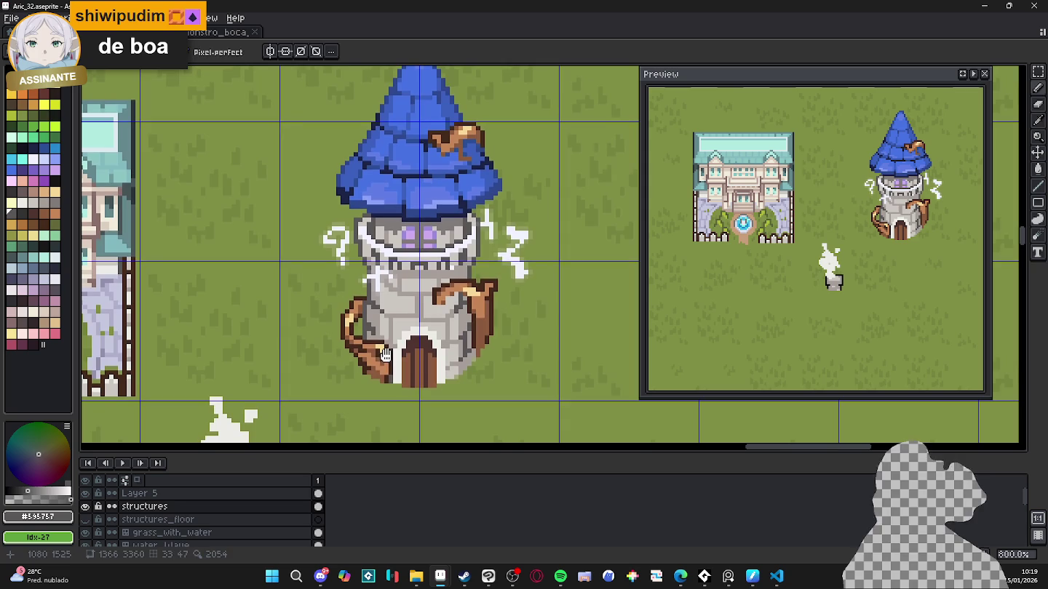
key(ctrl+s)
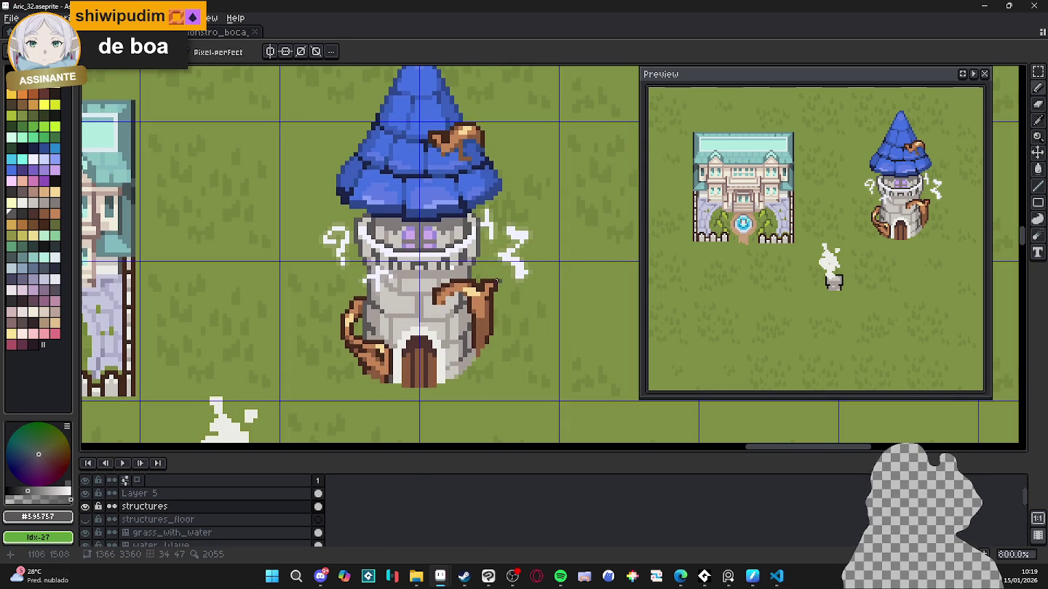
Step: Trace a dark brown outline across the right root's inner curve and save again
scroll(421, 281, up, 1)
scroll(426, 305, up, 1)
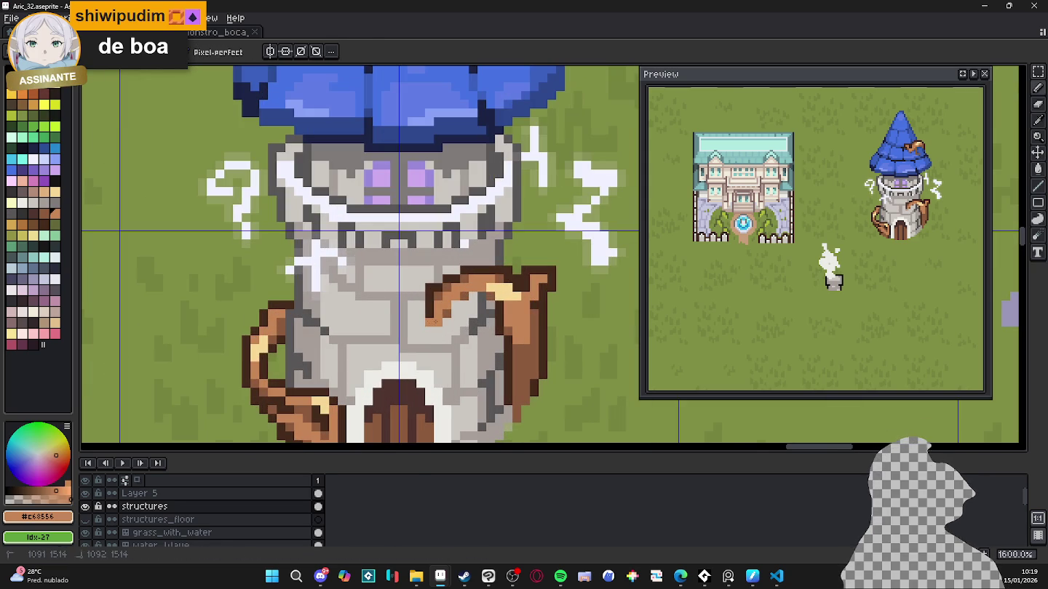
alt+click(431, 309)
click(410, 313)
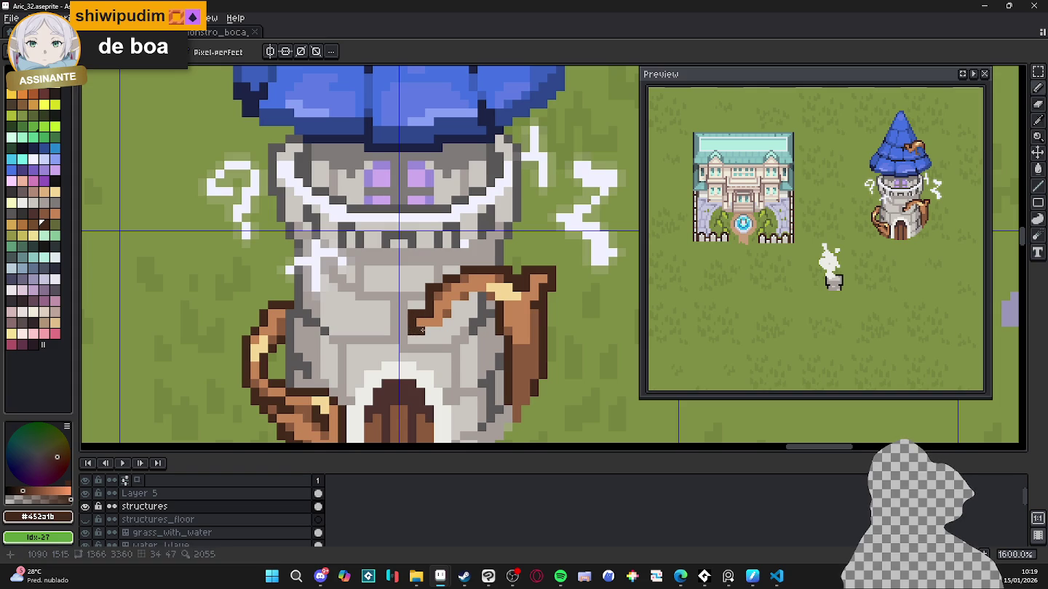
drag(426, 332, 486, 296)
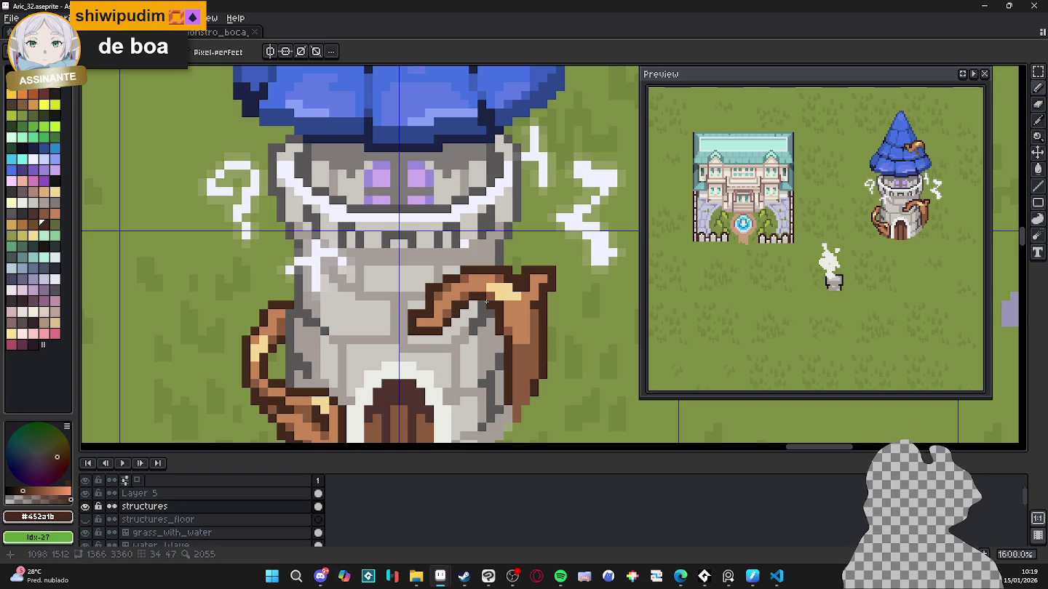
key(ctrl+s)
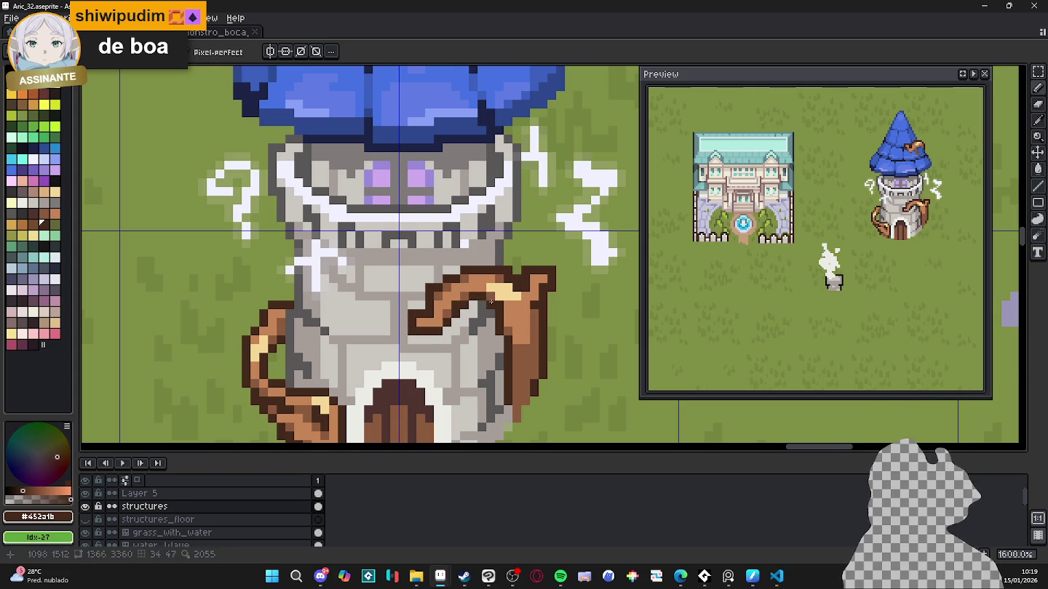
scroll(488, 298, down, 3)
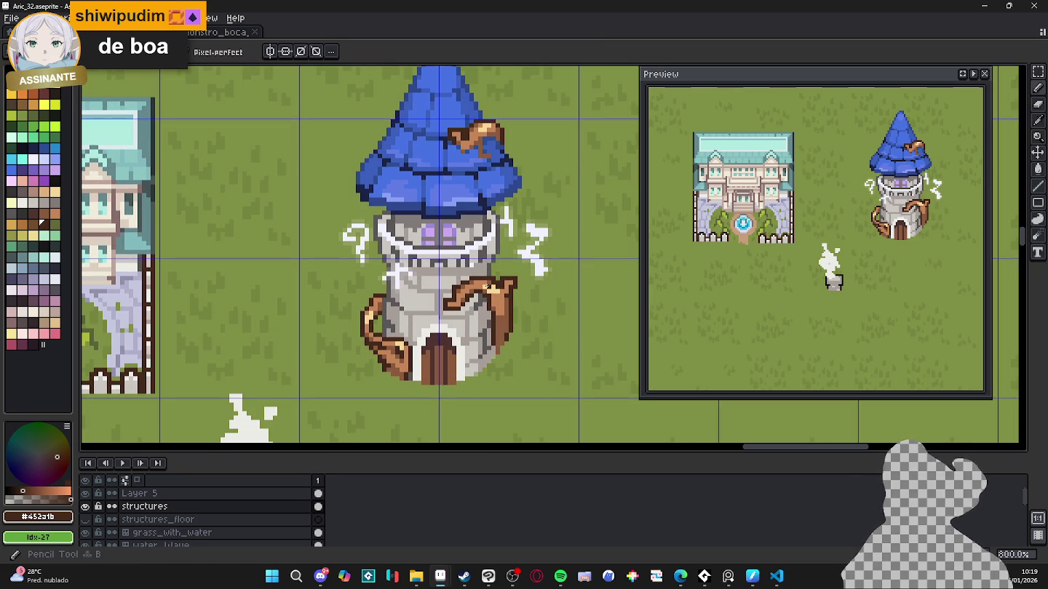
key(b)
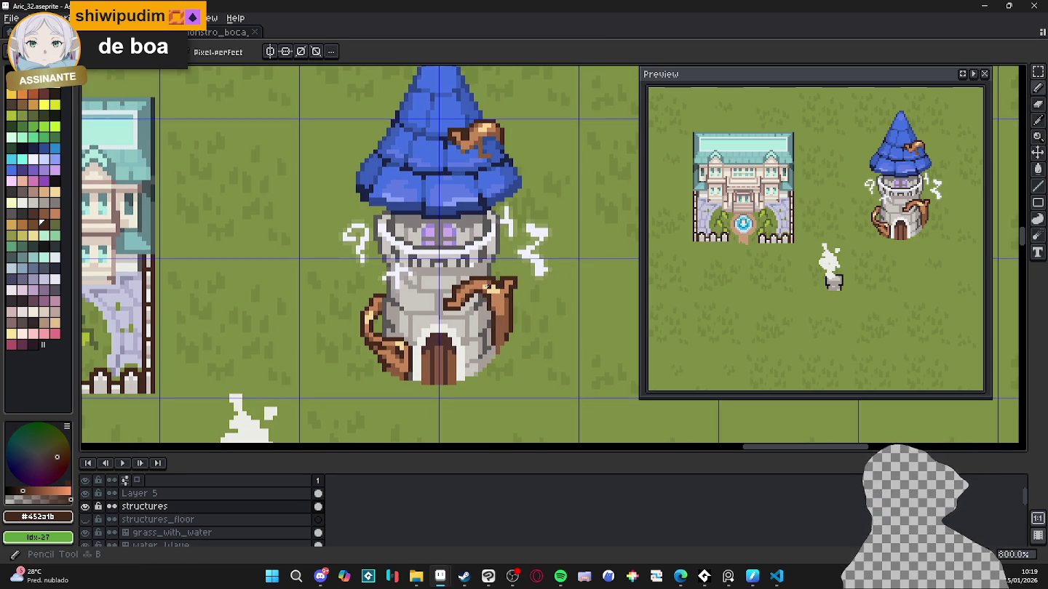
scroll(451, 232, up, 2)
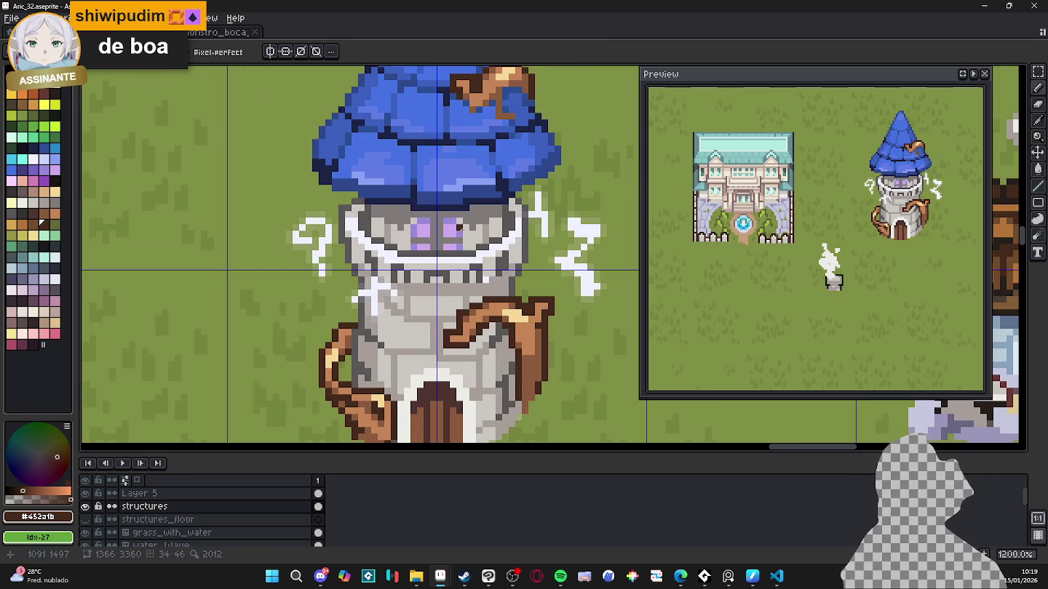
Step: Pick the window purples and dot a dark shadow pixel under the roof
drag(451, 233, 475, 247)
alt+click(482, 248)
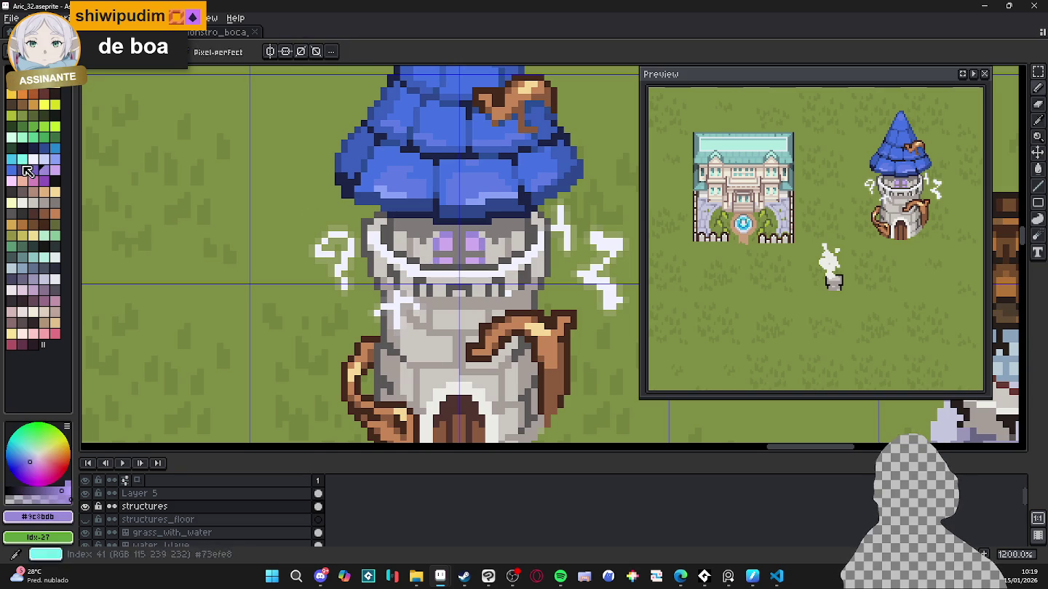
click(21, 169)
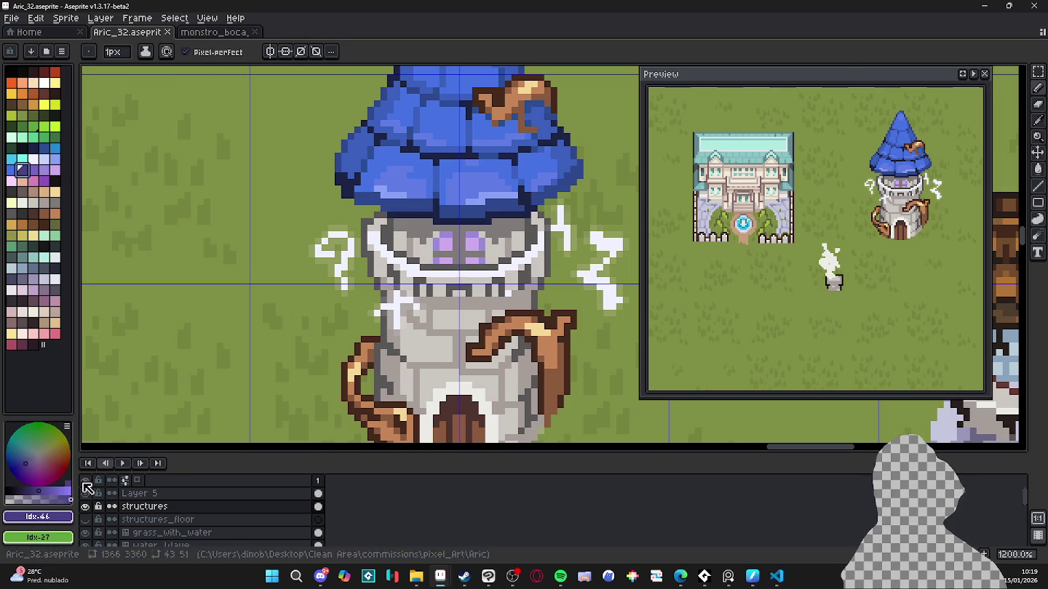
alt+click(426, 237)
key(v)
key(b)
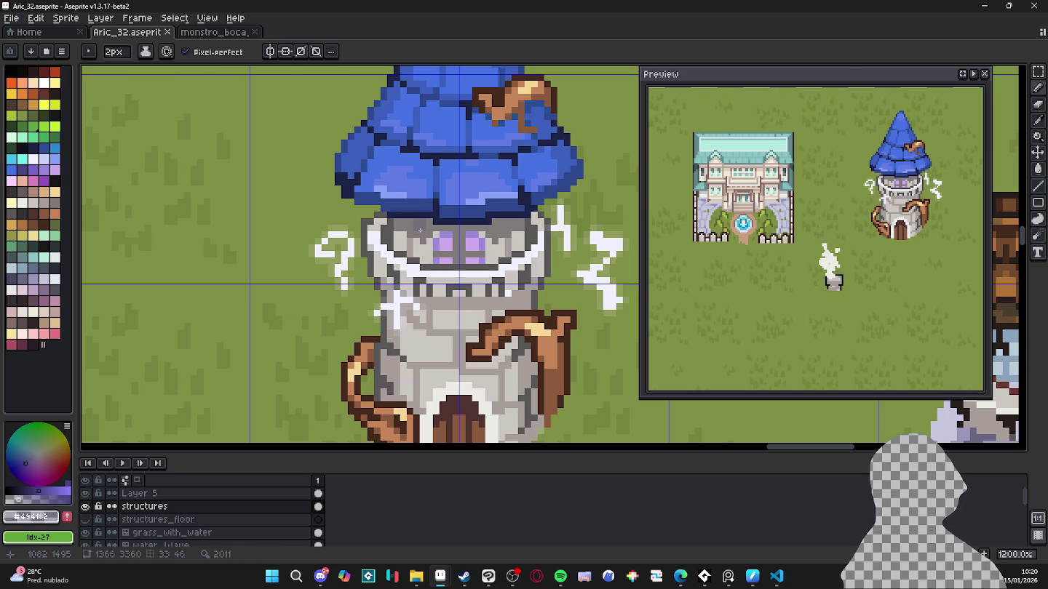
click(421, 232)
Step: Fill the light band under the roof with the dark purple
key(g)
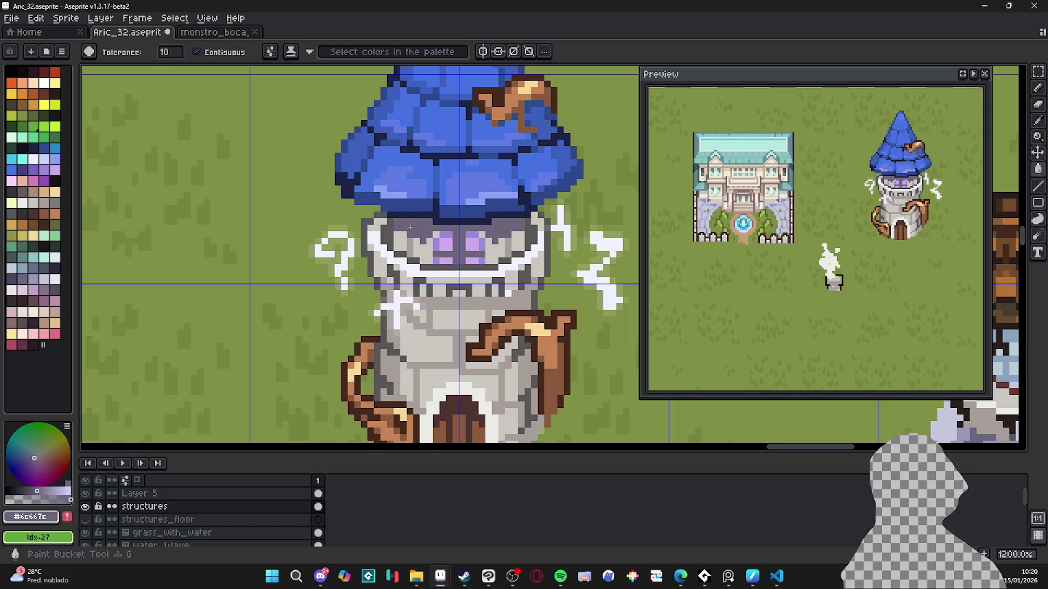
click(439, 226)
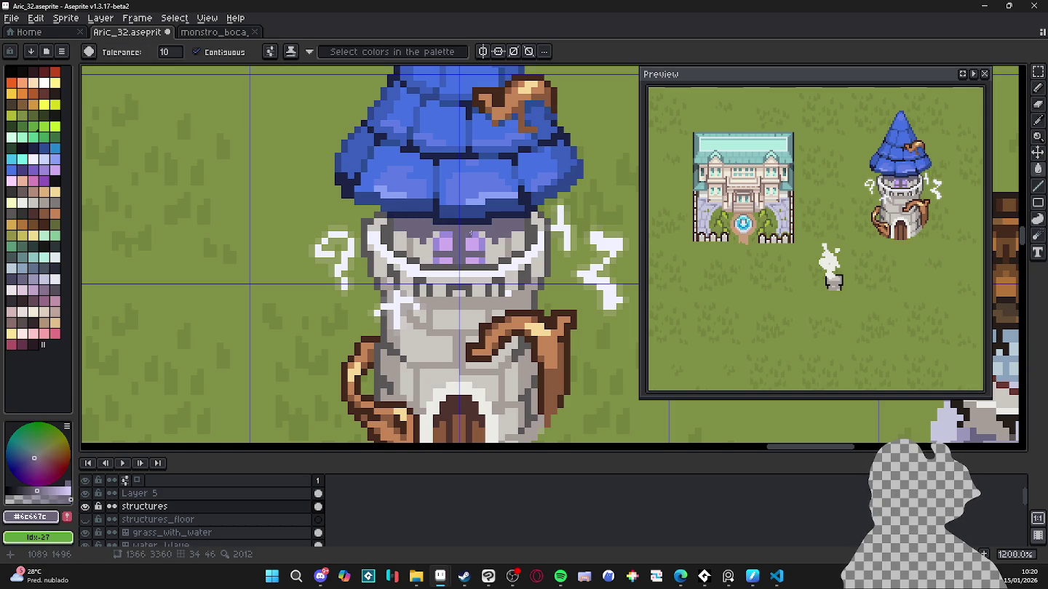
key(ctrl+z)
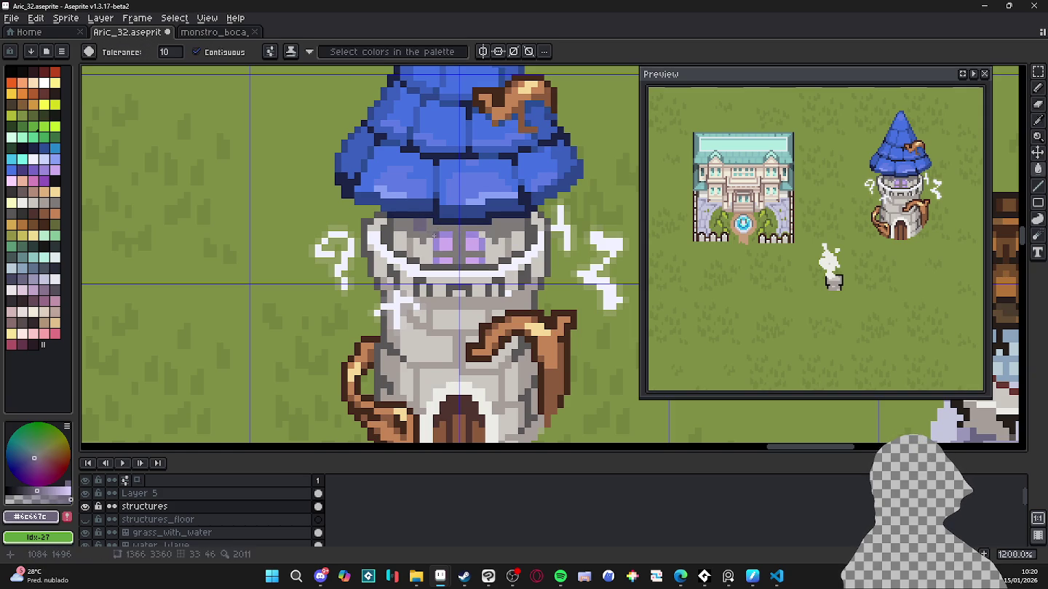
click(433, 231)
Step: Sample the window purple, tower greys and a darker grey-purple, undoing a stray pixel under the right eye
key(i)
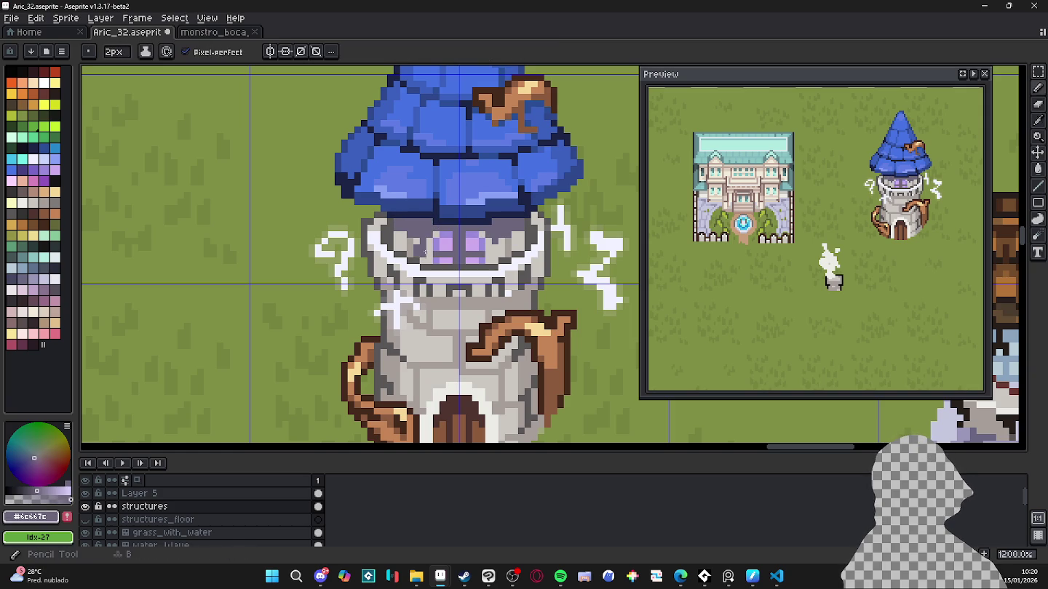
click(437, 250)
key(b)
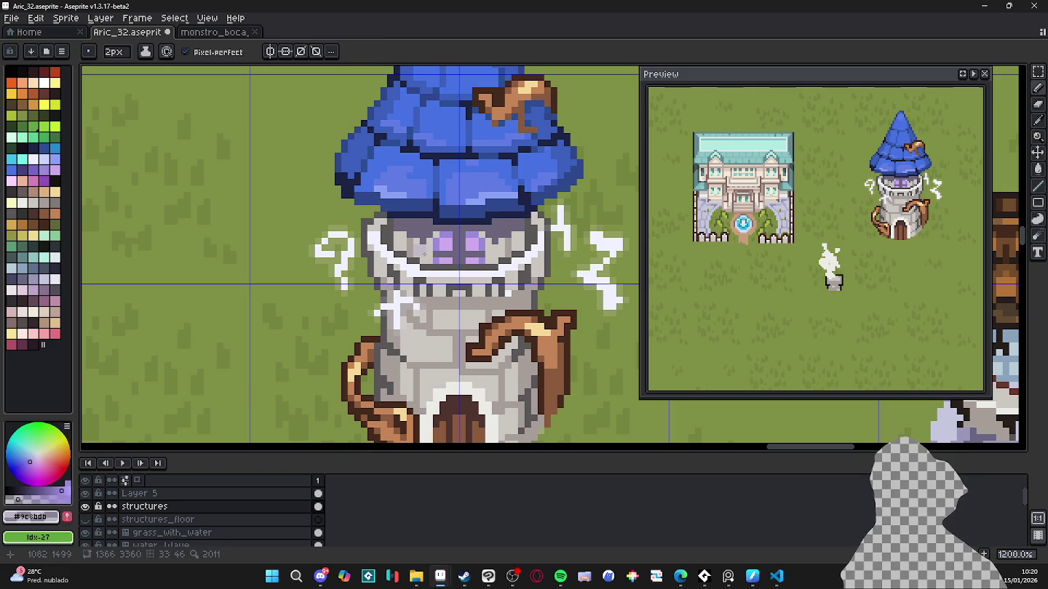
alt+click(427, 251)
scroll(428, 250, up, 1)
key(v)
key(b)
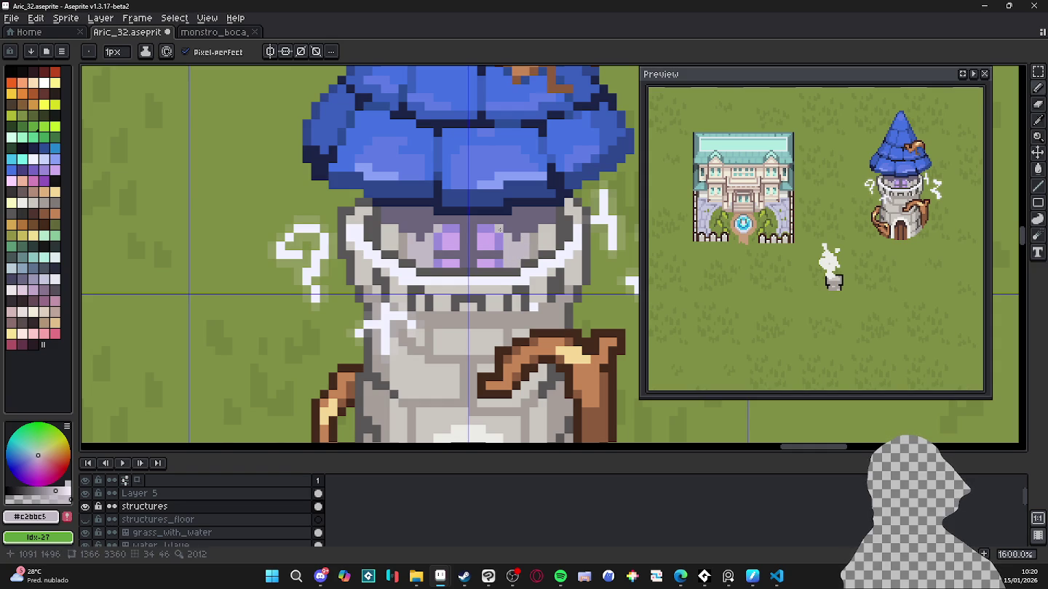
alt+click(405, 253)
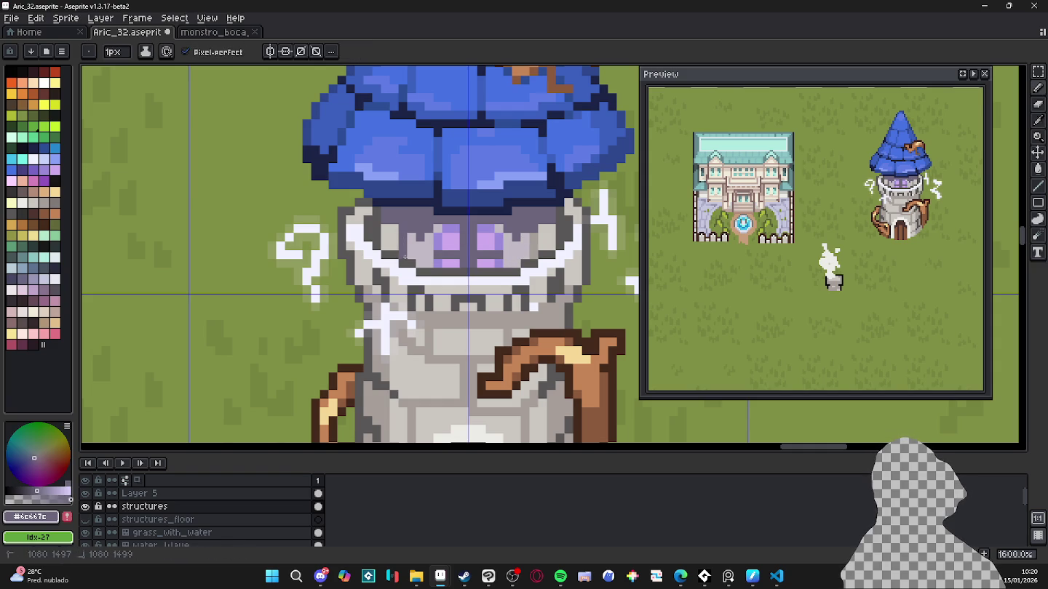
click(490, 264)
key(ctrl+z)
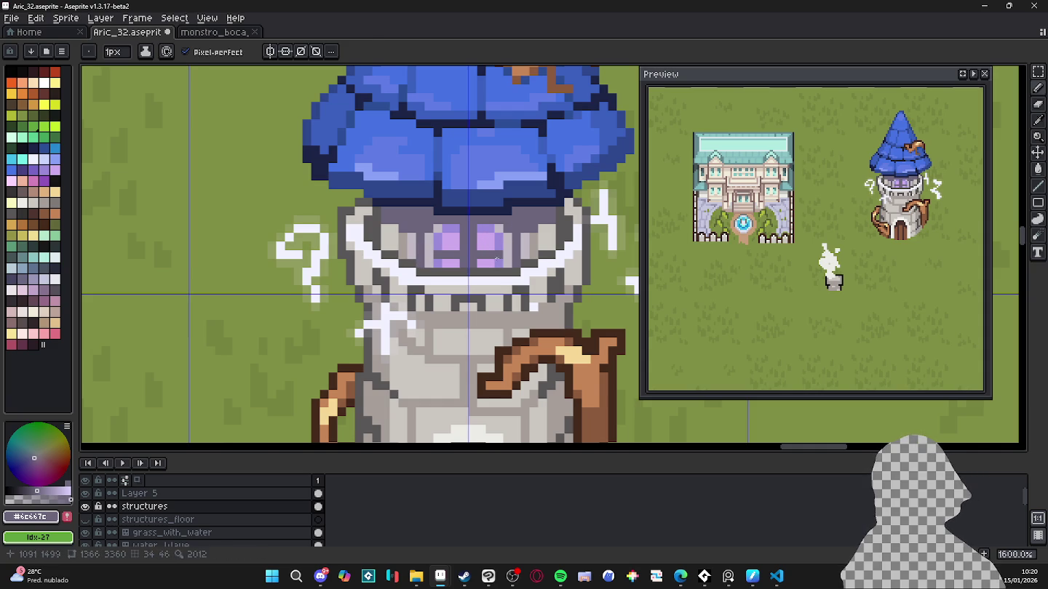
Step: Paint light pink into the right window, delete the pink palette swatch, and sample pale mauve grey
click(11, 180)
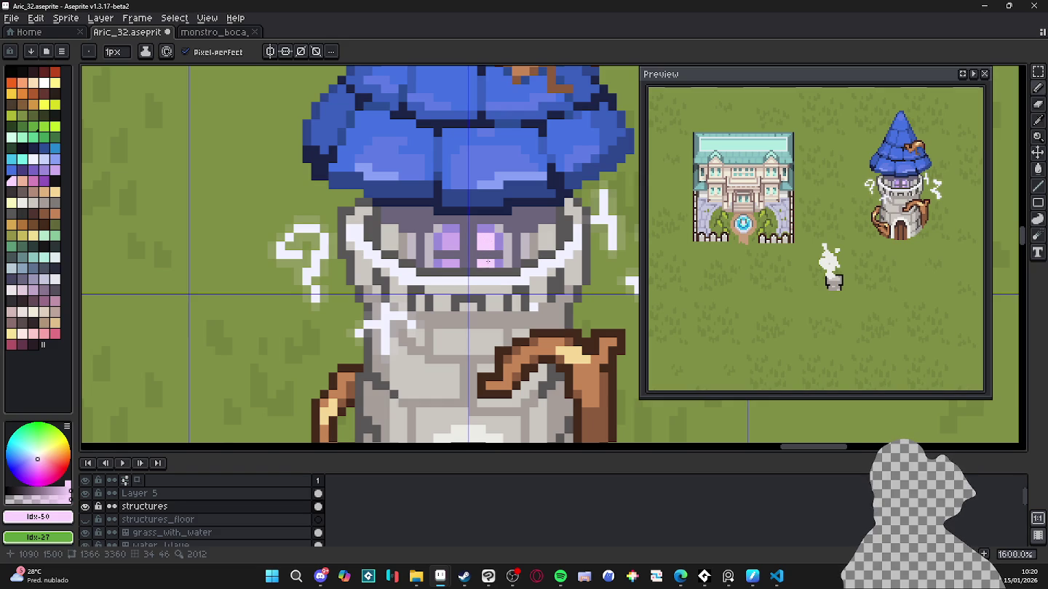
mouse_move(488, 262)
mouse_down()
mouse_move(493, 255)
mouse_move(463, 240)
mouse_up()
scroll(481, 262, up, 1)
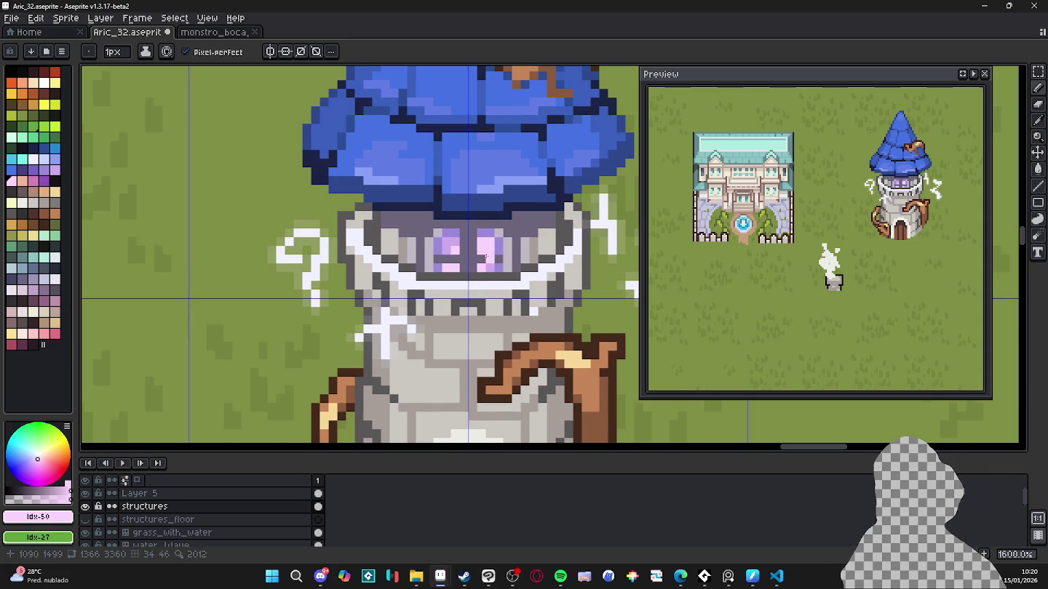
click(34, 181)
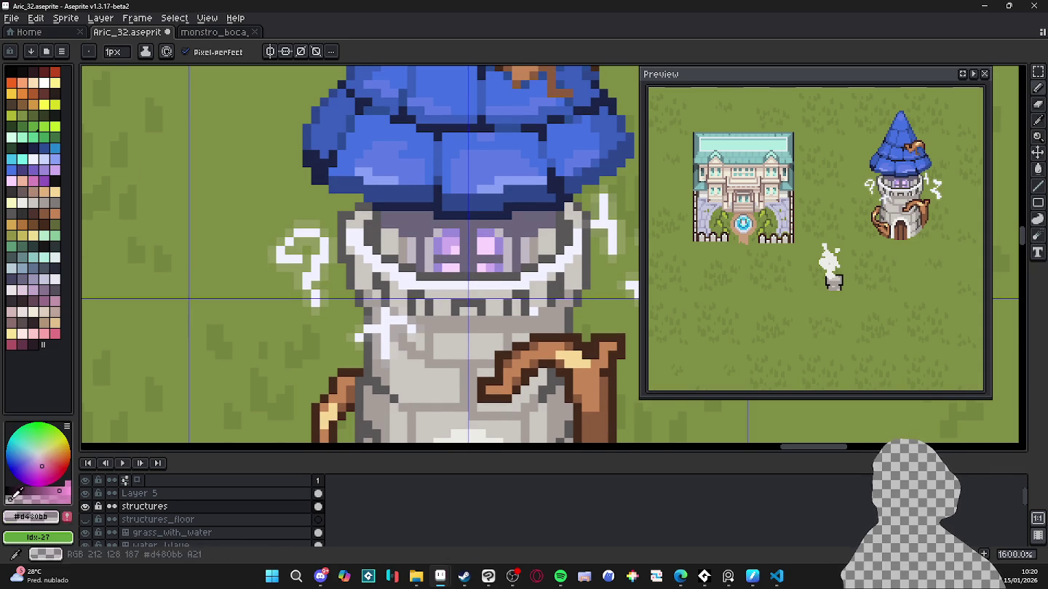
key(Delete)
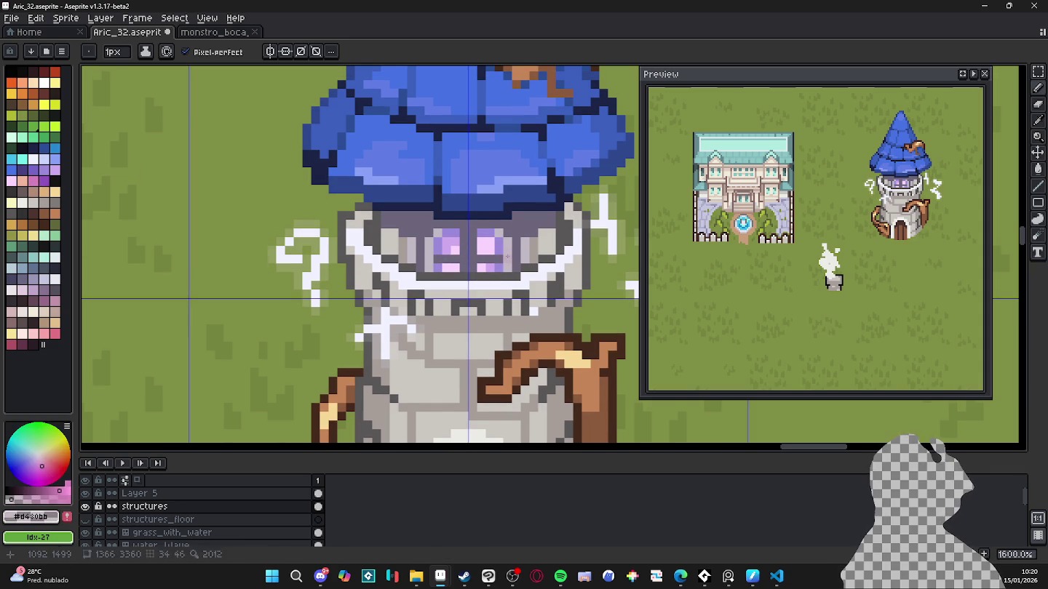
alt+click(514, 252)
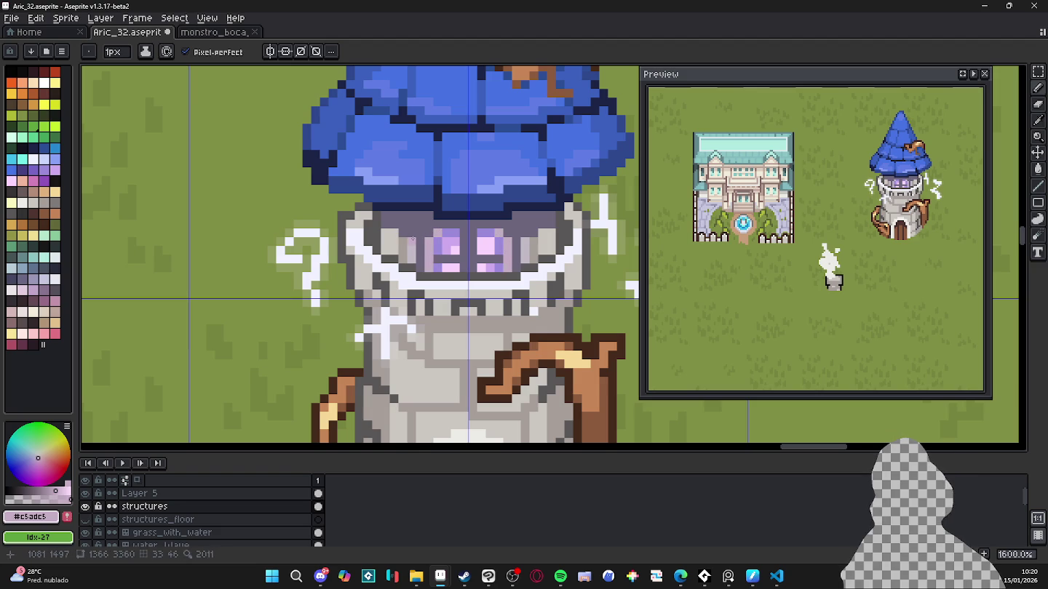
Step: Draw a 1 px pale pink blush line under both eyes
alt+click(453, 268)
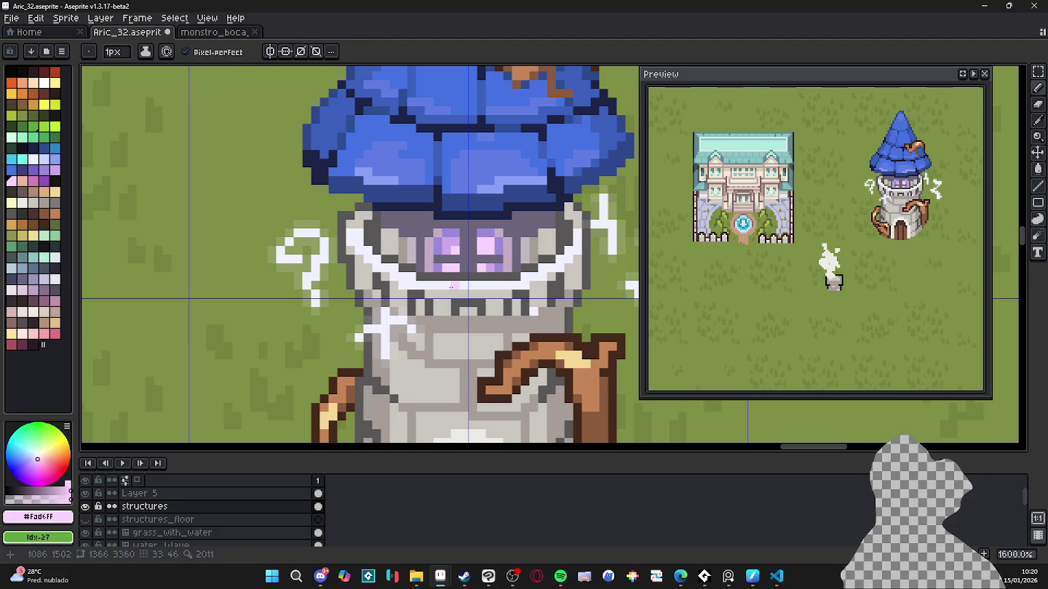
key(ctrl+z)
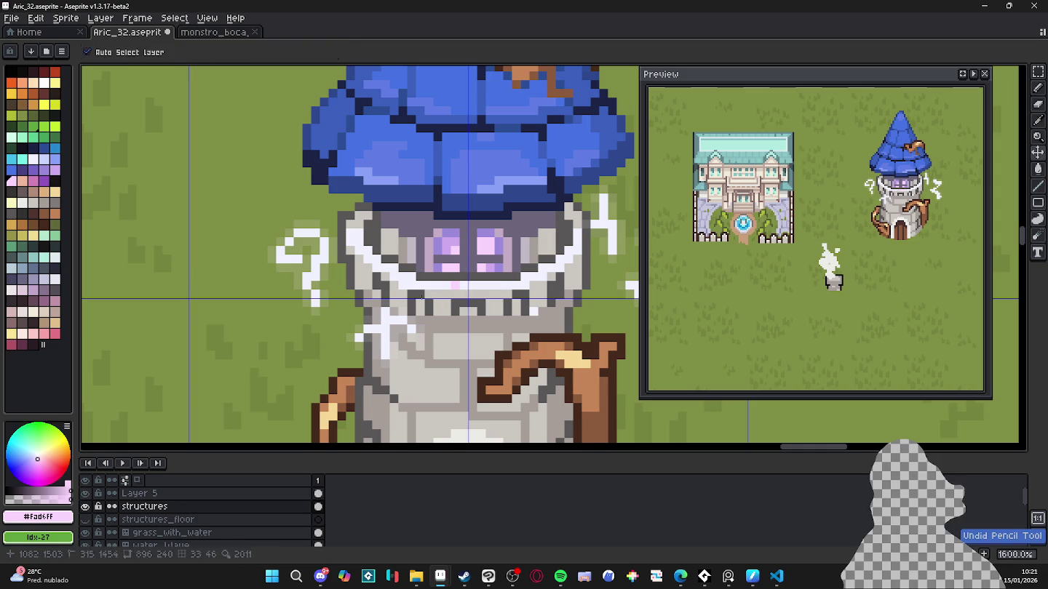
click(411, 283)
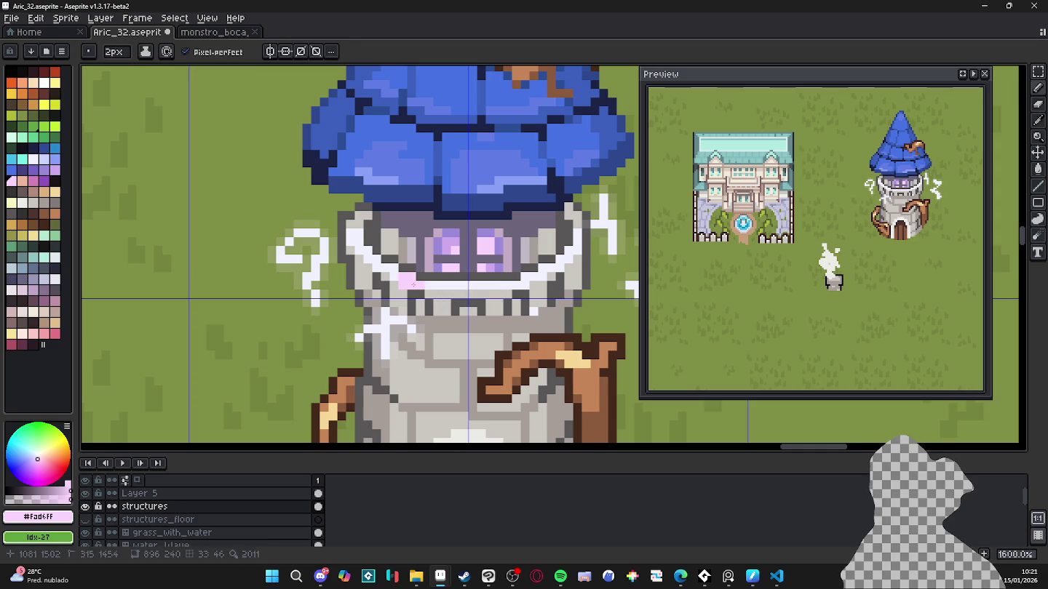
key(minus)
mouse_move(384, 268)
mouse_down()
mouse_move(500, 285)
mouse_move(539, 277)
mouse_up()
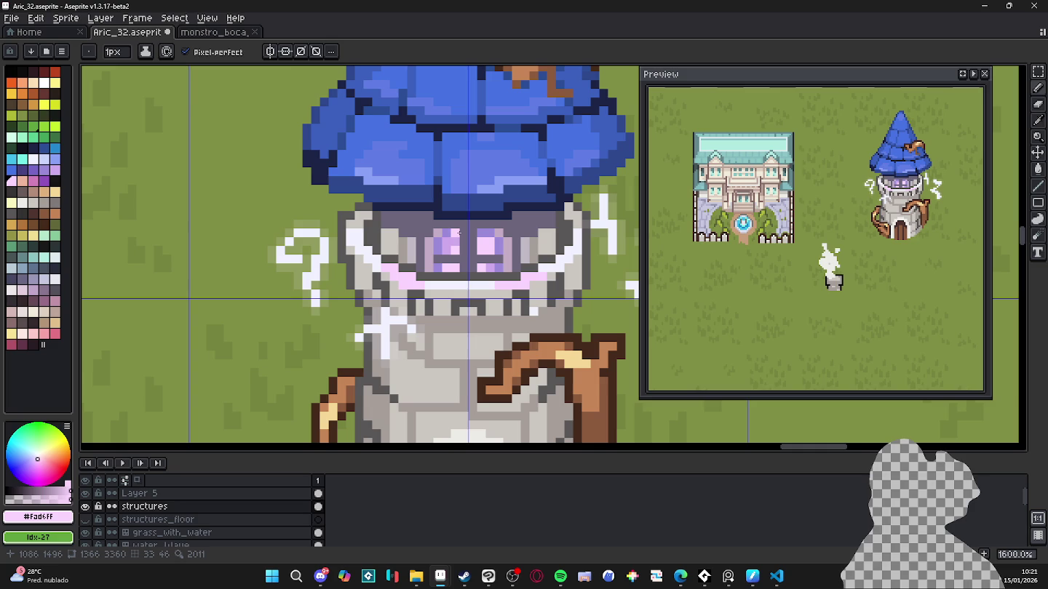
Step: Sample the tower's greys and paint a grey pixel beside the right eye
alt+click(539, 249)
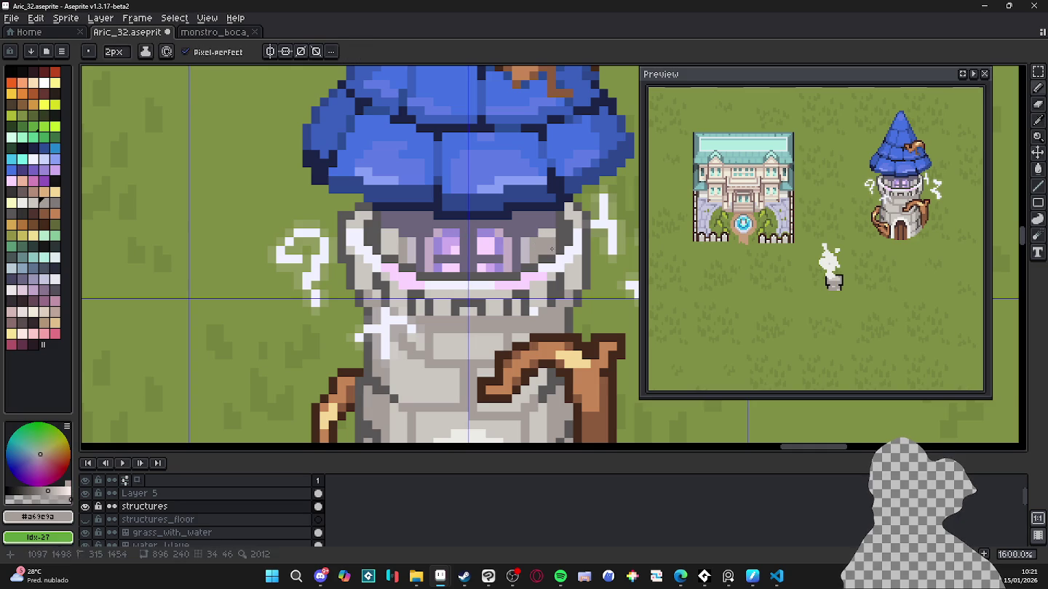
alt+click(554, 222)
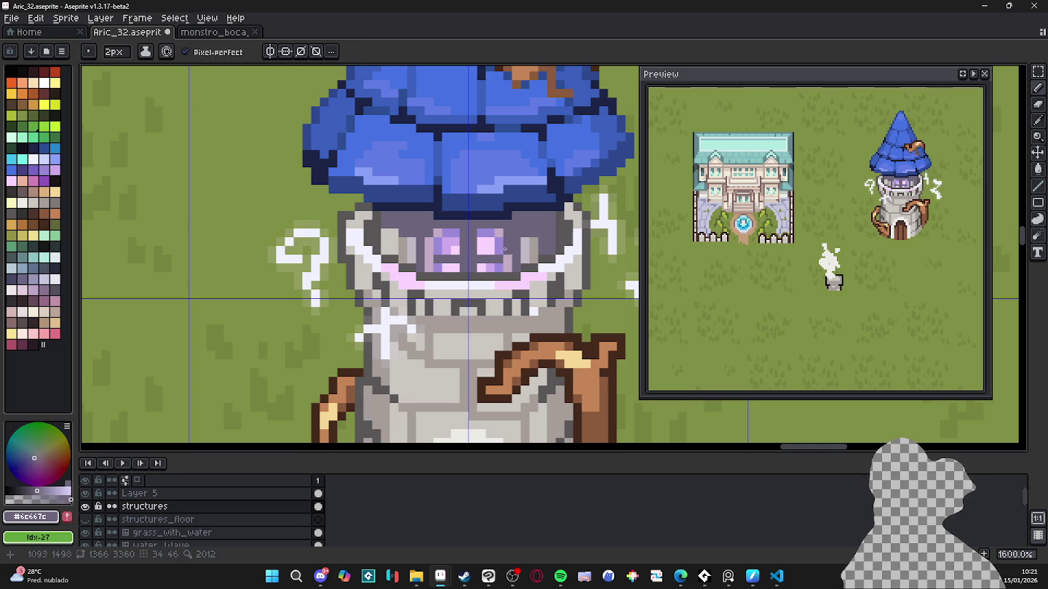
key(minus)
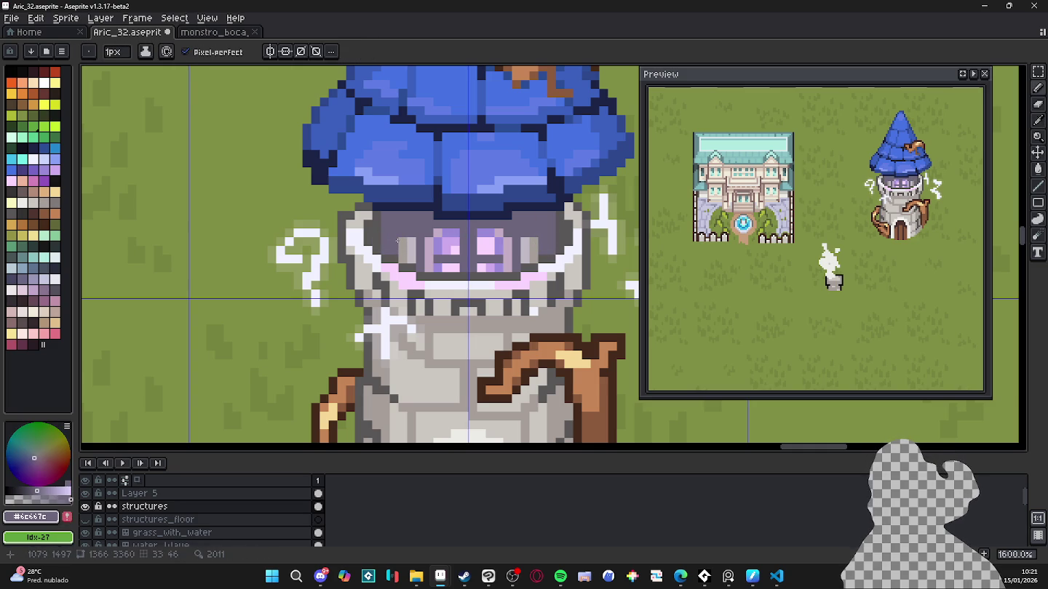
alt+click(402, 242)
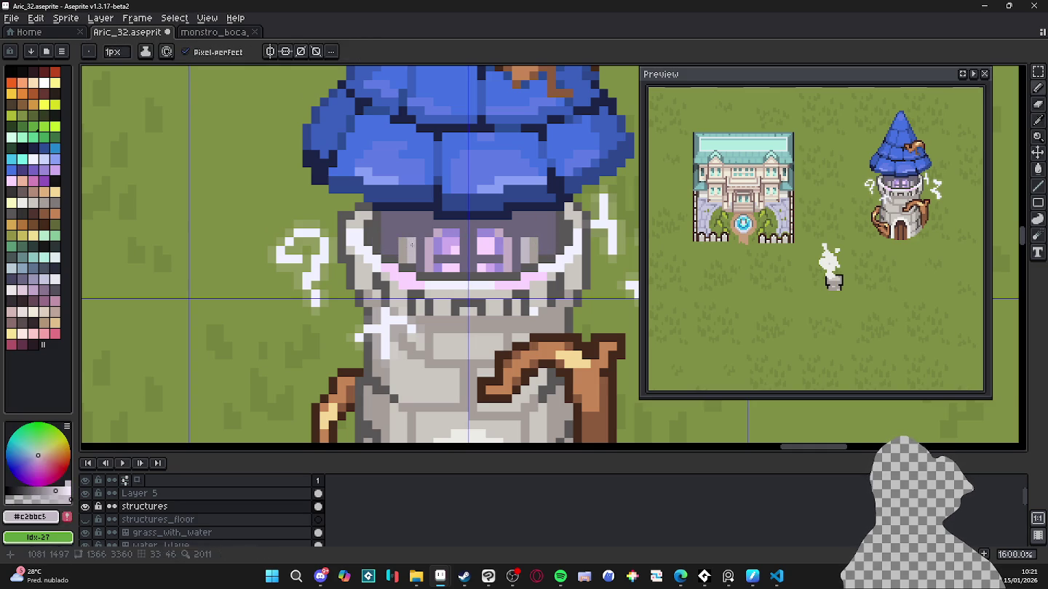
alt+click(406, 242)
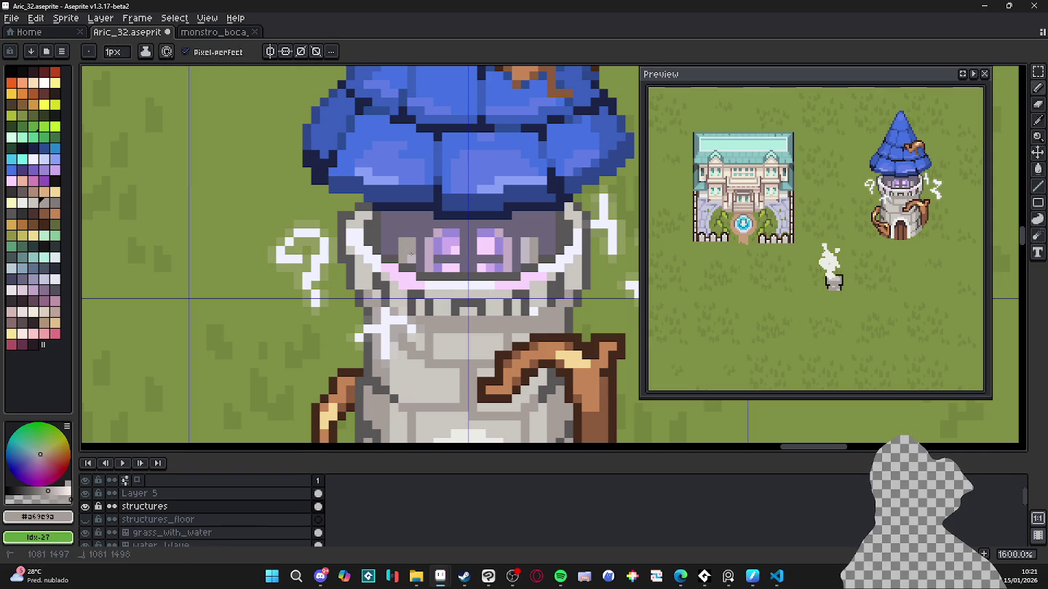
click(525, 259)
scroll(494, 248, down, 1)
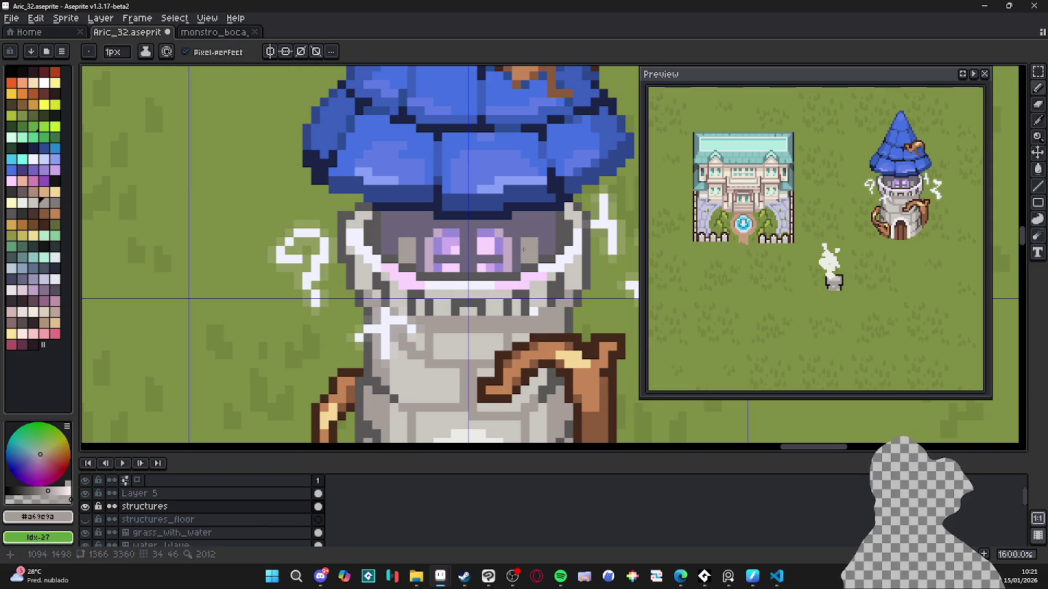
scroll(495, 247, down, 2)
scroll(494, 248, up, 2)
alt+click(435, 254)
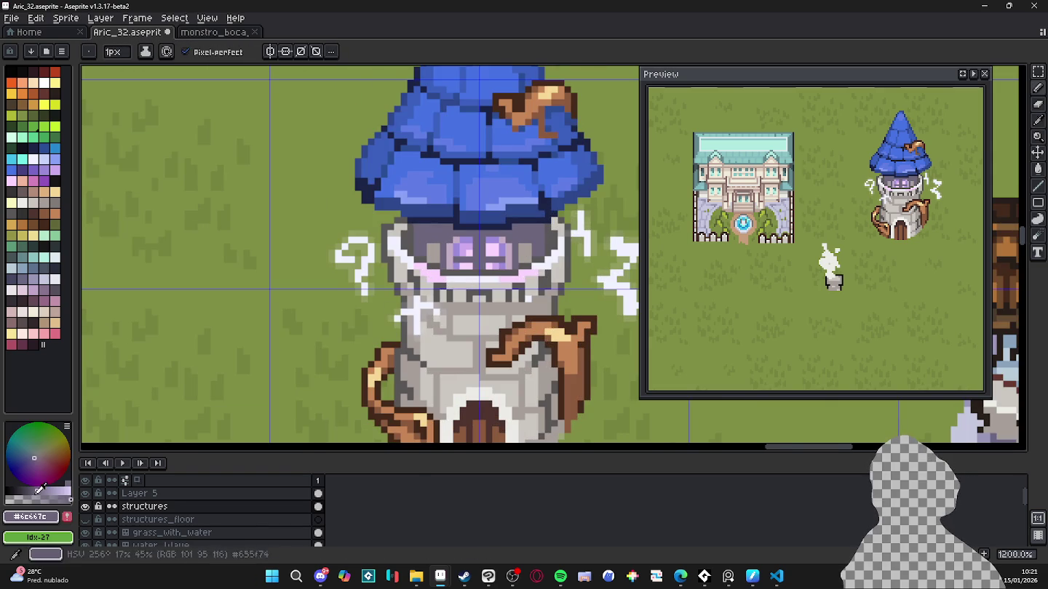
Step: With a 2 px brush, darken the light grey pixels beside both eyes in mid grey
key(plus)
scroll(529, 258, up, 1)
alt+click(529, 259)
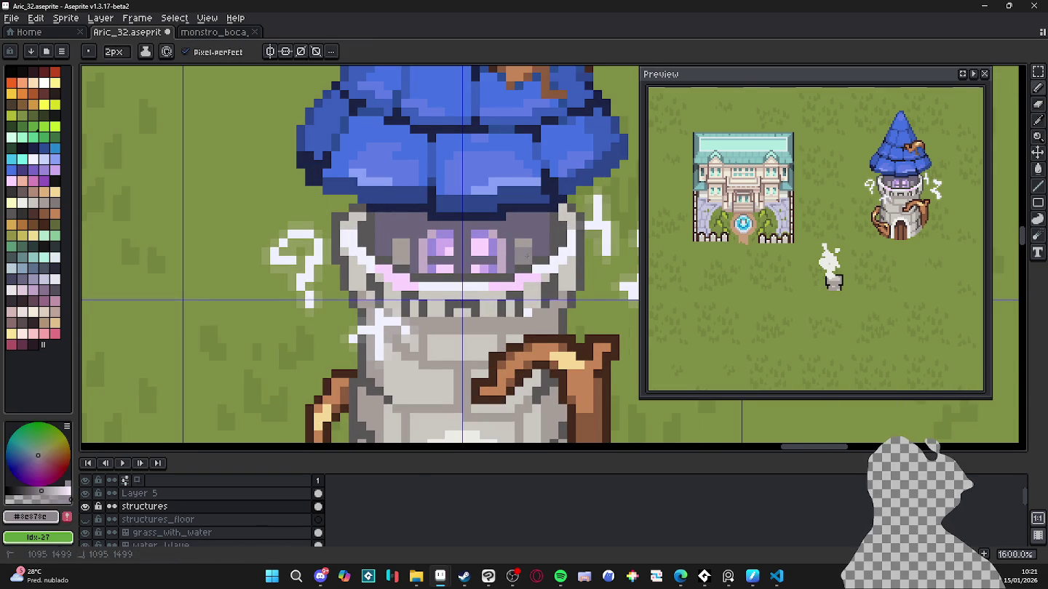
click(523, 244)
click(418, 256)
click(400, 256)
click(401, 244)
key(minus)
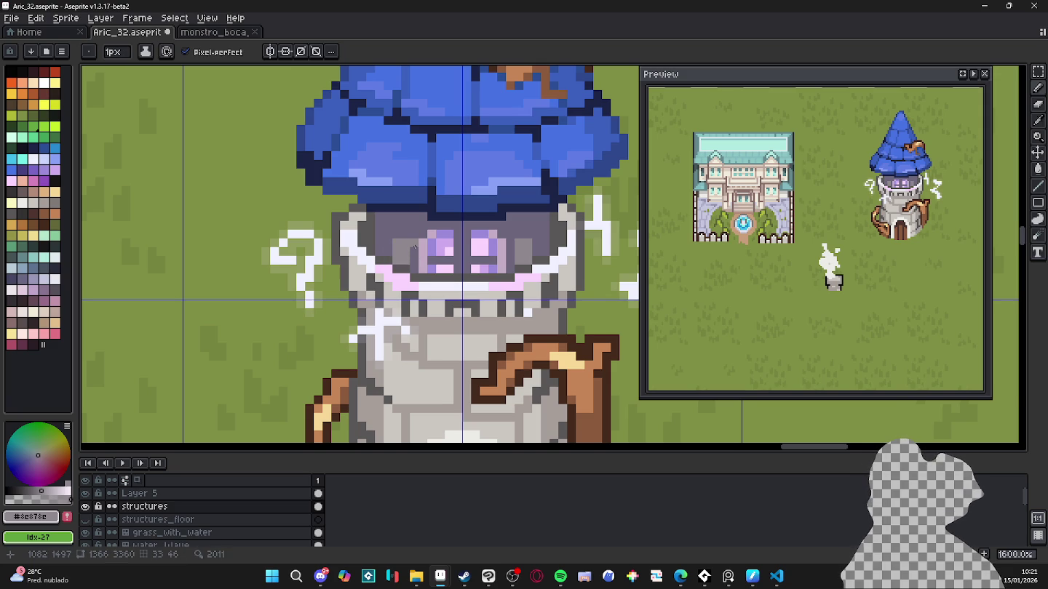
Step: Paint navy shadow pixels beside the left eye below the roof, undoing one stray pixel
scroll(436, 214, up, 1)
alt+click(436, 213)
click(399, 239)
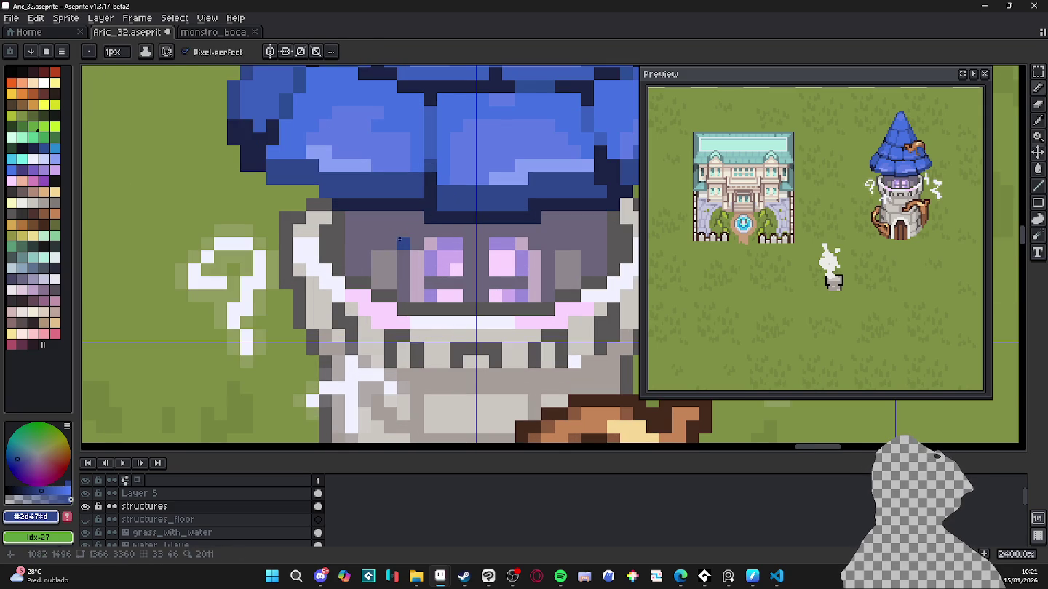
alt+click(429, 217)
click(405, 243)
click(404, 232)
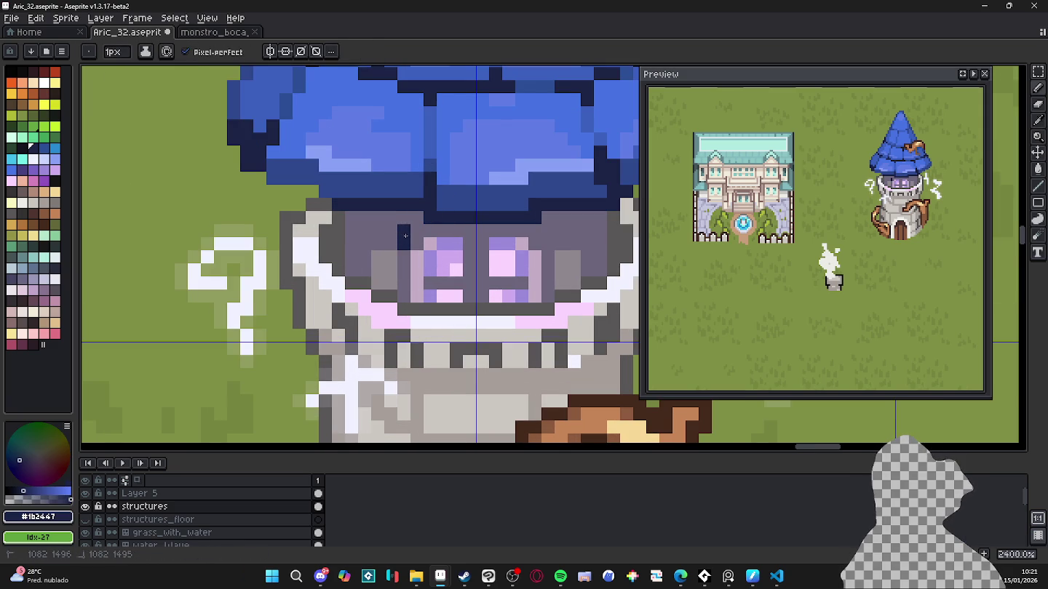
click(420, 231)
click(417, 217)
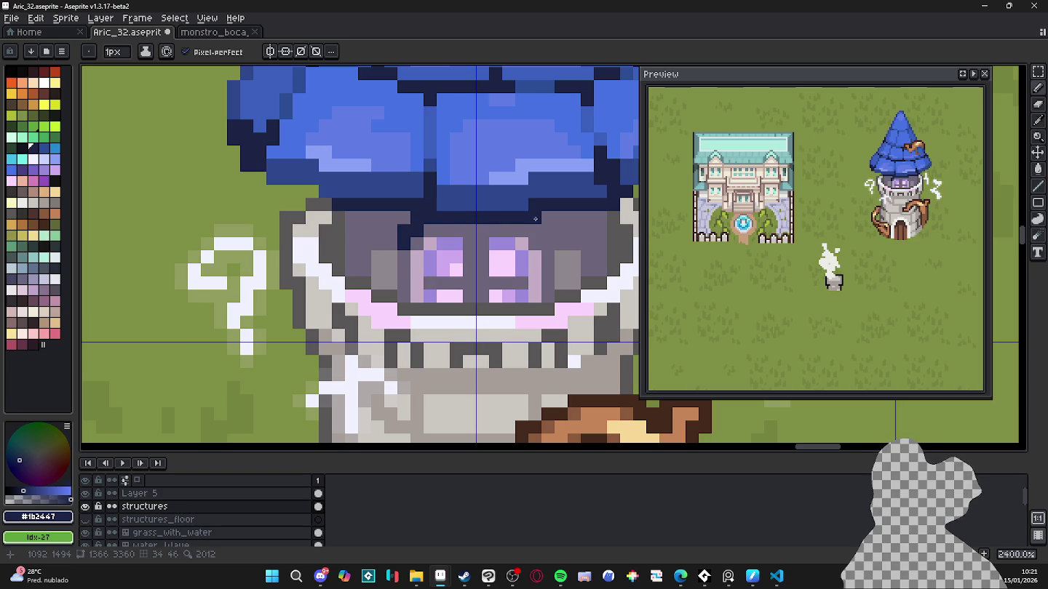
key(ctrl+z)
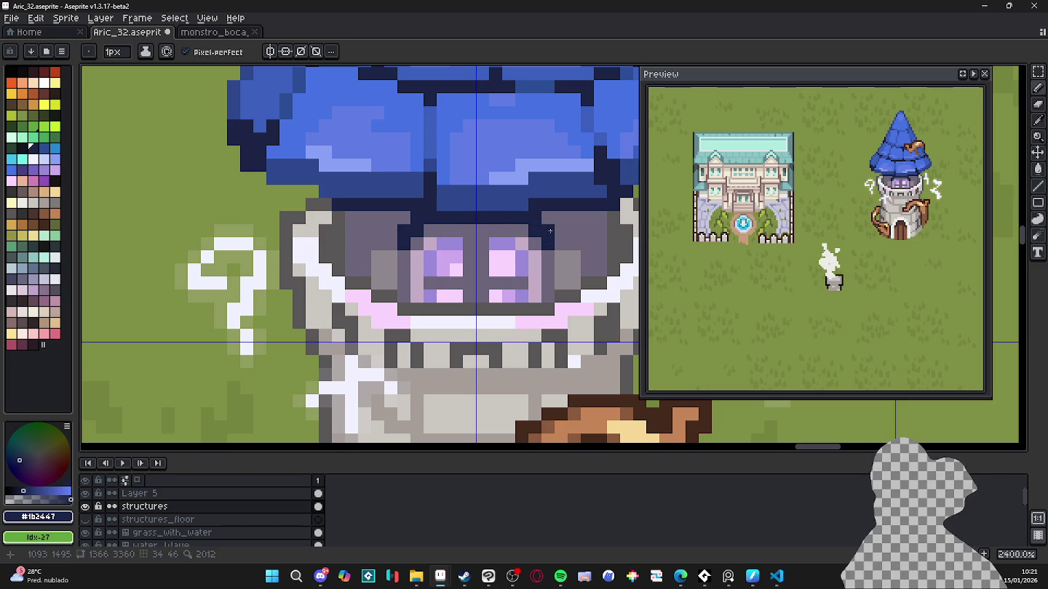
scroll(550, 231, down, 3)
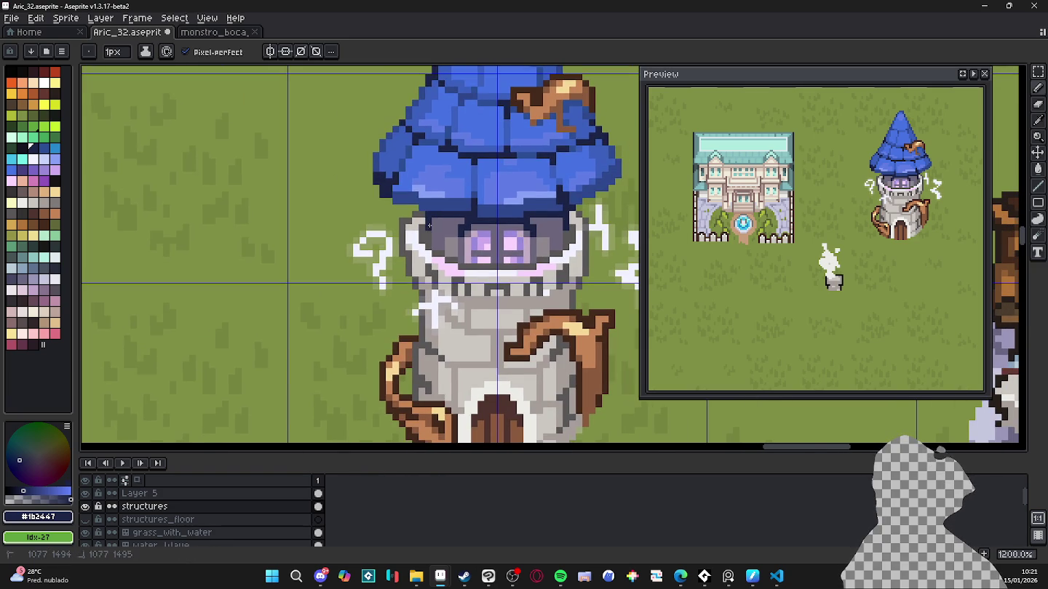
Step: Save Aric_32.aseprite, check the map briefly, then save it again
scroll(483, 243, down, 3)
key(ctrl+s)
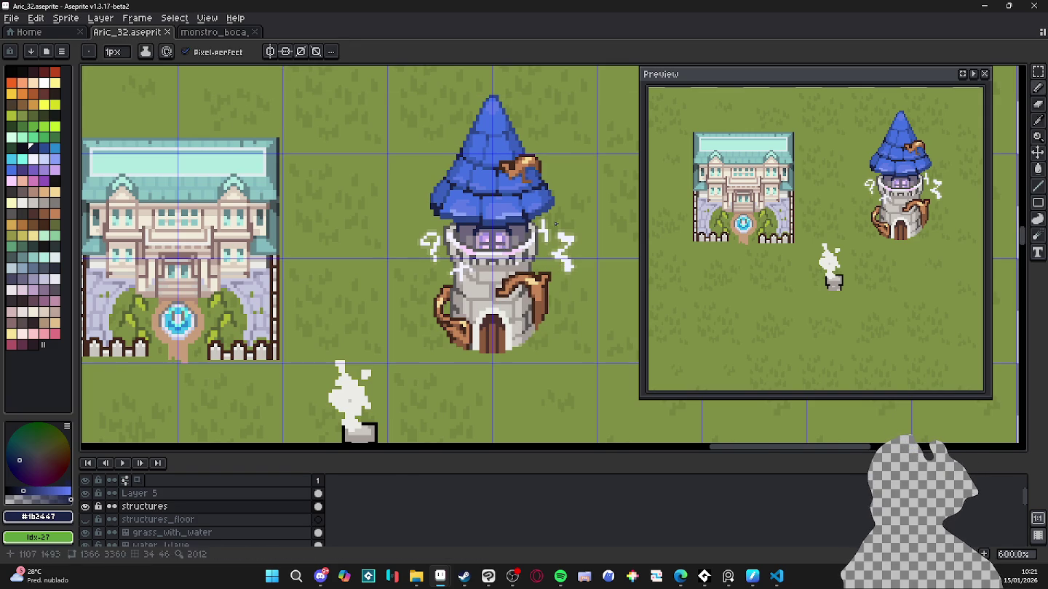
scroll(504, 246, up, 3)
click(419, 247)
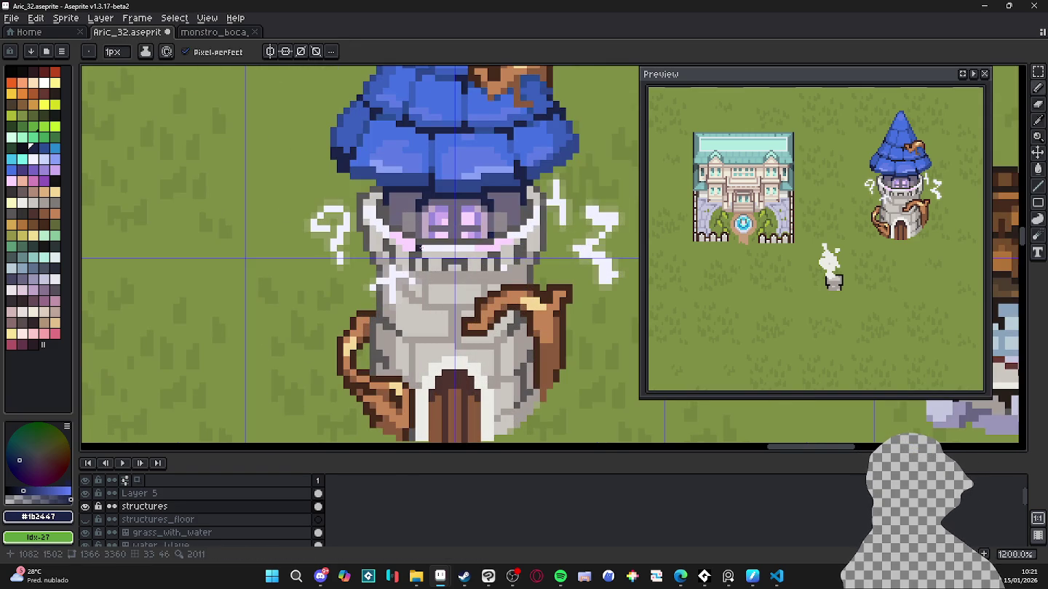
scroll(476, 278, down, 1)
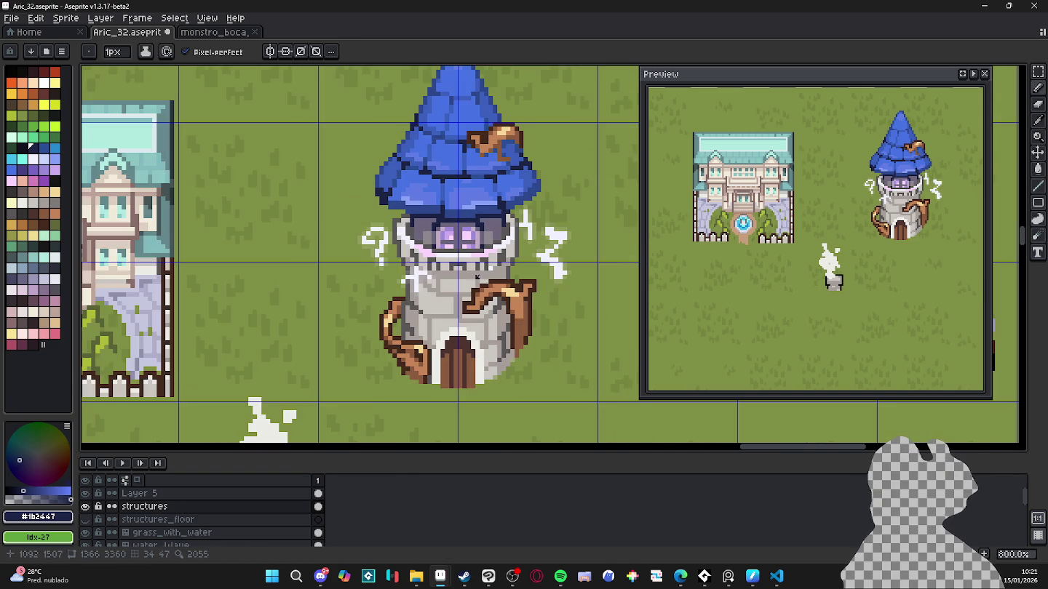
key(ctrl+s)
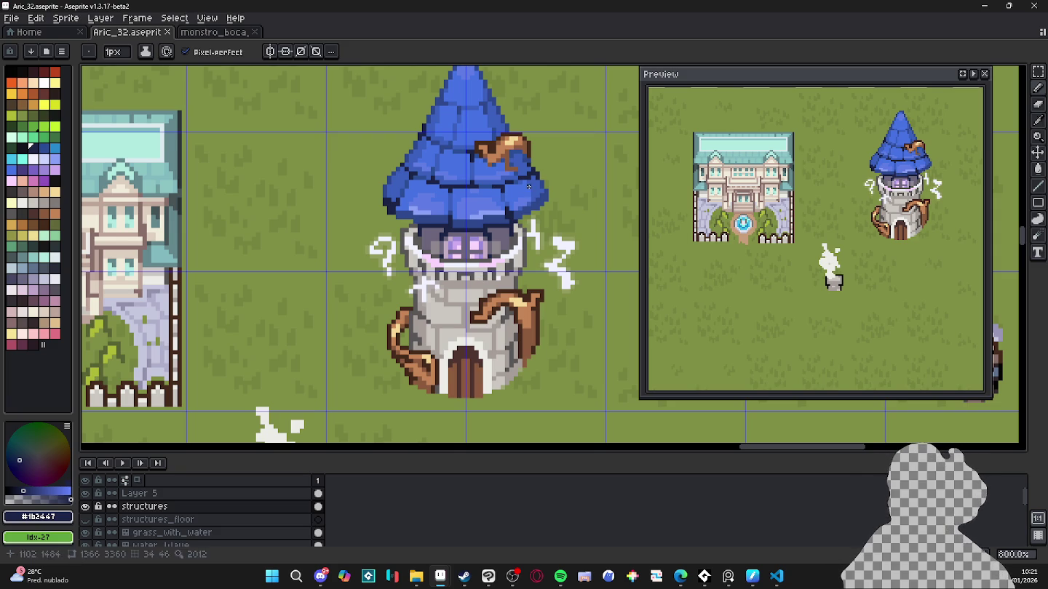
Step: Zoom out and back in to review the whole tower map
scroll(492, 239, down, 1)
scroll(501, 246, down, 1)
scroll(516, 254, down, 1)
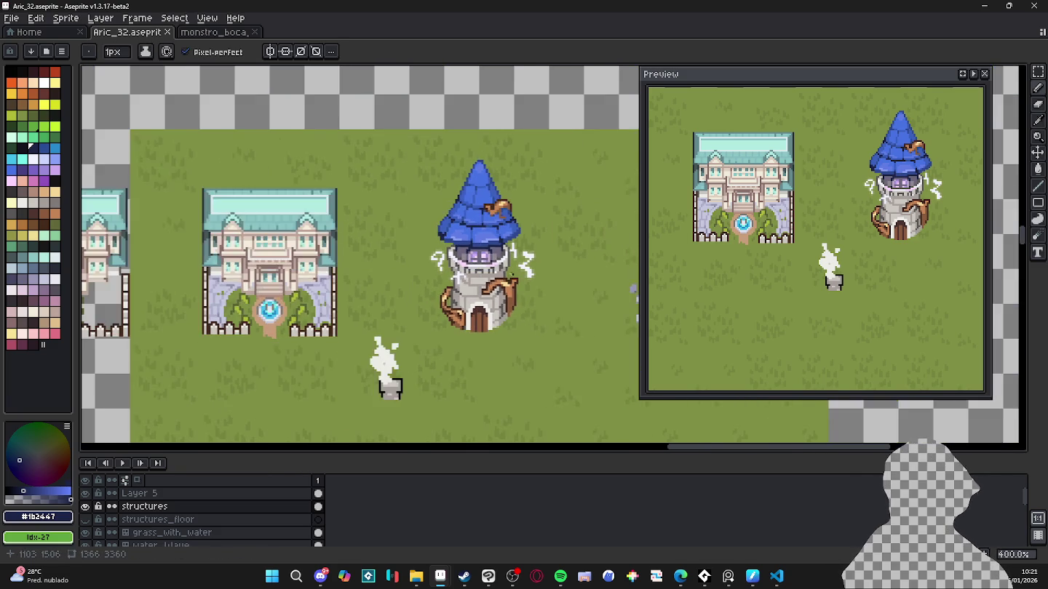
scroll(538, 266, down, 1)
scroll(539, 267, up, 2)
scroll(510, 266, up, 1)
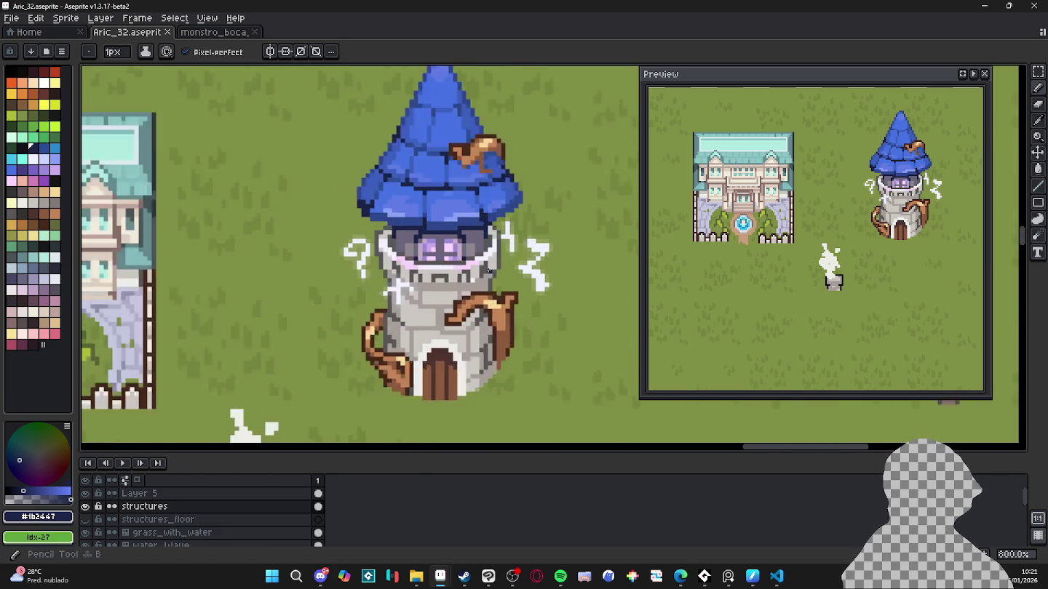
scroll(500, 266, up, 1)
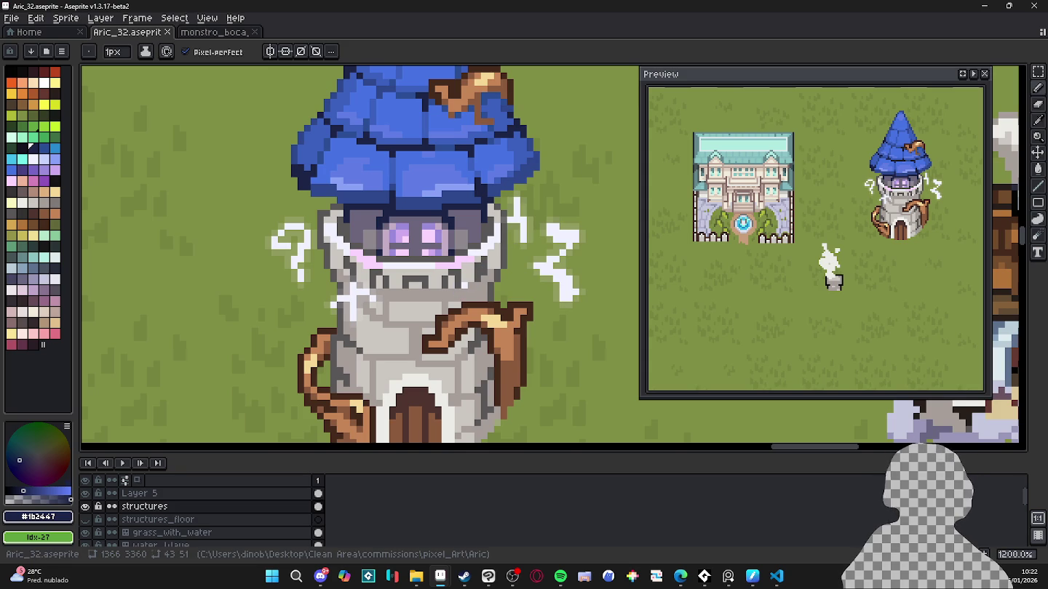
Step: Turn on vertical symmetry and draw a mirrored dark grey zigzag mouth line under the eyes
scroll(383, 280, up, 1)
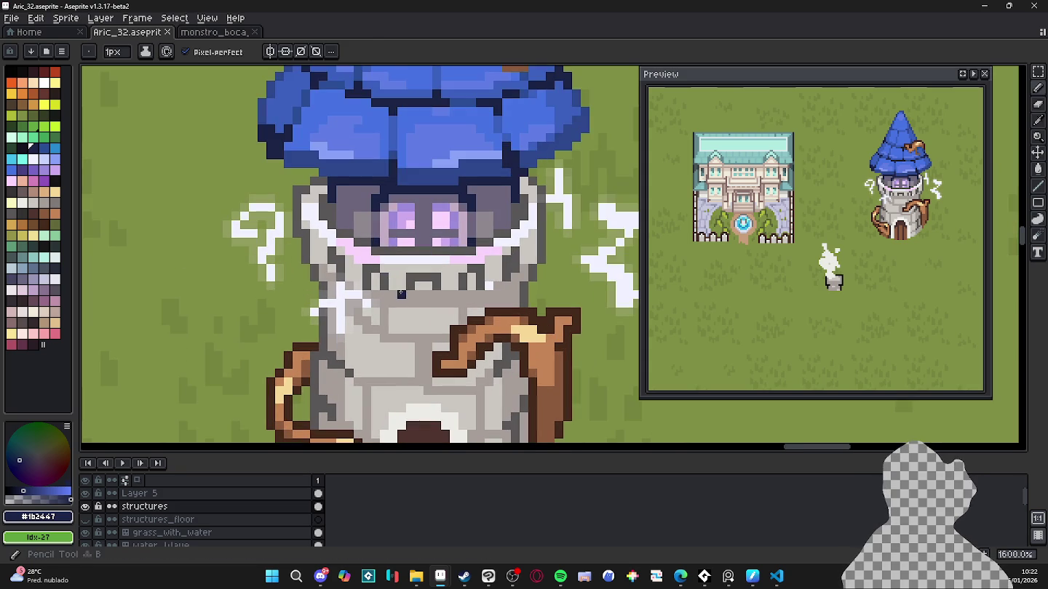
click(271, 53)
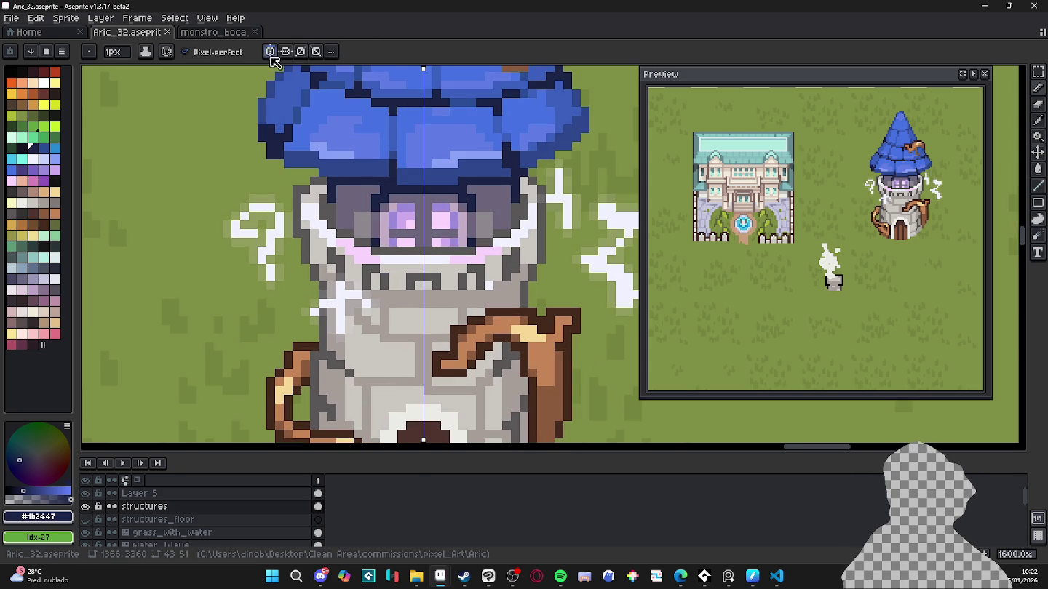
alt+click(411, 277)
drag(411, 294, 392, 294)
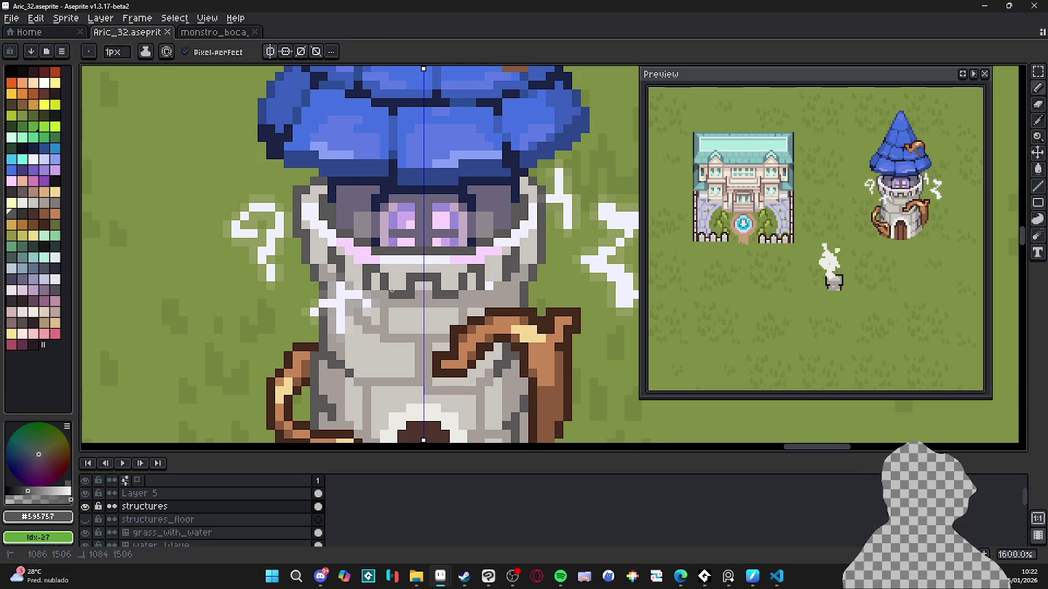
click(419, 294)
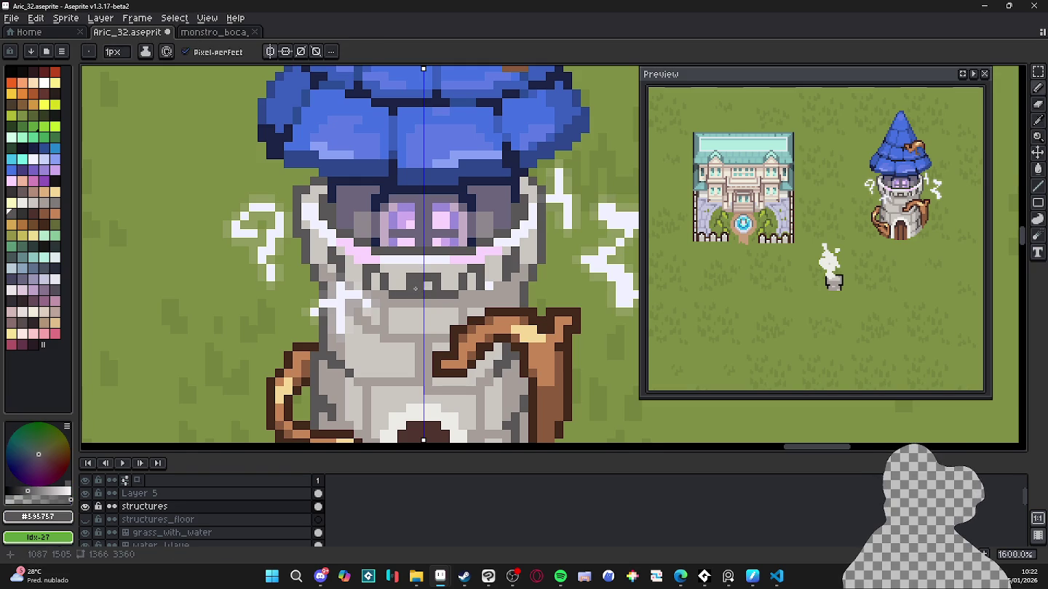
Step: Extend the mirrored dark grey line diagonally beside the eyes and onto the tower wall
click(377, 285)
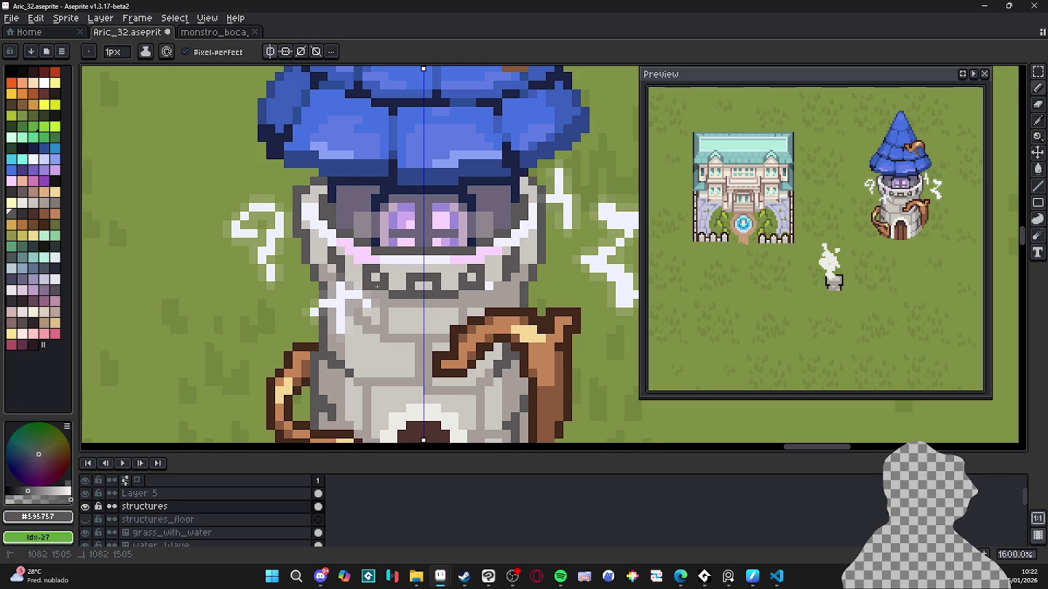
click(359, 285)
click(349, 276)
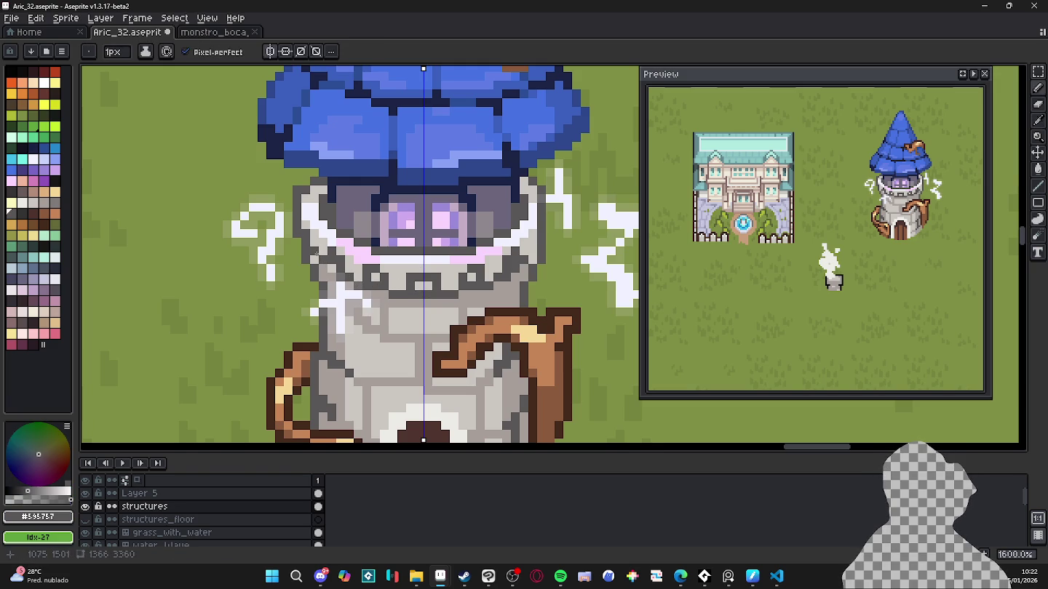
click(317, 252)
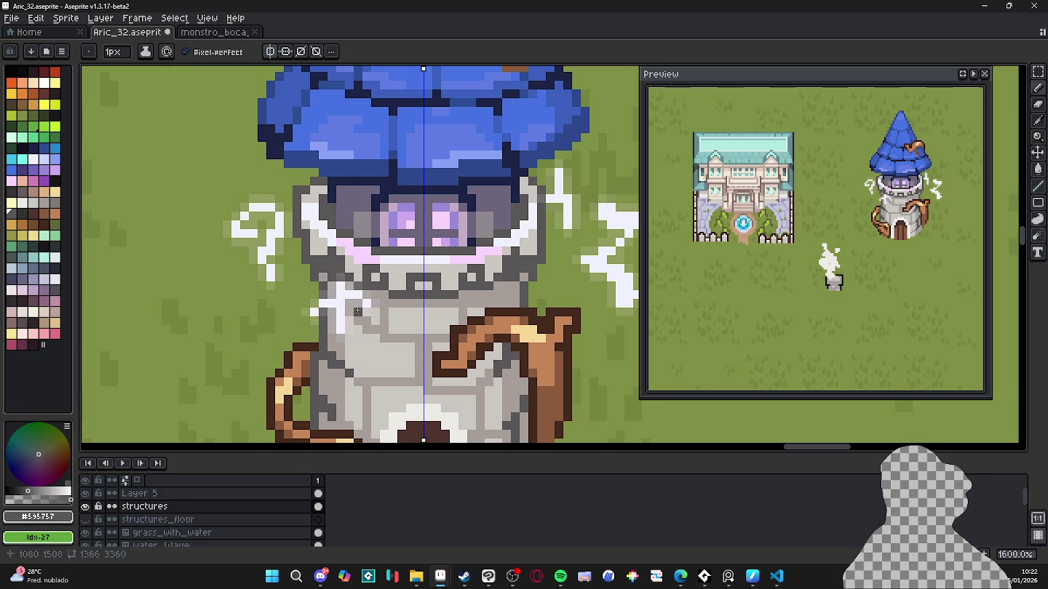
scroll(357, 311, down, 3)
scroll(357, 311, up, 2)
key(v)
key(Up)
Step: Hide Layer 5's sparkle lines and paint a light grey pixel sampled from the tower wall
click(87, 494)
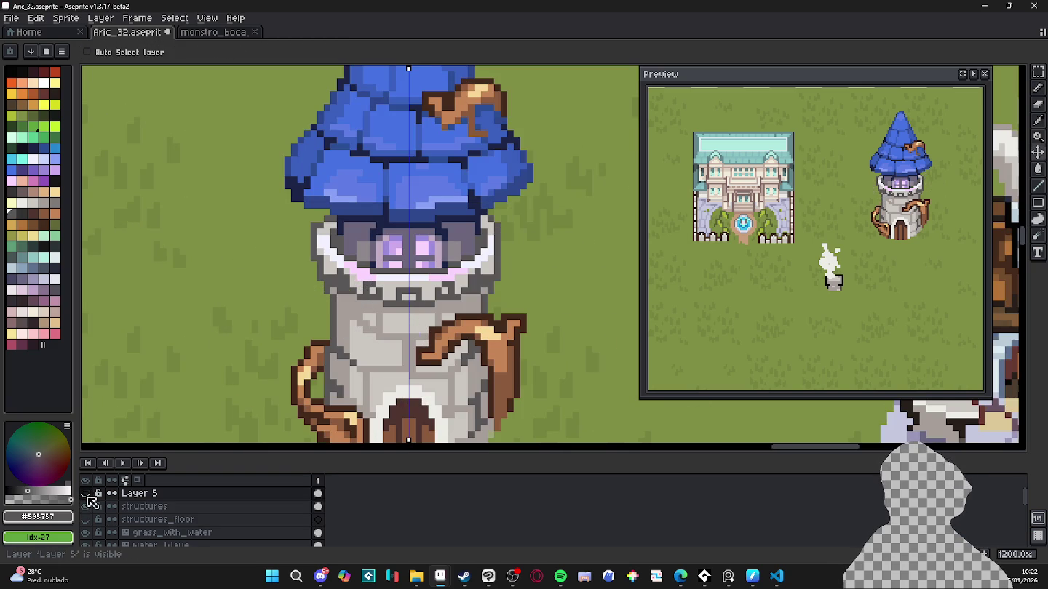
key(Down)
key(b)
scroll(390, 285, down, 2)
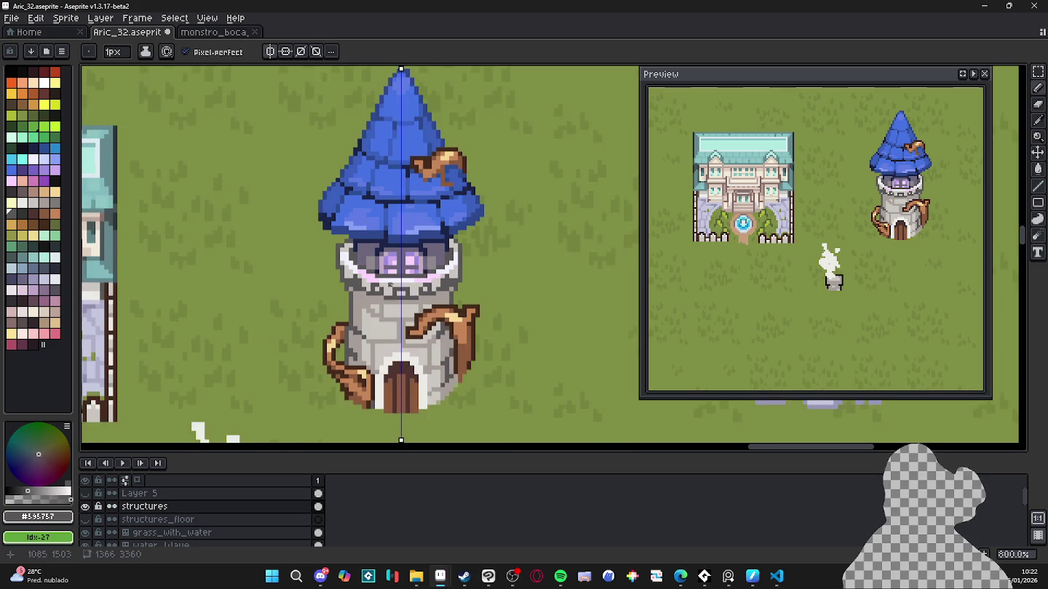
scroll(452, 284, up, 1)
alt+click(453, 285)
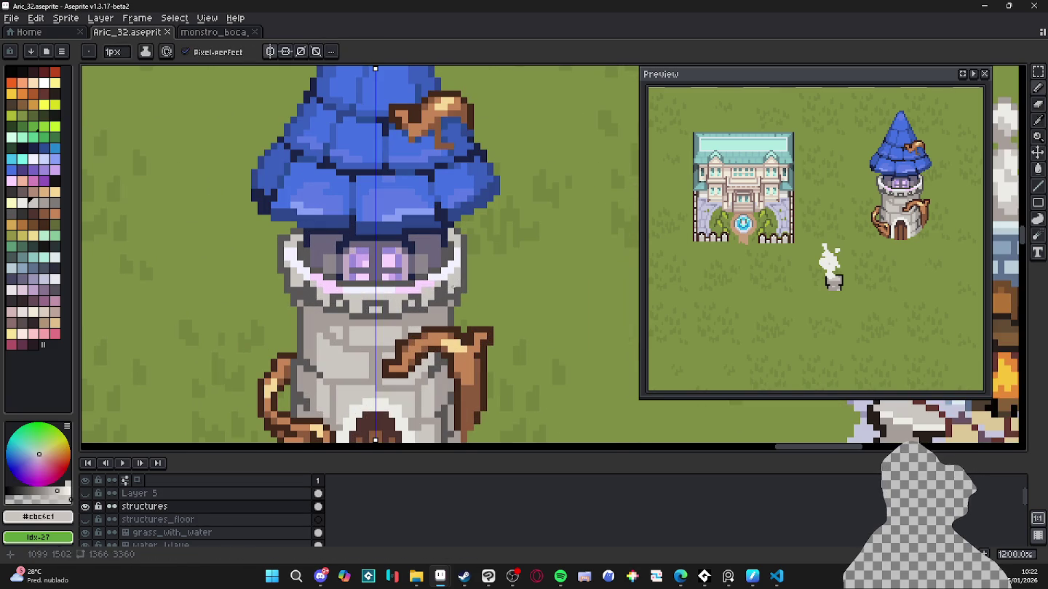
click(321, 301)
Step: Sample wall greys #5c5757, #888280, #9c9397 and #595757 from the tower stonework
alt+click(301, 295)
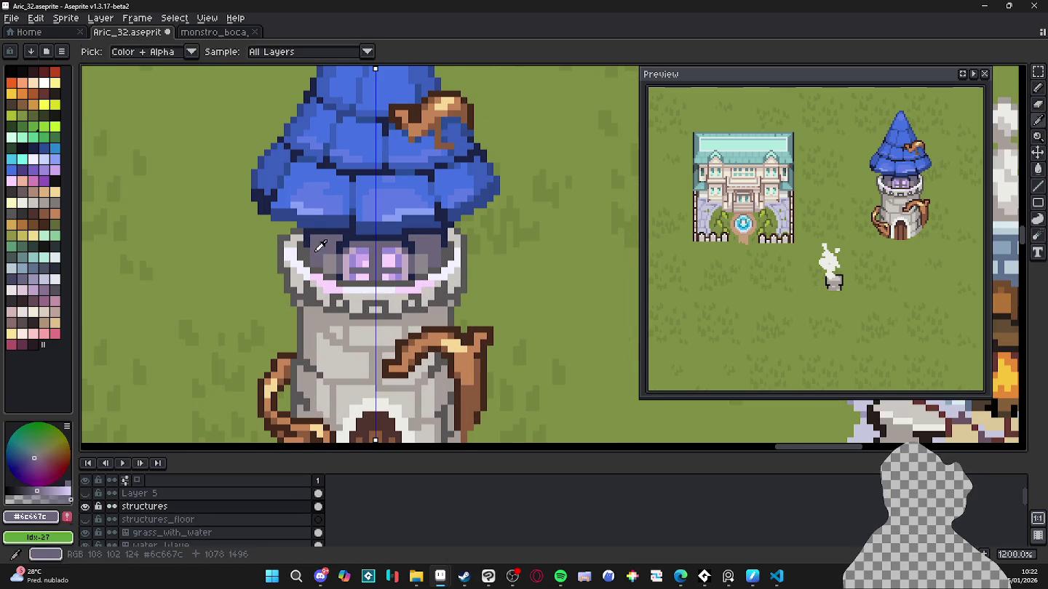
alt+click(314, 337)
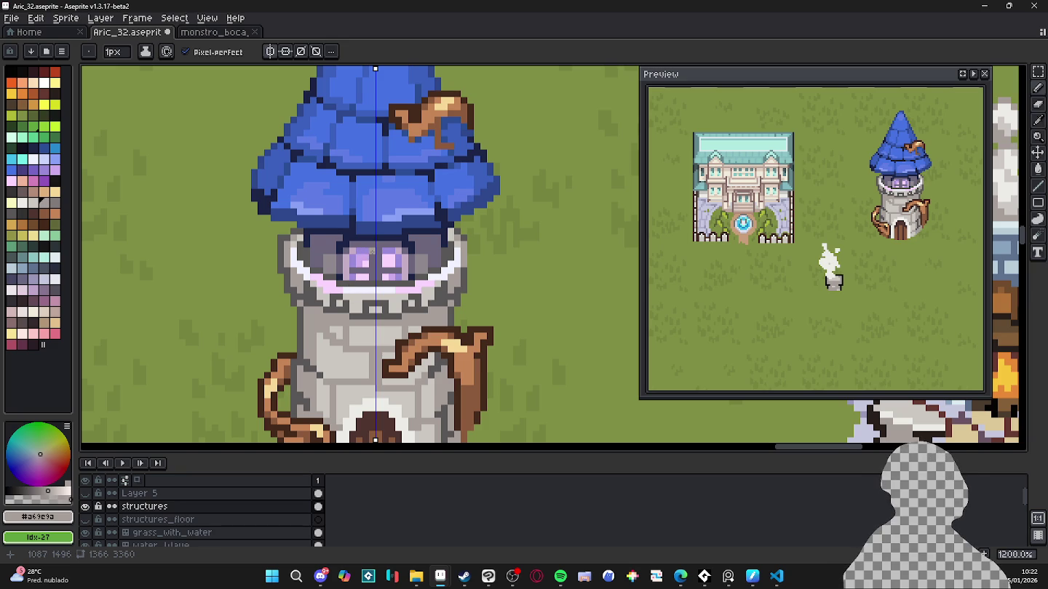
alt+click(372, 301)
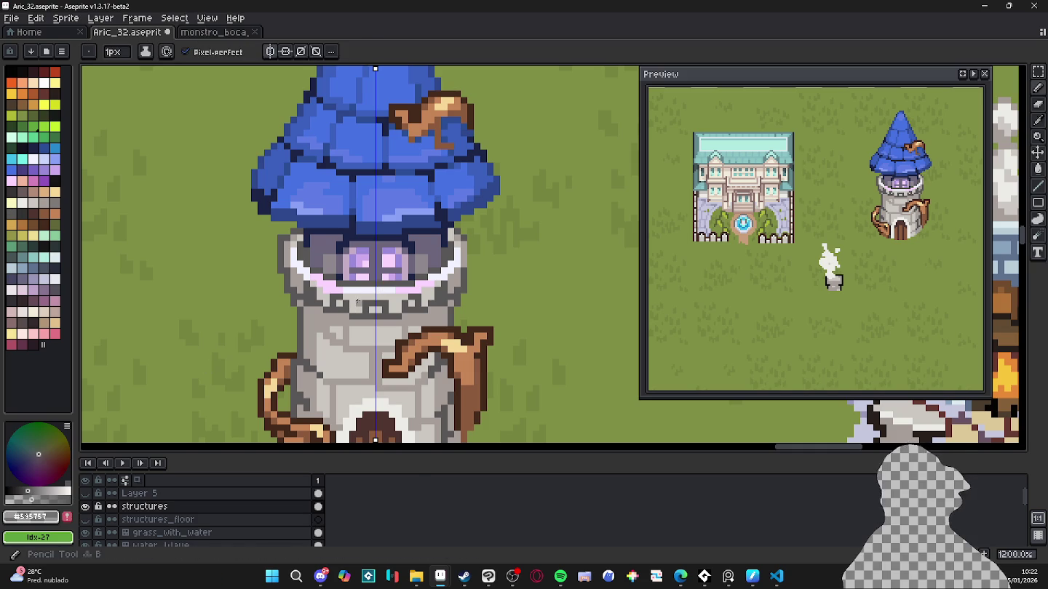
alt+click(382, 300)
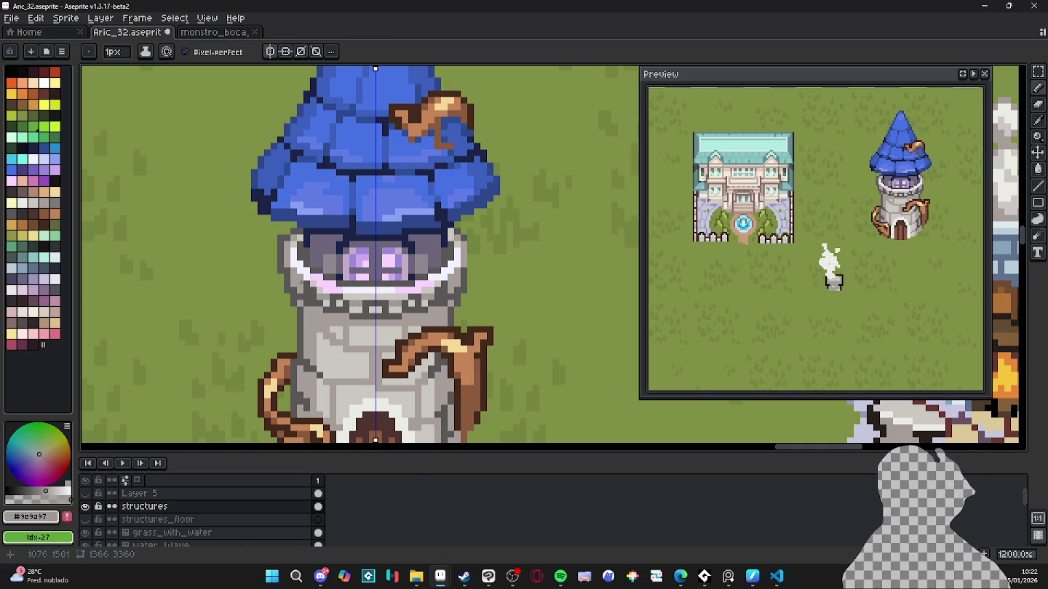
alt+click(291, 262)
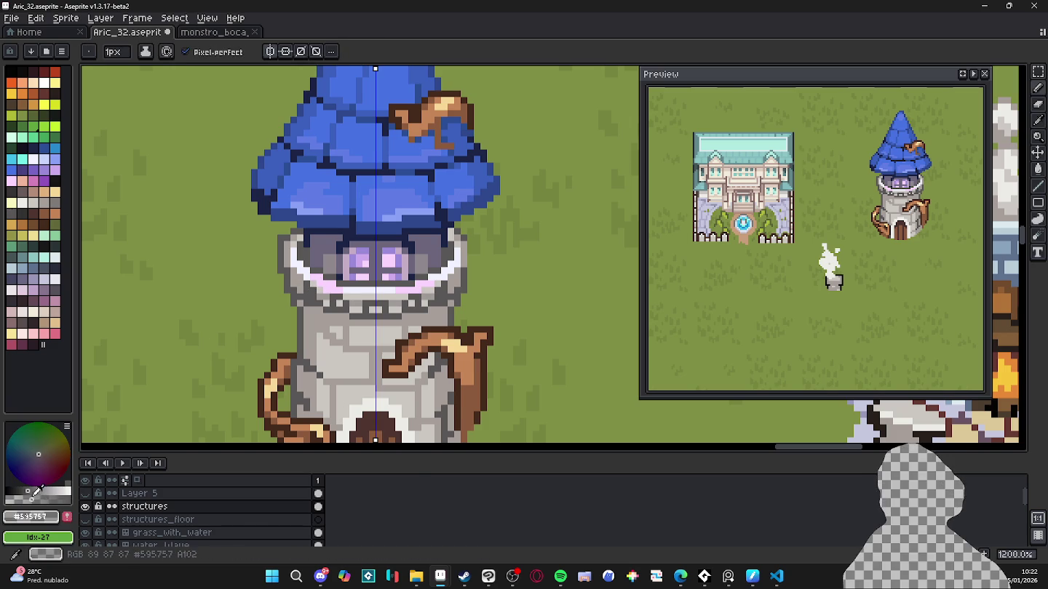
alt+click(298, 282)
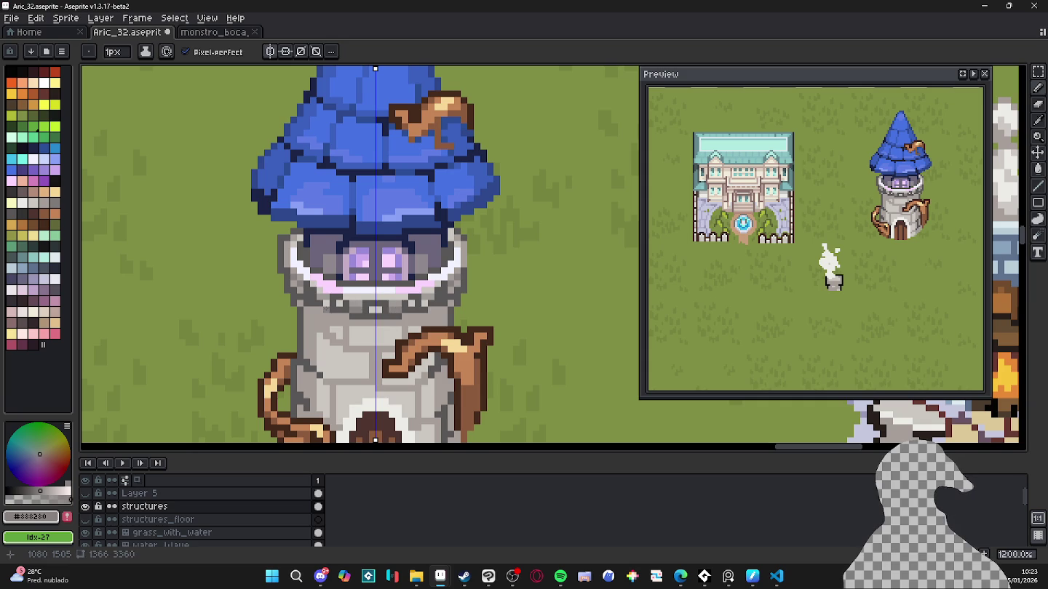
alt+click(351, 309)
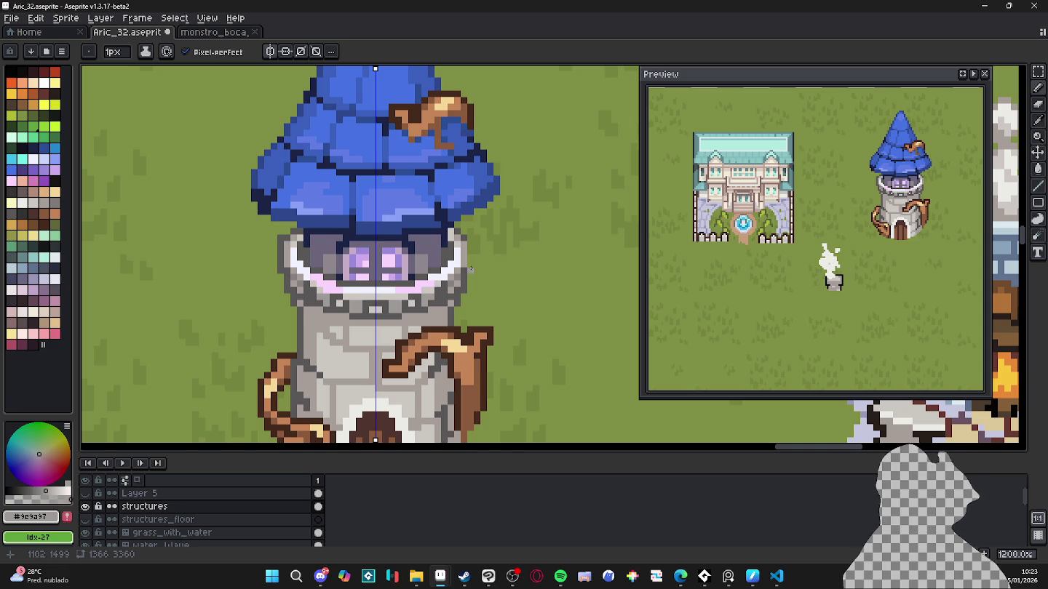
alt+click(469, 269)
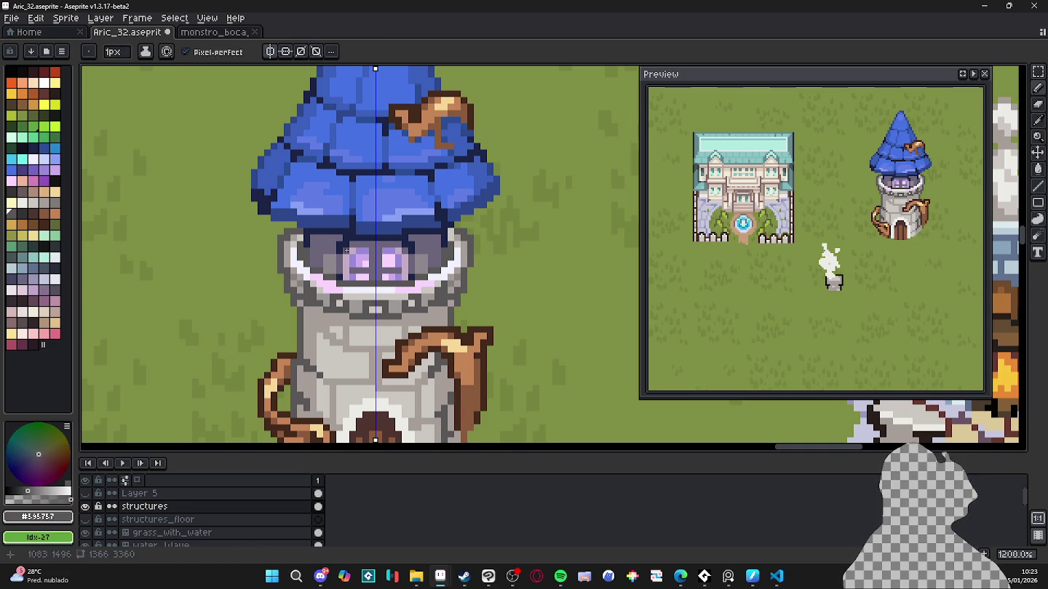
scroll(347, 251, up, 1)
Step: Draw a mirrored dark navy outline along the tower top and left edge, then save
alt+click(304, 230)
drag(299, 229, 277, 229)
click(274, 238)
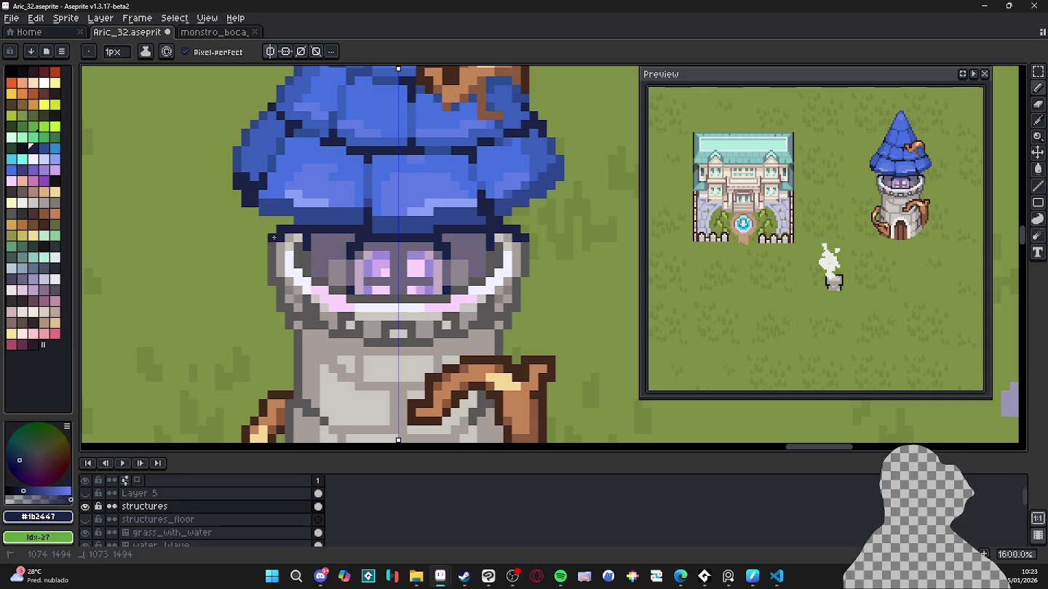
click(273, 245)
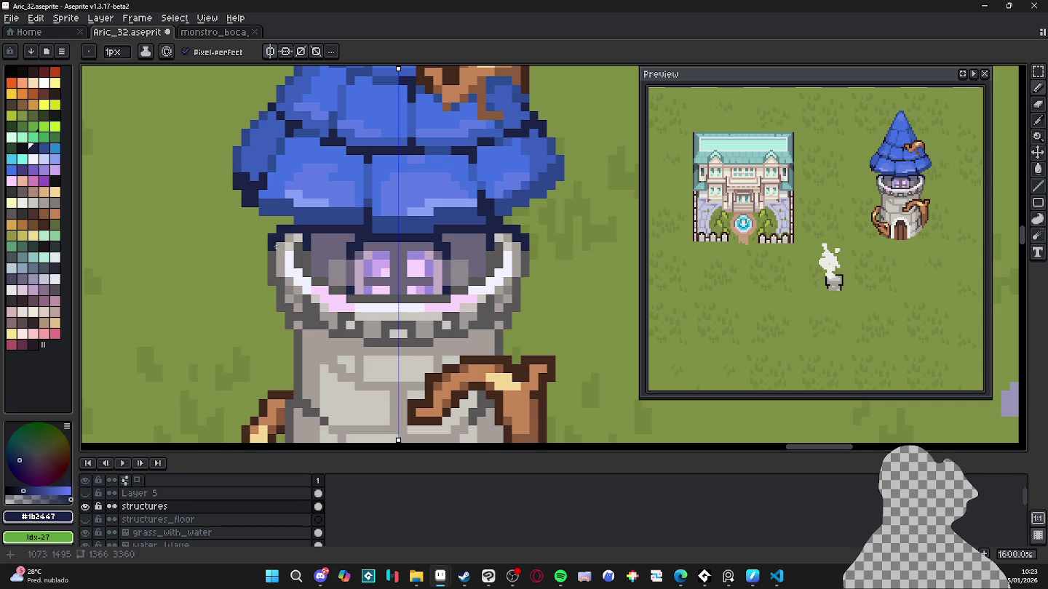
click(274, 282)
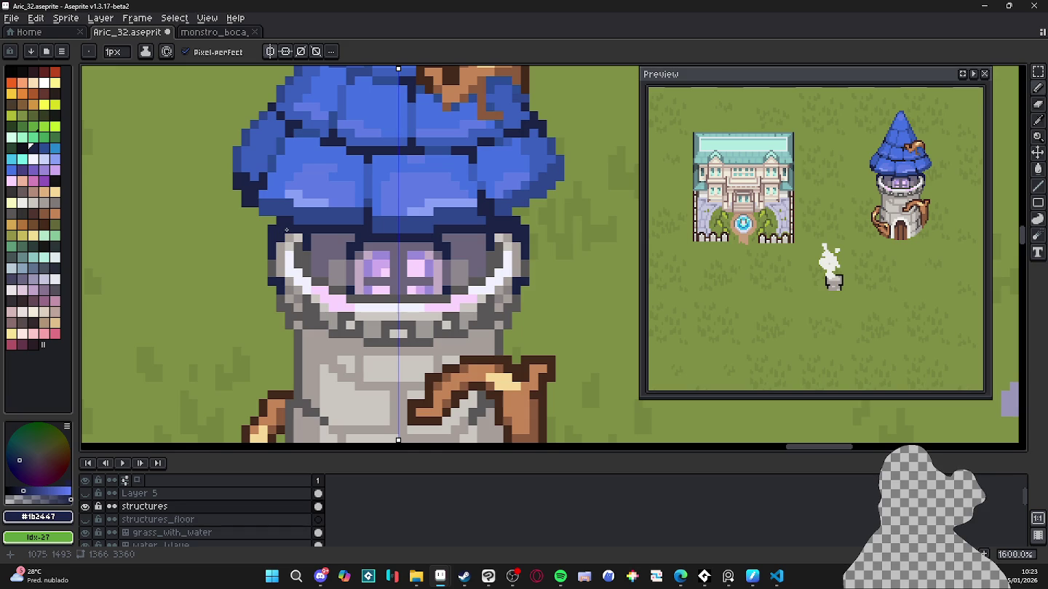
scroll(314, 236, down, 4)
key(ctrl+s)
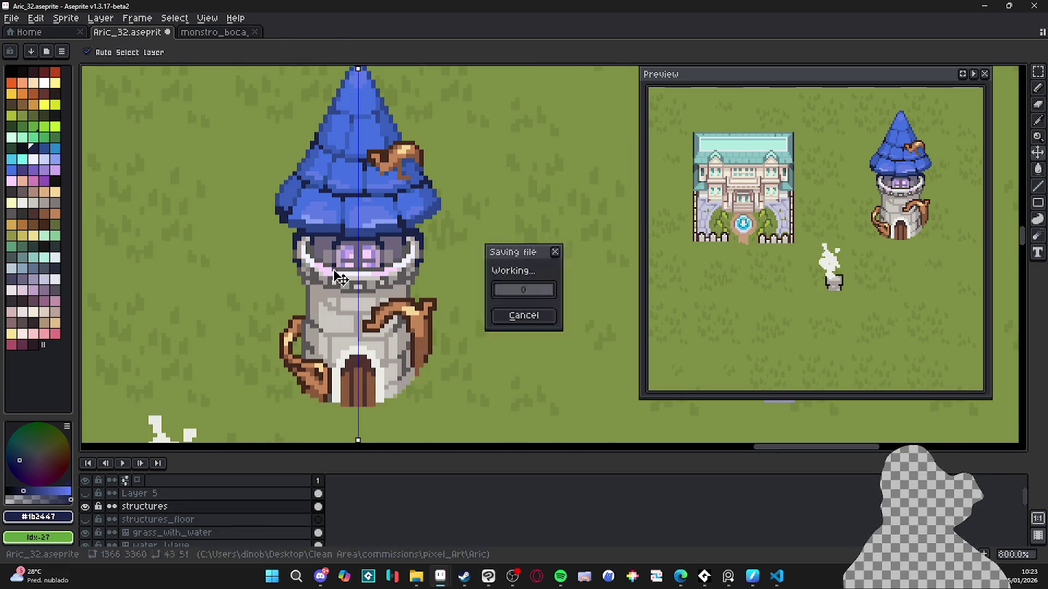
Step: Darken pixels at the window band and the face's right edge, then save again
scroll(404, 272, up, 4)
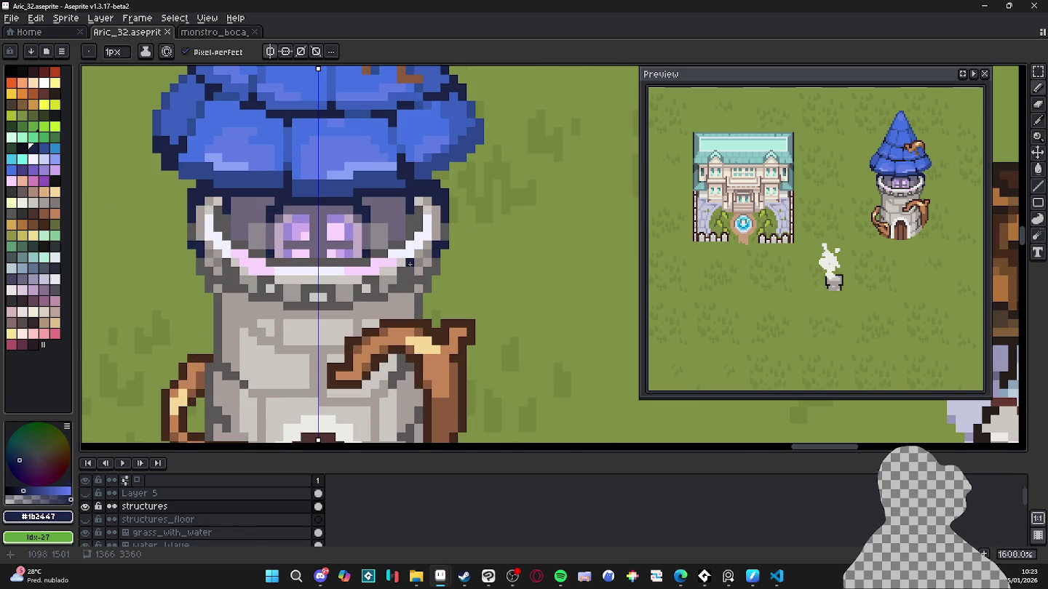
click(401, 277)
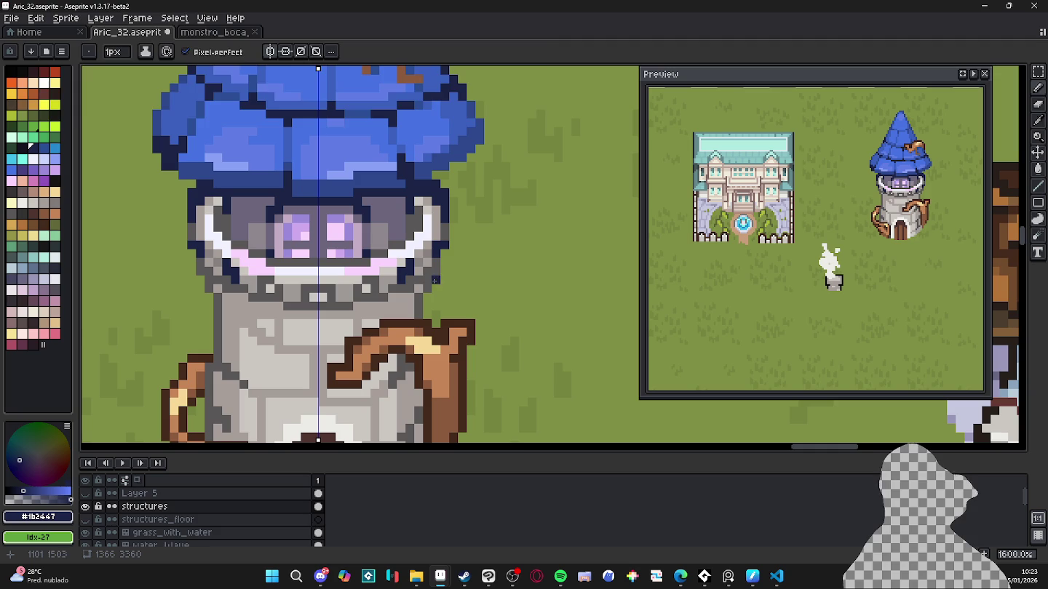
click(427, 271)
click(427, 278)
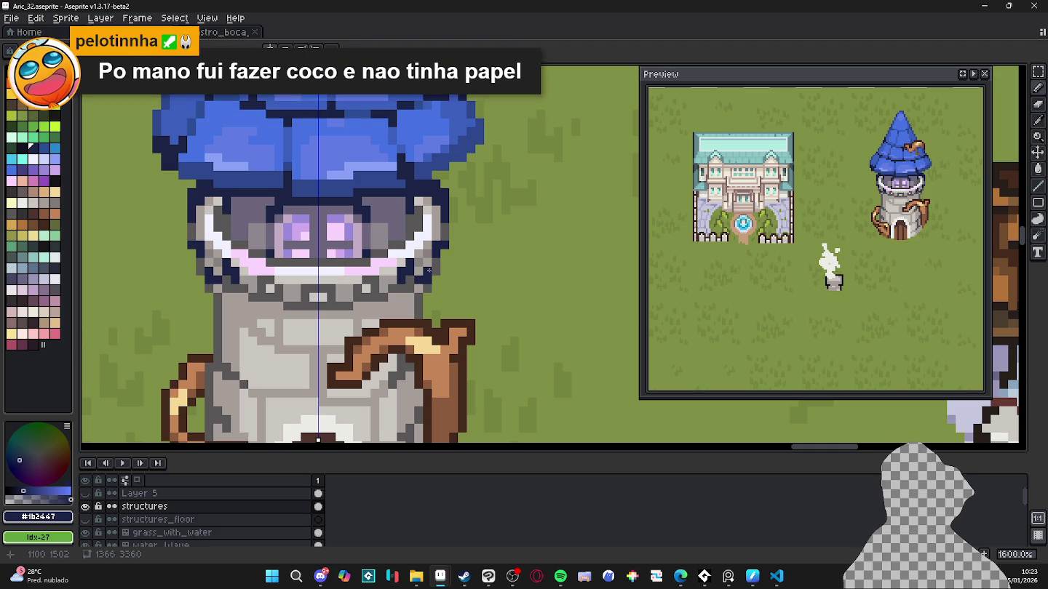
click(434, 270)
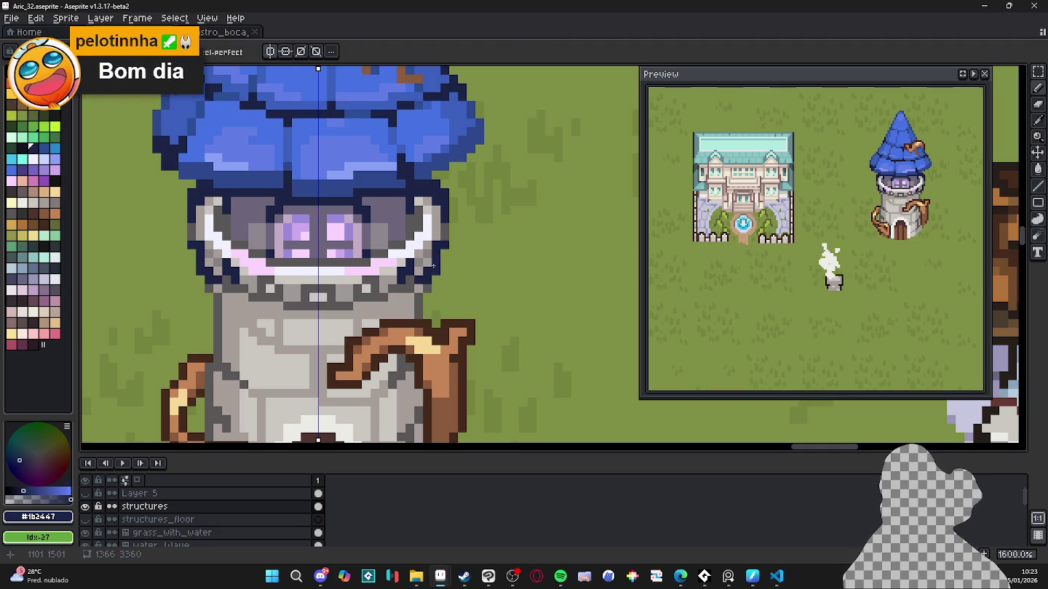
key(ctrl+s)
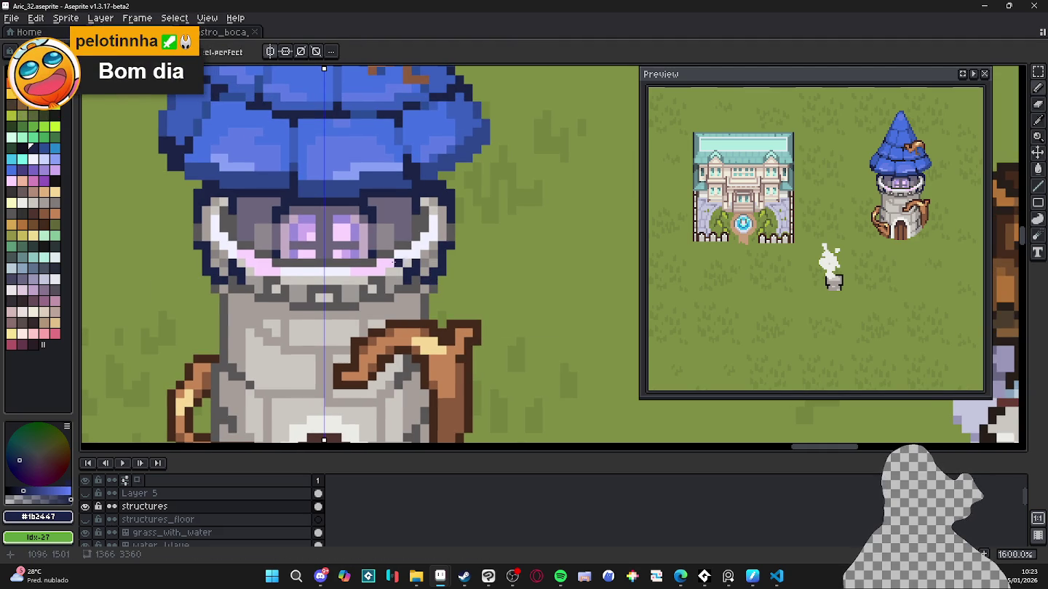
scroll(400, 265, down, 3)
drag(399, 265, 406, 264)
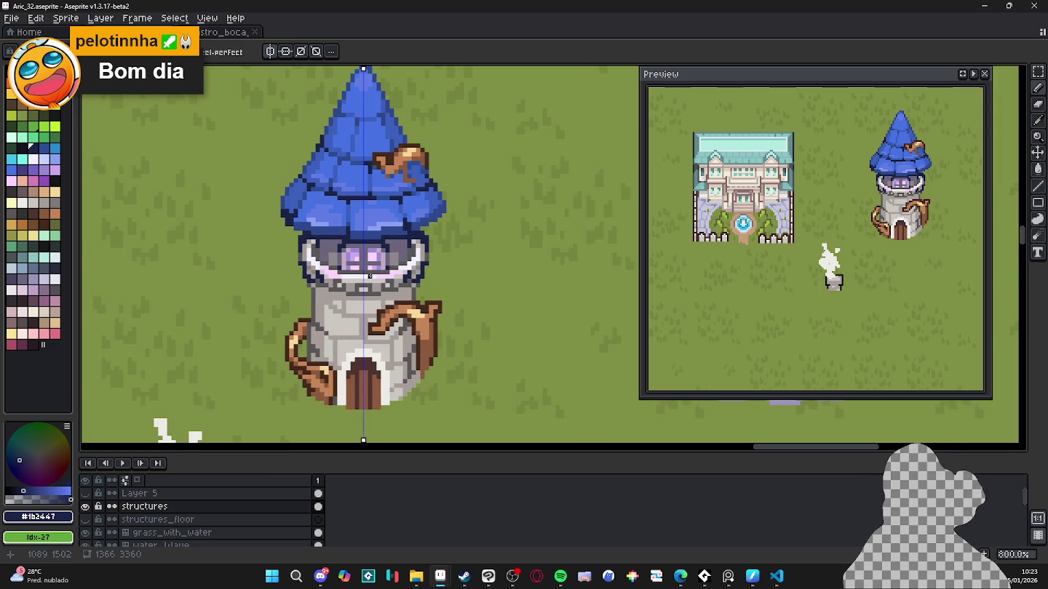
Step: Draw #6c667c grey lines on the tower's left wall, then eyedrop lilac #9c8bdb from the artwork
scroll(316, 267, up, 2)
alt+click(350, 243)
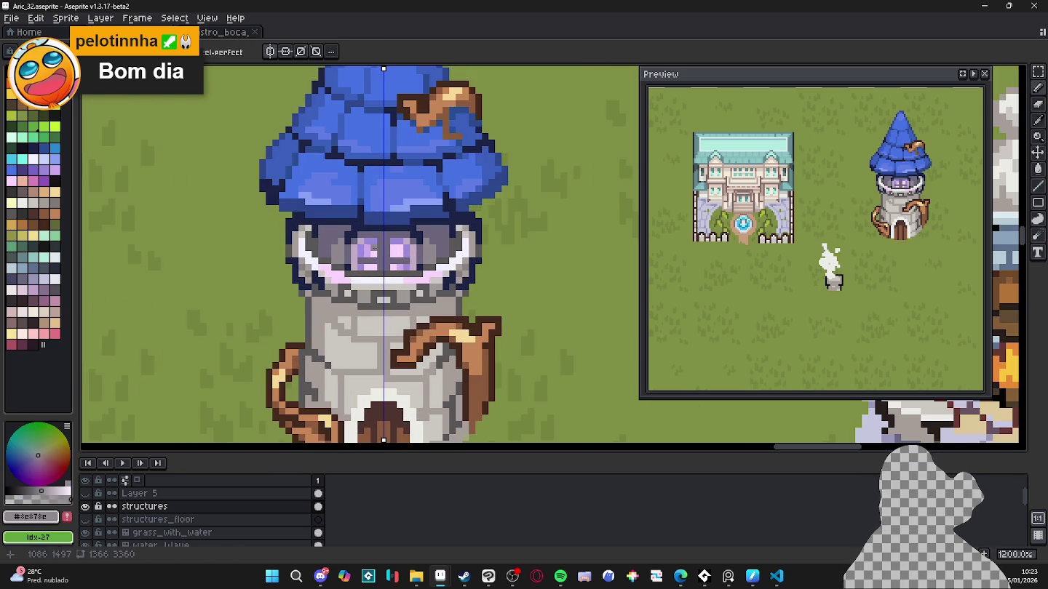
scroll(374, 248, down, 1)
scroll(349, 237, down, 1)
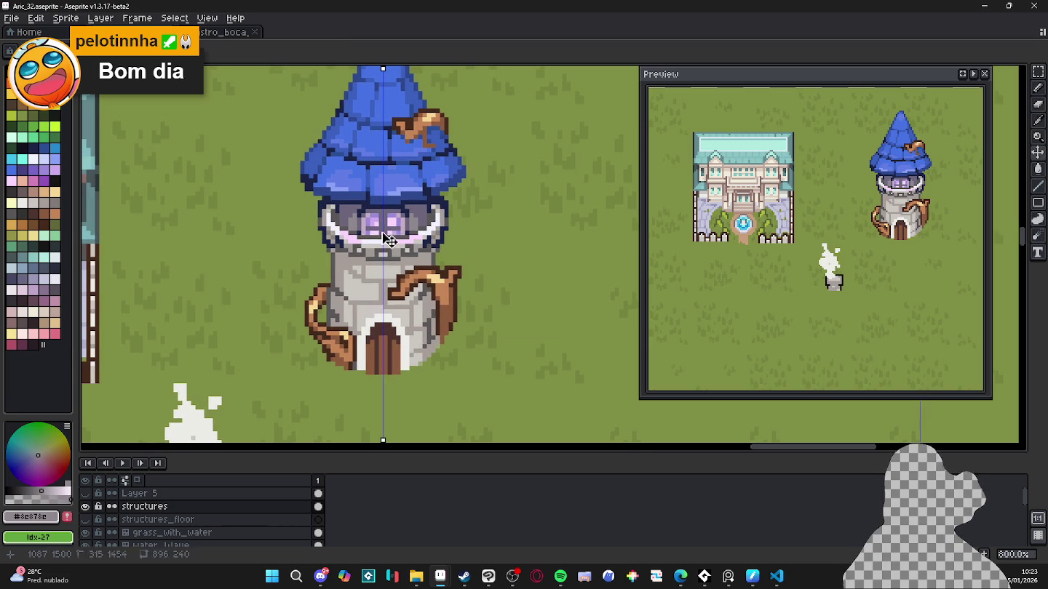
scroll(370, 260, up, 1)
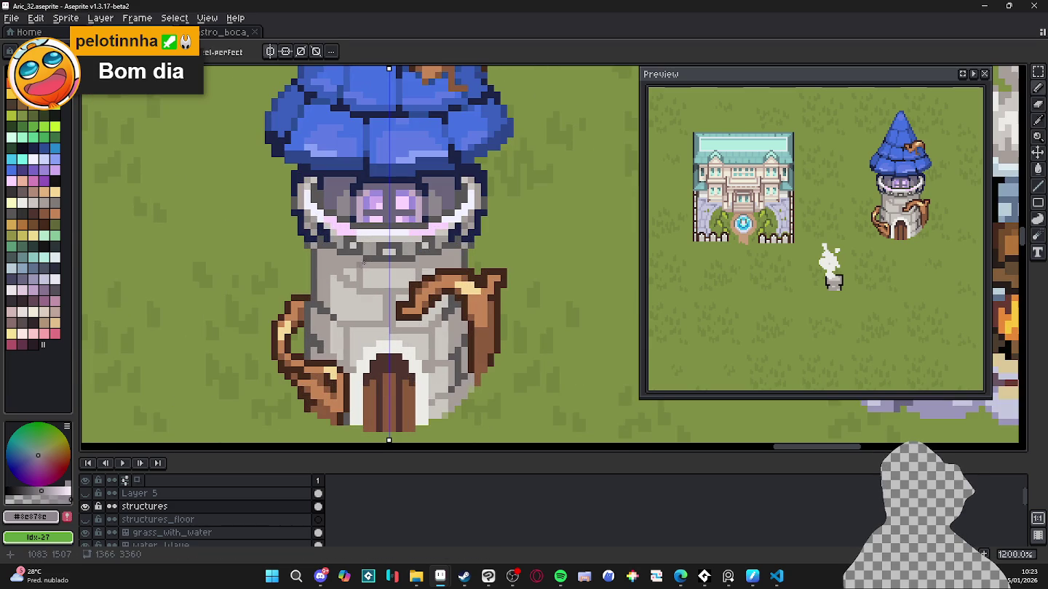
alt+click(382, 248)
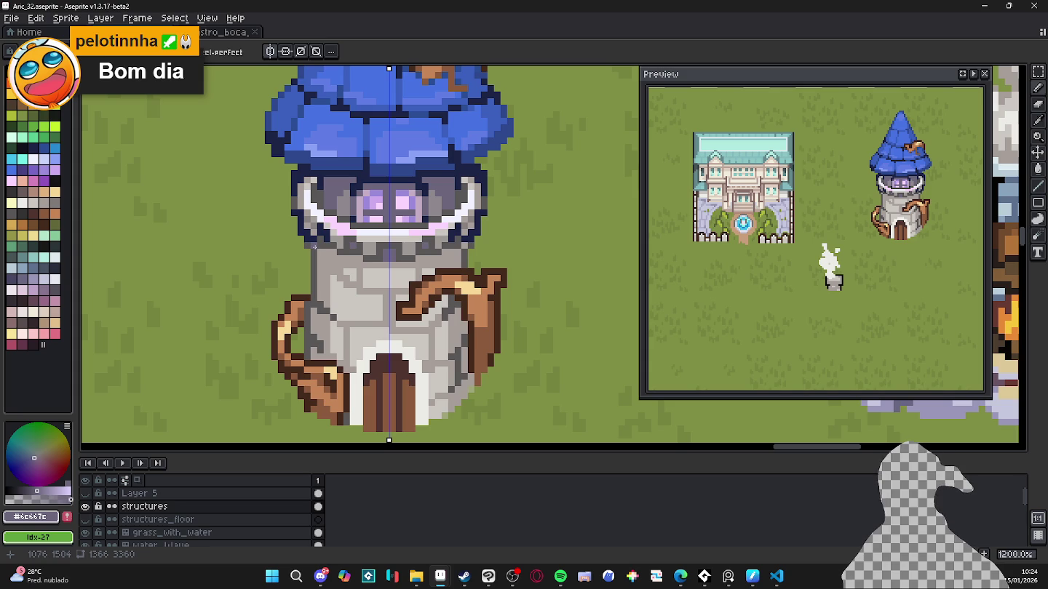
drag(313, 248, 316, 299)
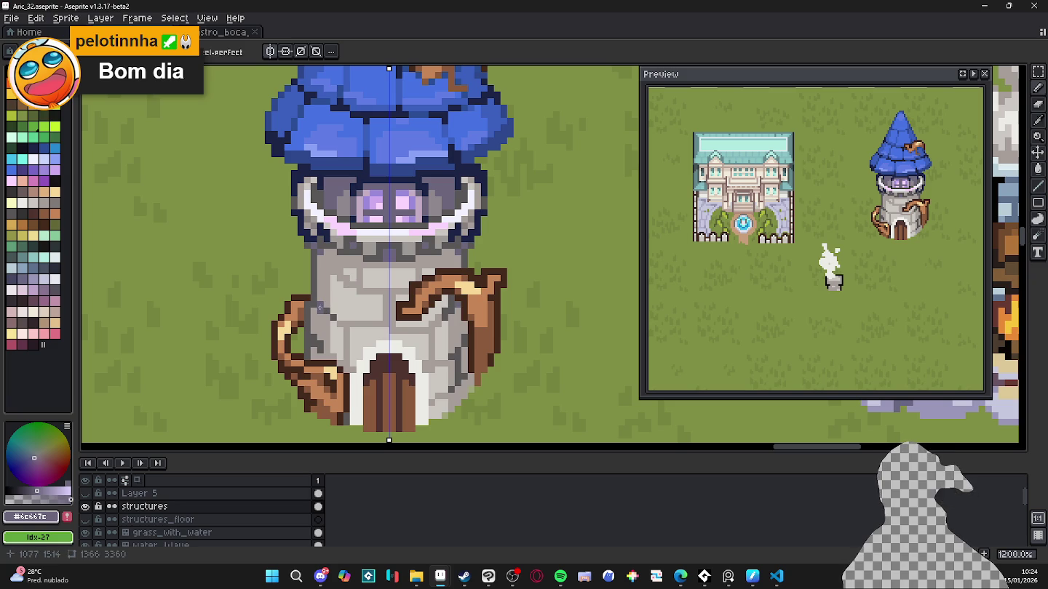
drag(339, 322, 339, 321)
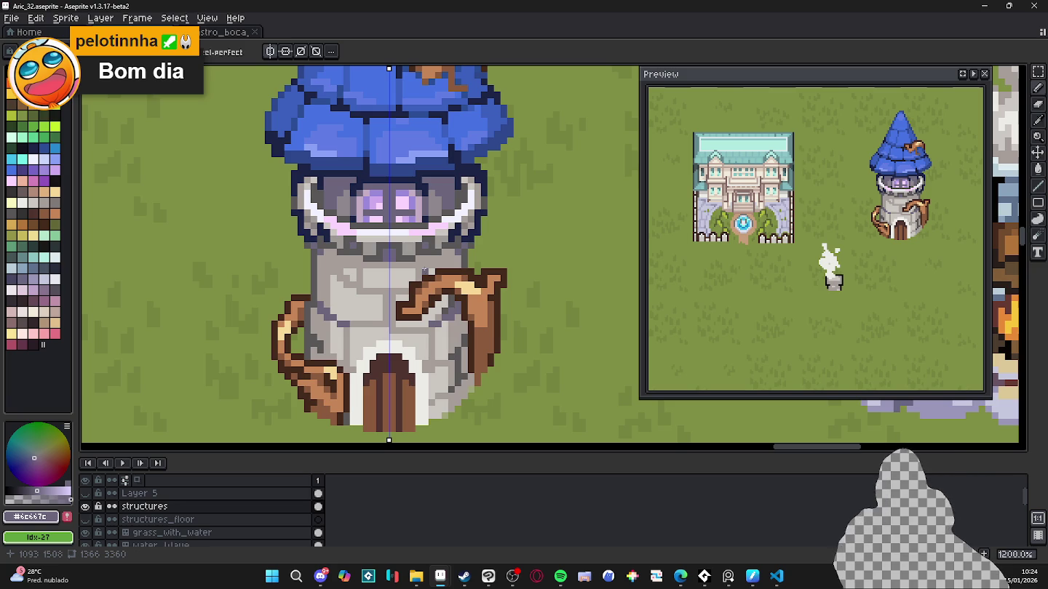
scroll(313, 272, down, 2)
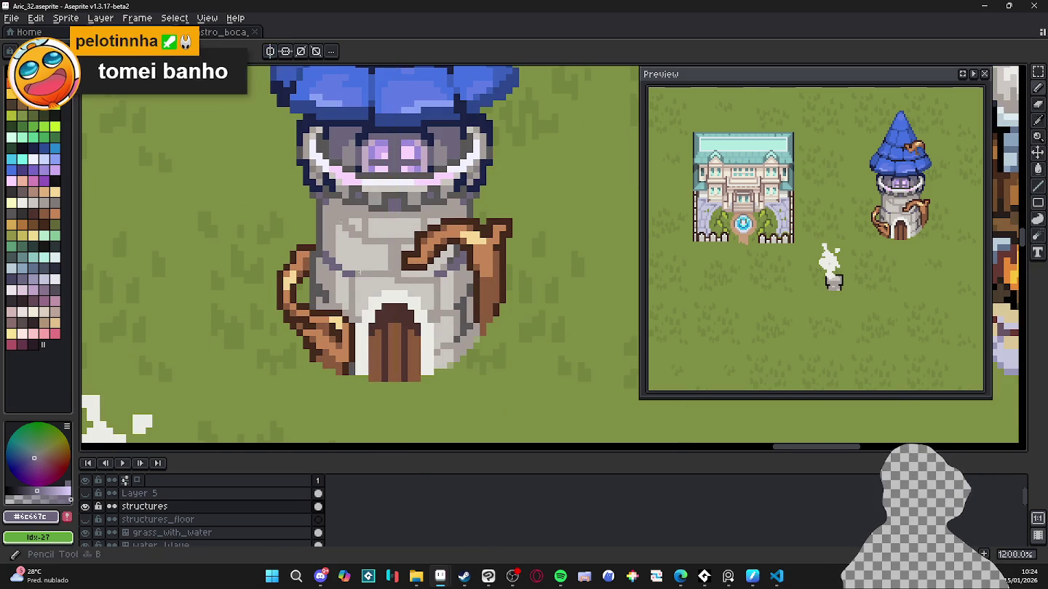
key(i)
click(380, 154)
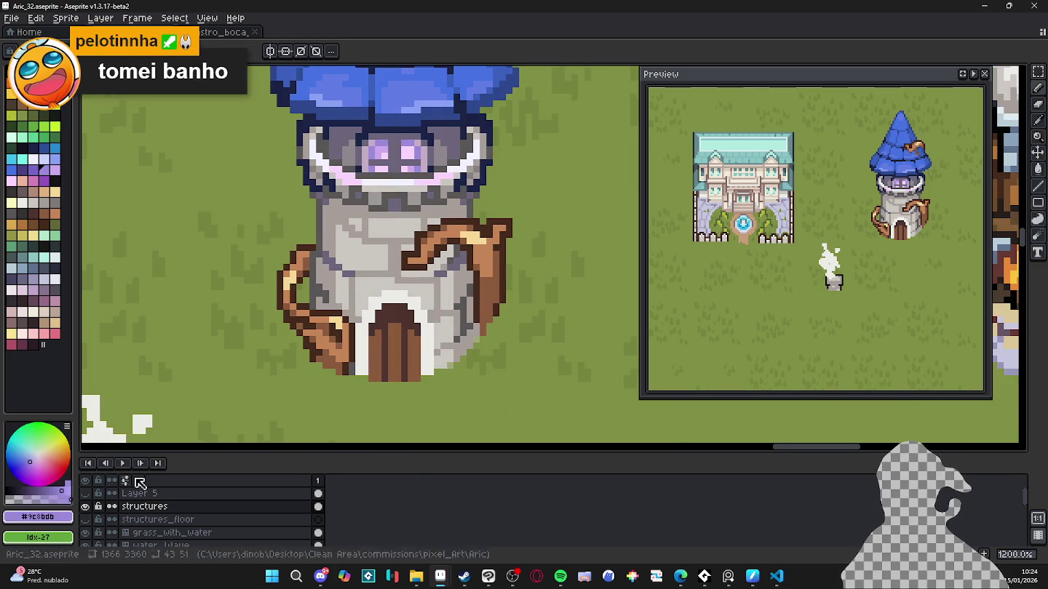
Step: Shade the door's left plank with purple pixels, sampling a darker purple from the door
scroll(385, 348, up, 3)
click(390, 354)
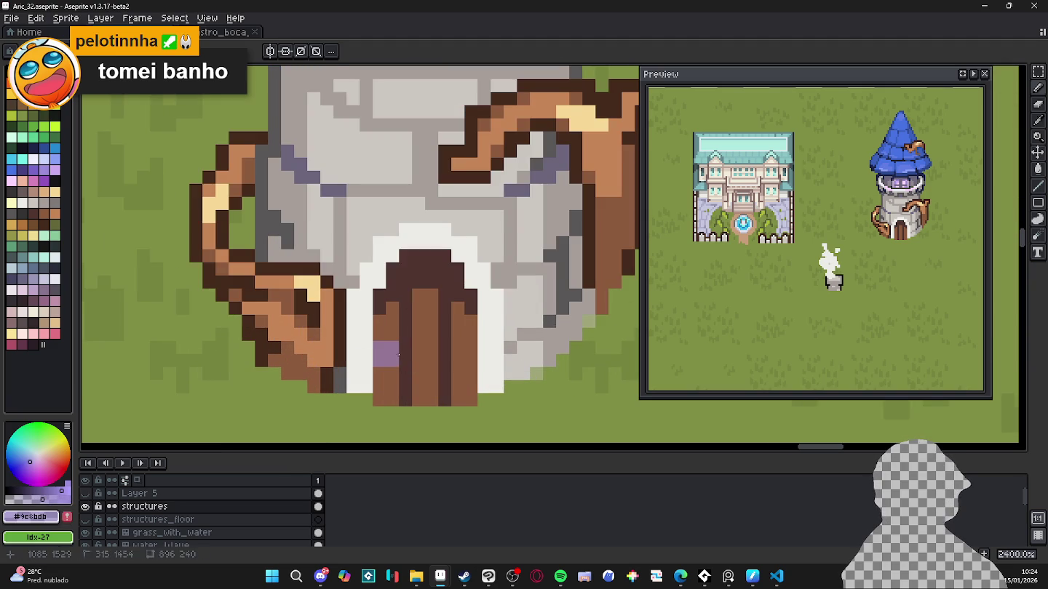
alt+click(388, 357)
click(392, 335)
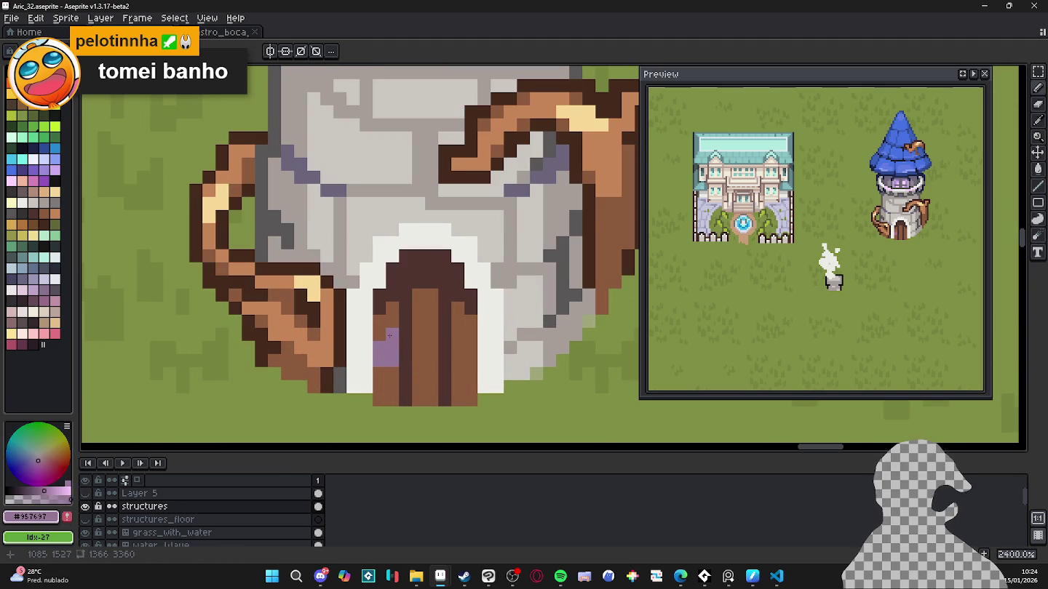
click(392, 322)
click(379, 374)
click(392, 374)
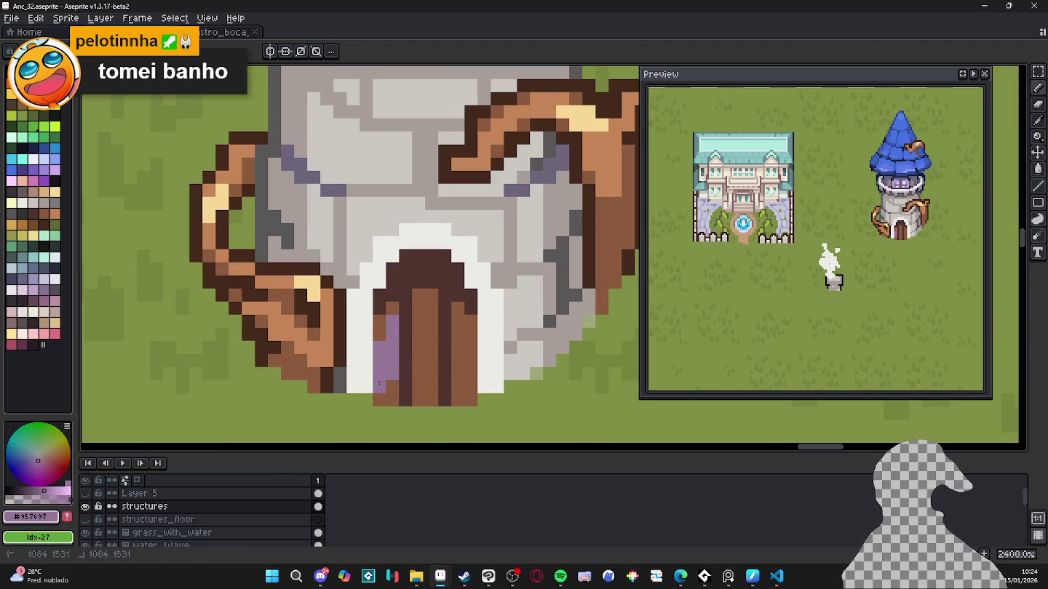
Step: Fill the door's right side and right plank with muted purple #957697 pixels
click(419, 347)
click(418, 334)
click(432, 334)
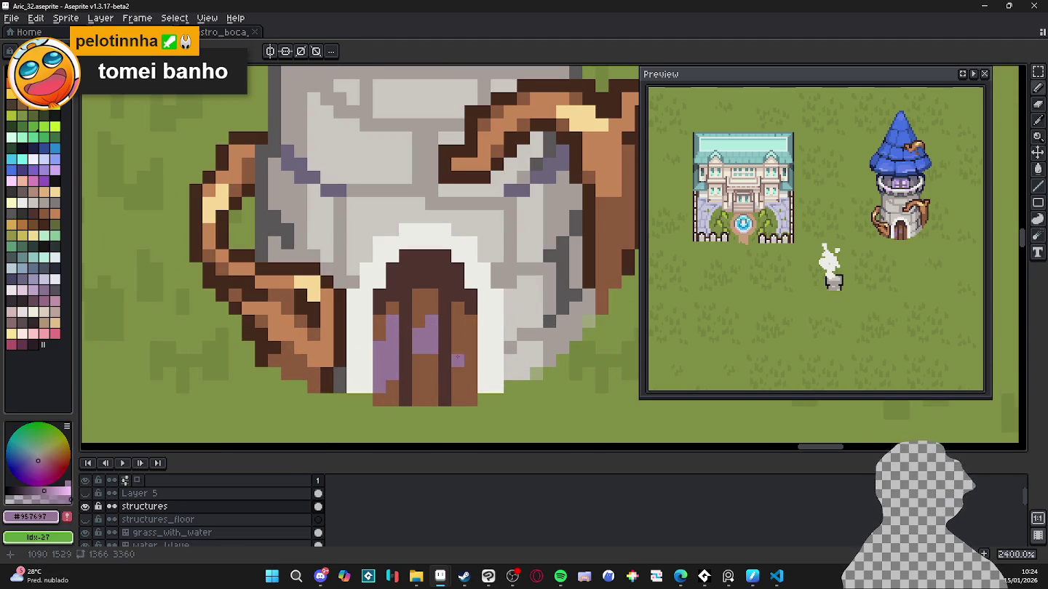
drag(461, 380, 470, 360)
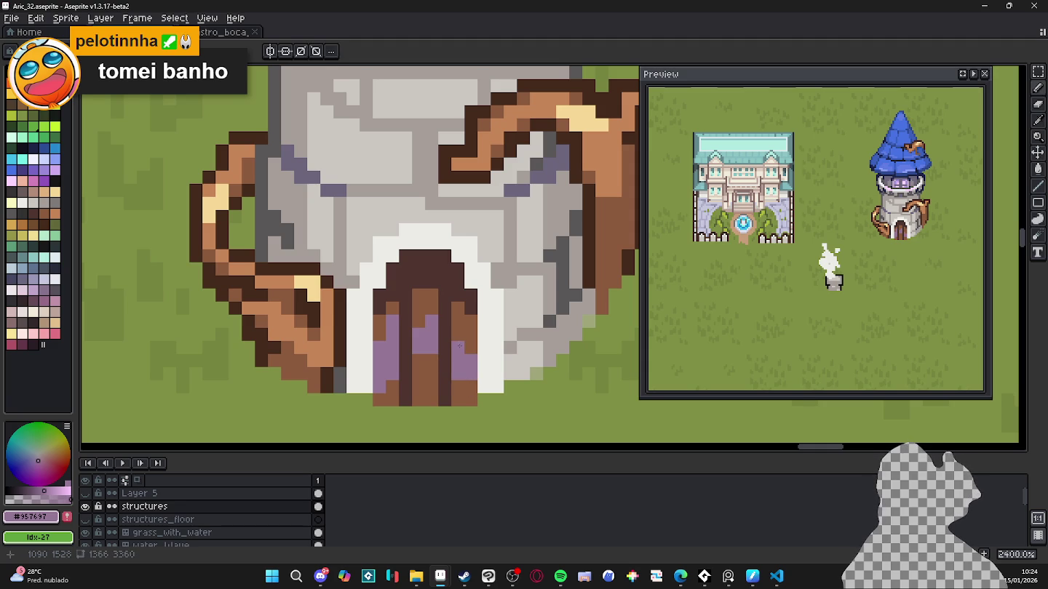
click(458, 334)
click(470, 347)
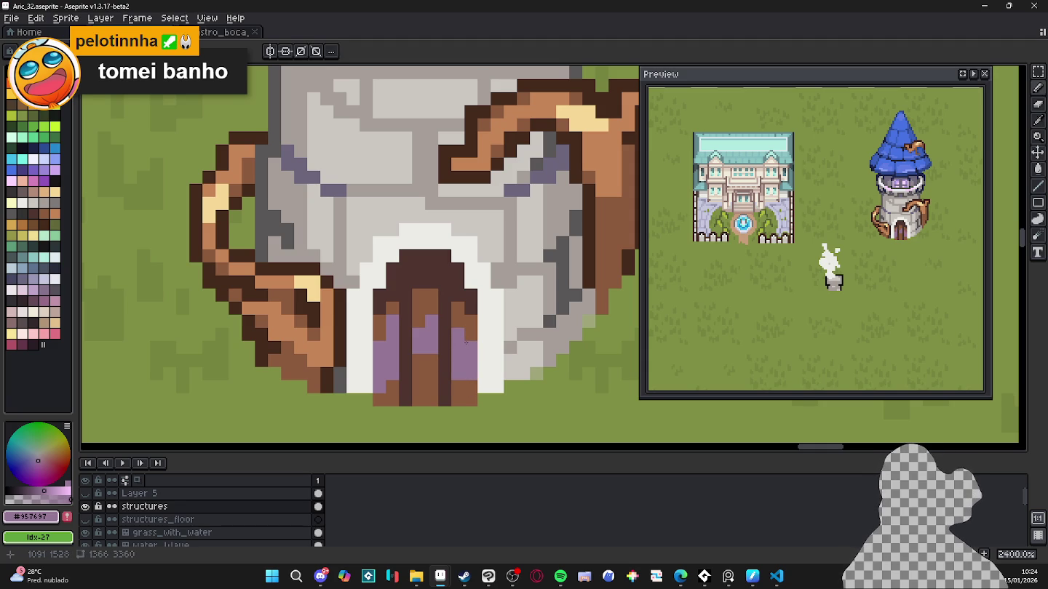
Step: Save the file and zoom around to review the tower
scroll(466, 342, down, 1)
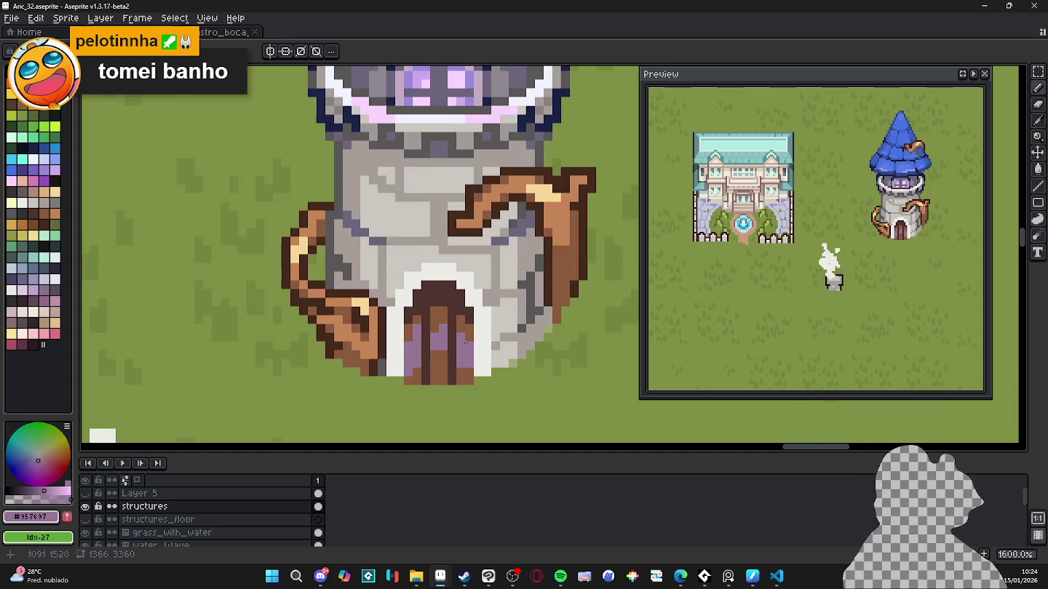
scroll(467, 343, down, 2)
key(ctrl+s)
scroll(430, 356, down, 1)
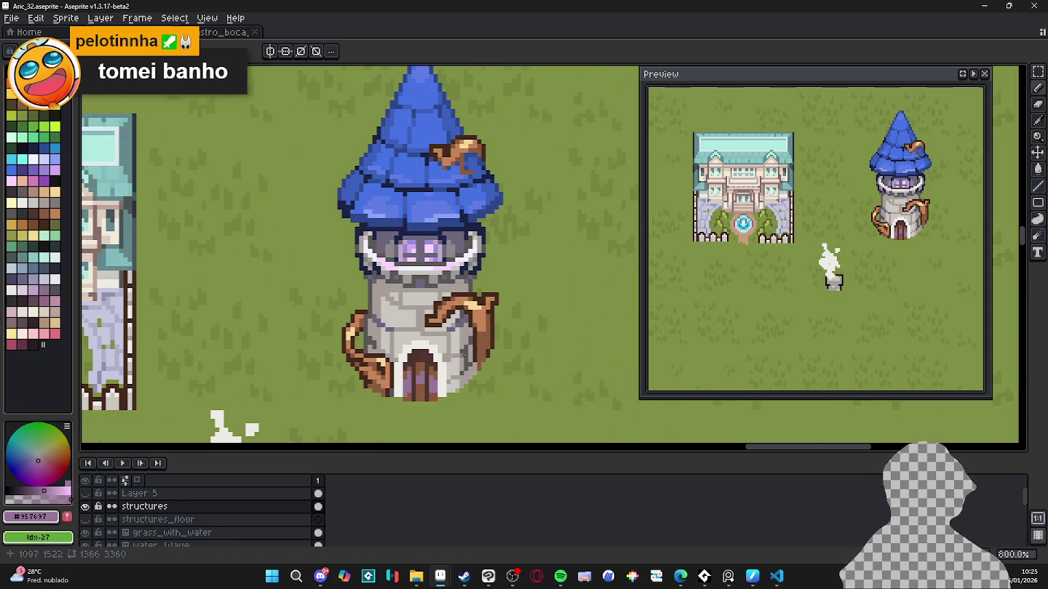
scroll(399, 311, up, 2)
scroll(400, 310, up, 1)
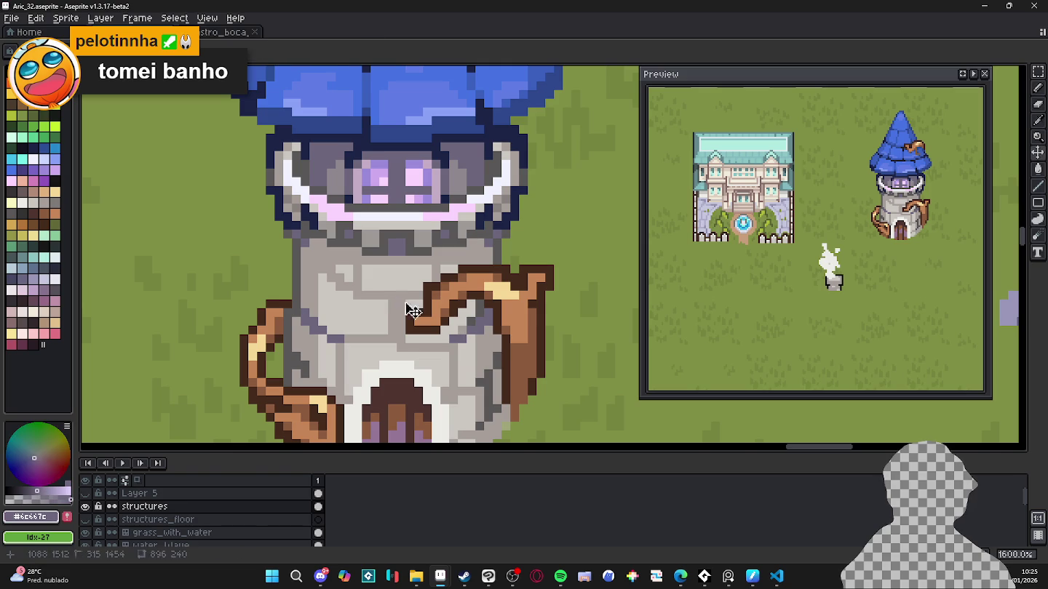
scroll(377, 297, down, 1)
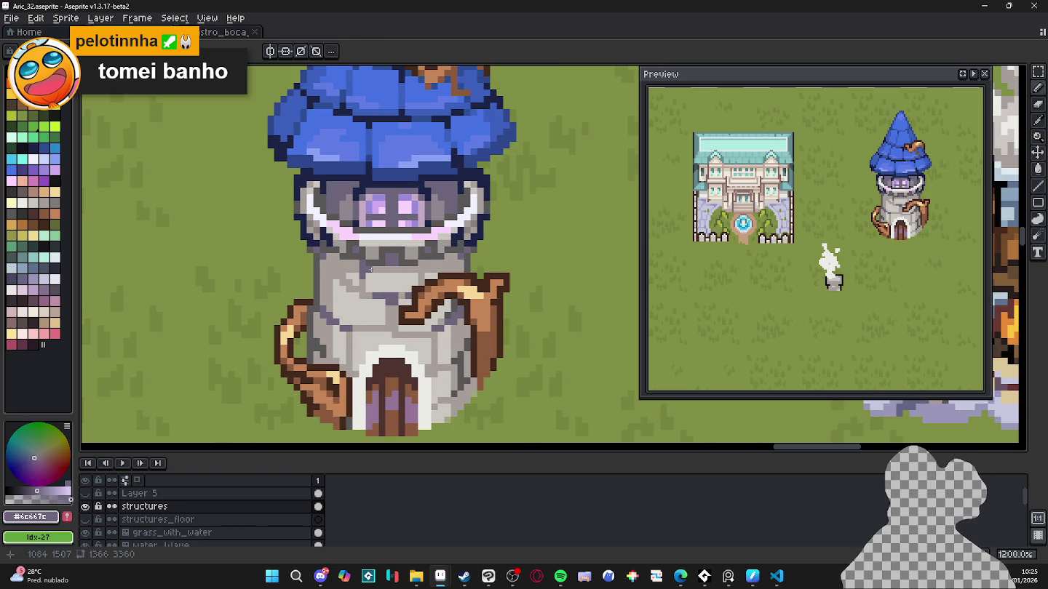
Step: Try two pencil strokes on the tower wall, undoing the last one
drag(371, 271, 378, 271)
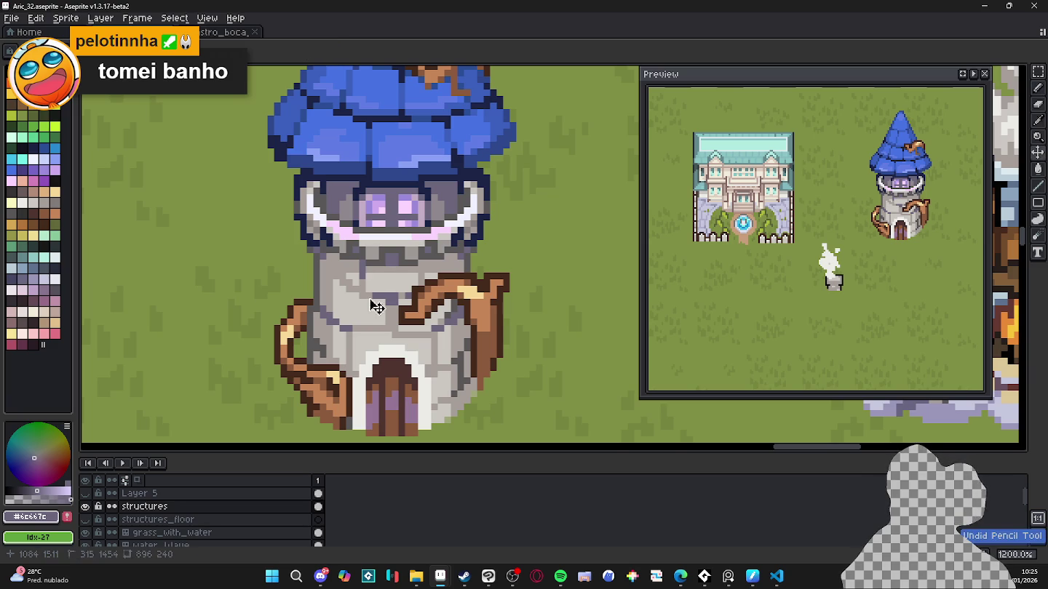
scroll(332, 268, up, 1)
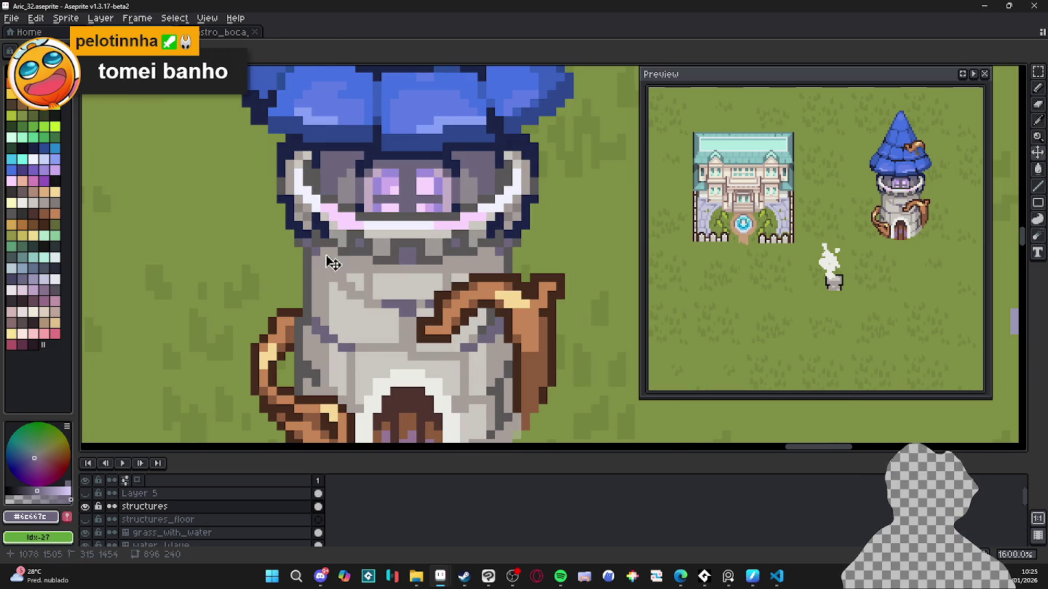
drag(331, 254, 332, 255)
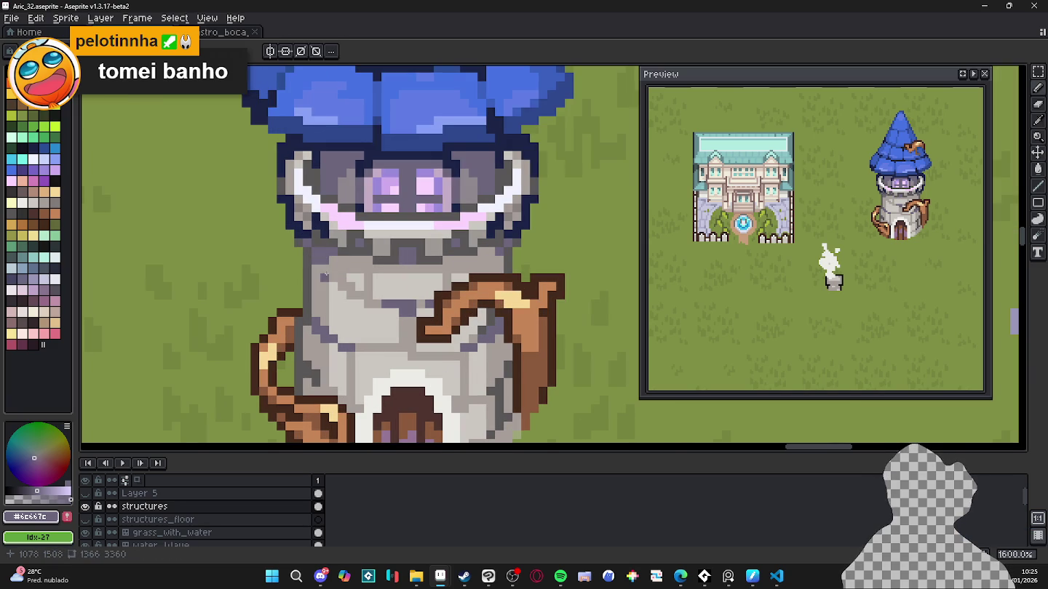
key(ctrl+z)
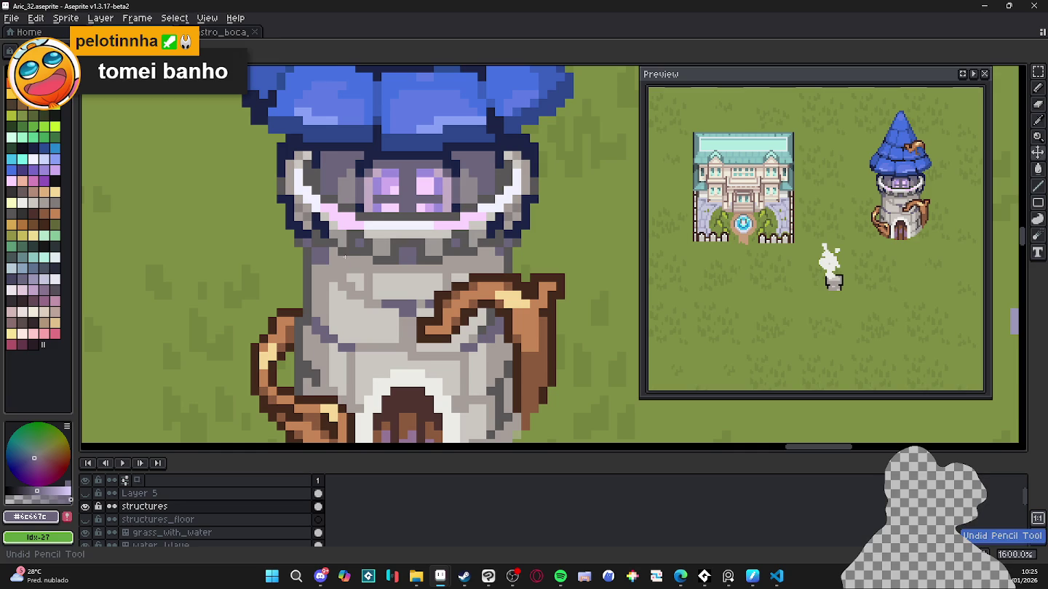
scroll(353, 277, down, 2)
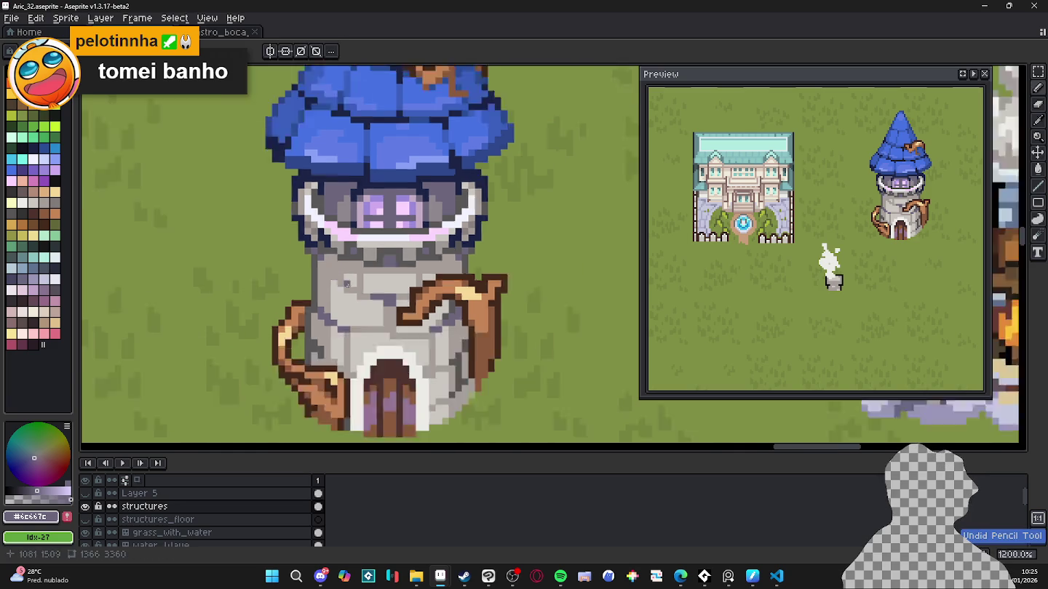
scroll(364, 292, down, 1)
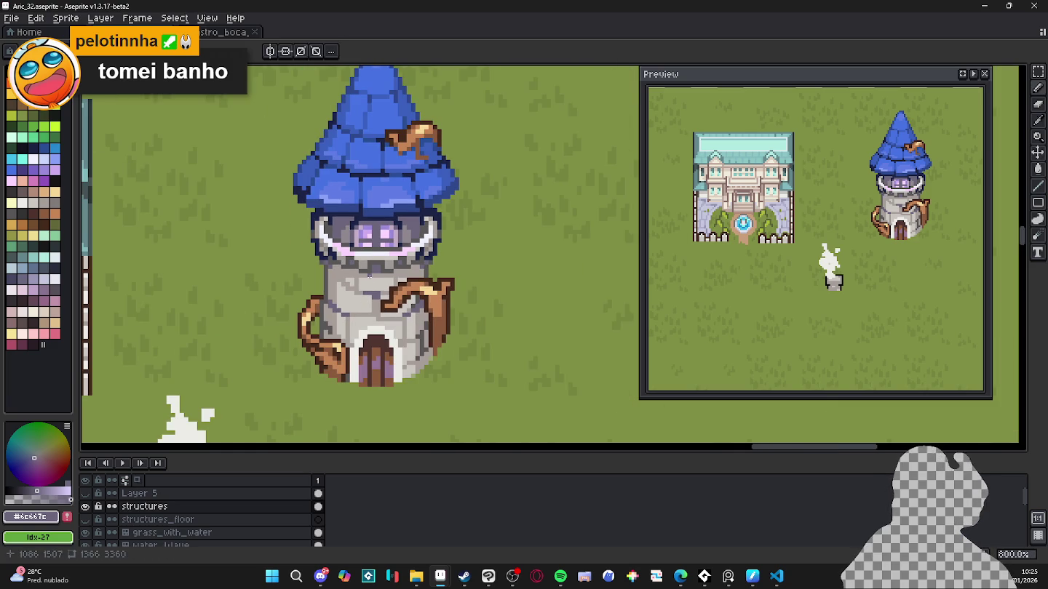
scroll(370, 275, down, 1)
Step: Eyedrop pale cream #f1ebdb and paint a 2 px highlight on the tower wall
scroll(349, 285, up, 3)
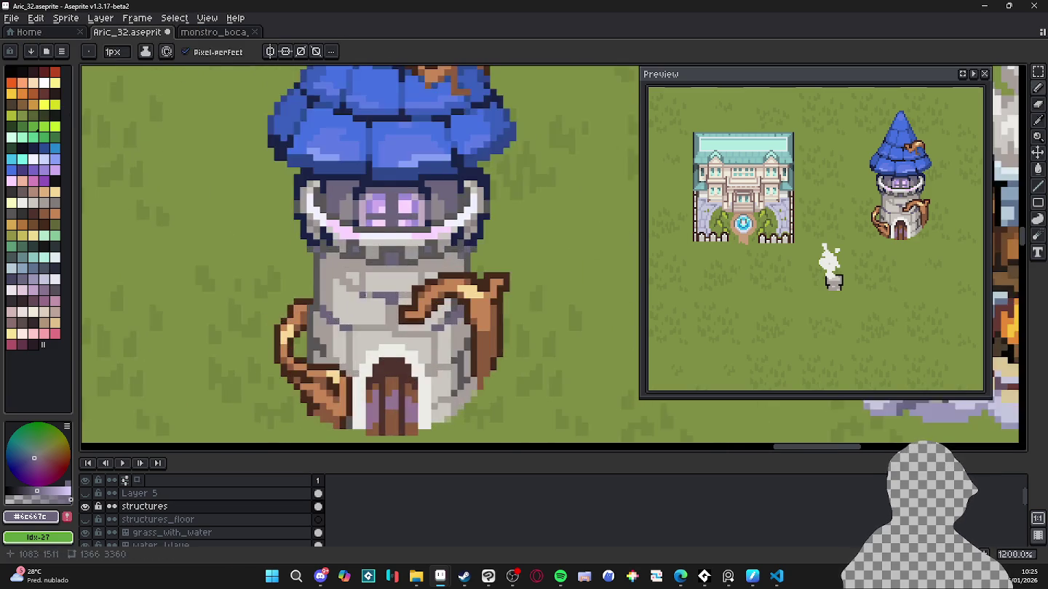
scroll(295, 305, down, 4)
scroll(294, 305, up, 1)
scroll(294, 305, up, 1)
alt+click(232, 254)
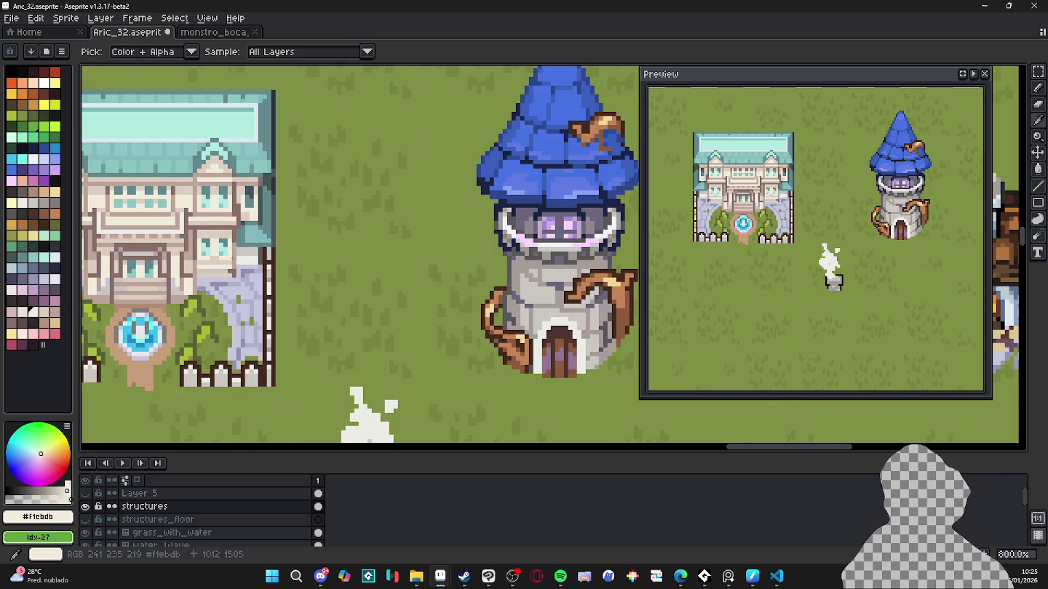
scroll(538, 284, up, 3)
scroll(538, 285, right, 3)
key(plus)
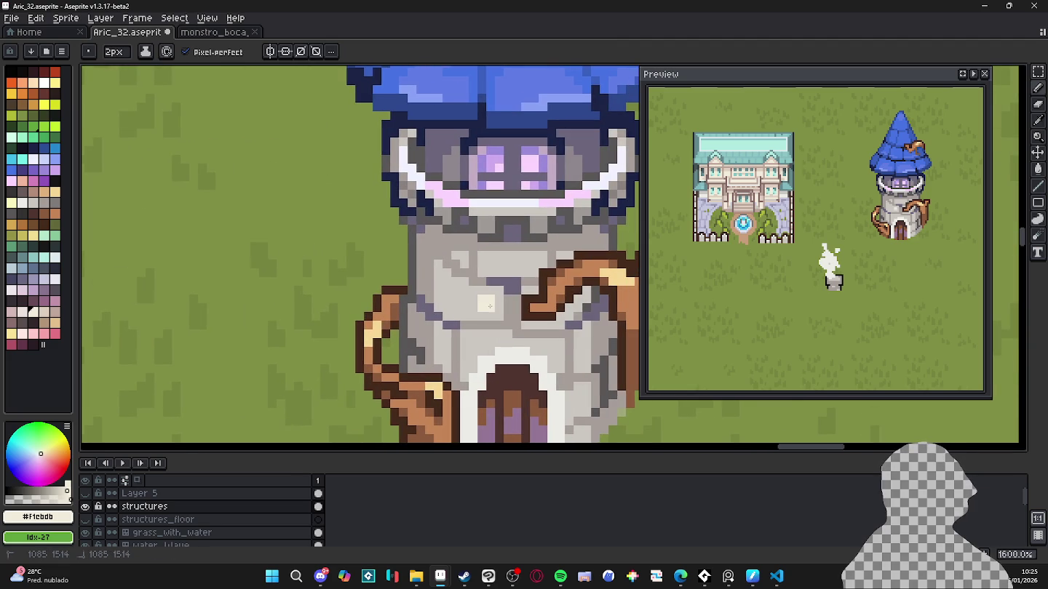
drag(481, 305, 462, 300)
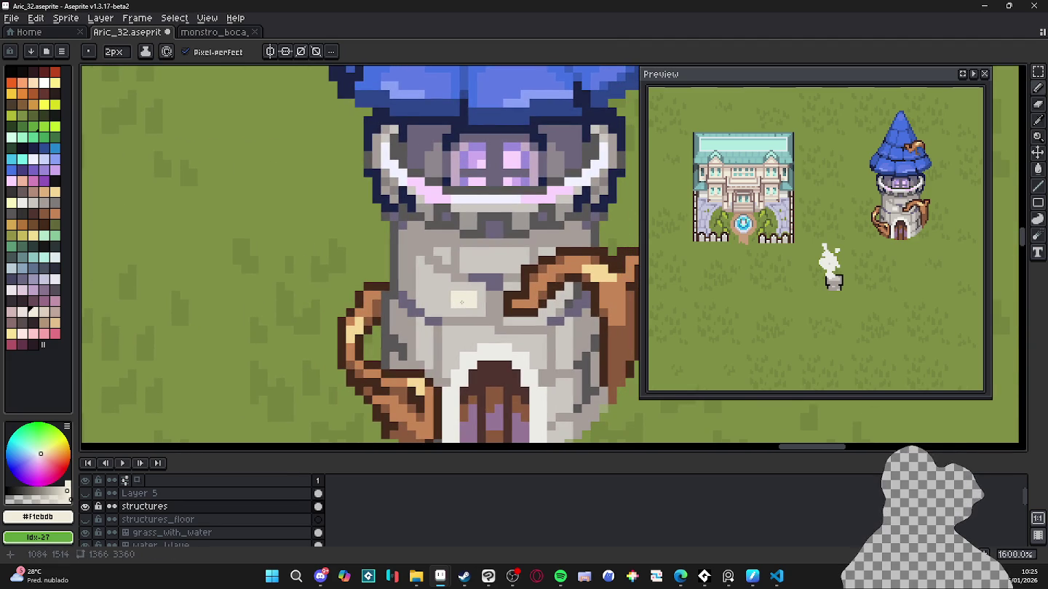
Step: Paint a 1 px pale cream highlight lower on the tower wall
key(minus)
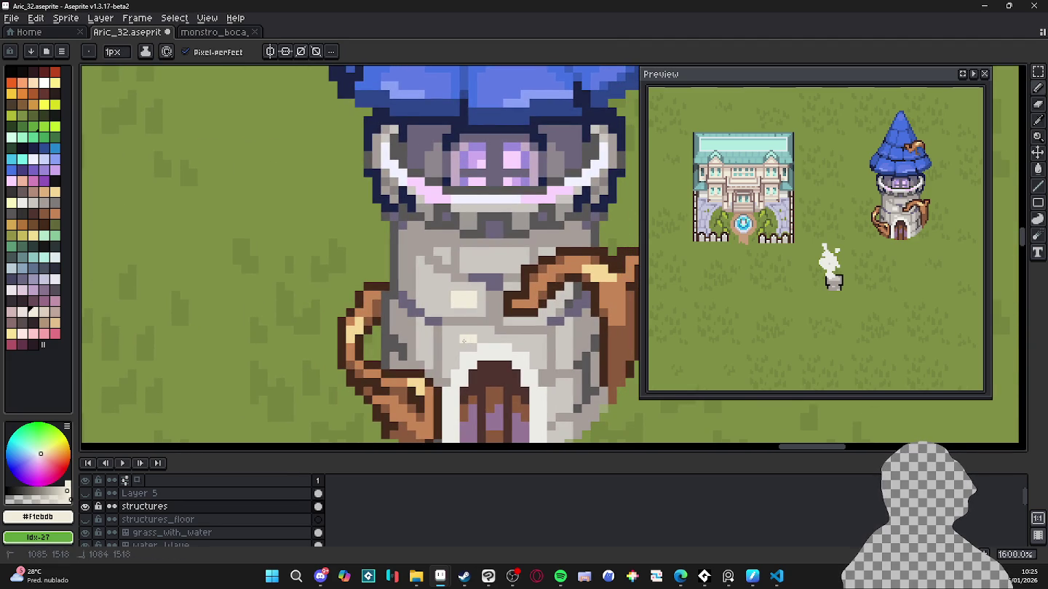
drag(473, 331, 451, 326)
scroll(505, 219, up, 2)
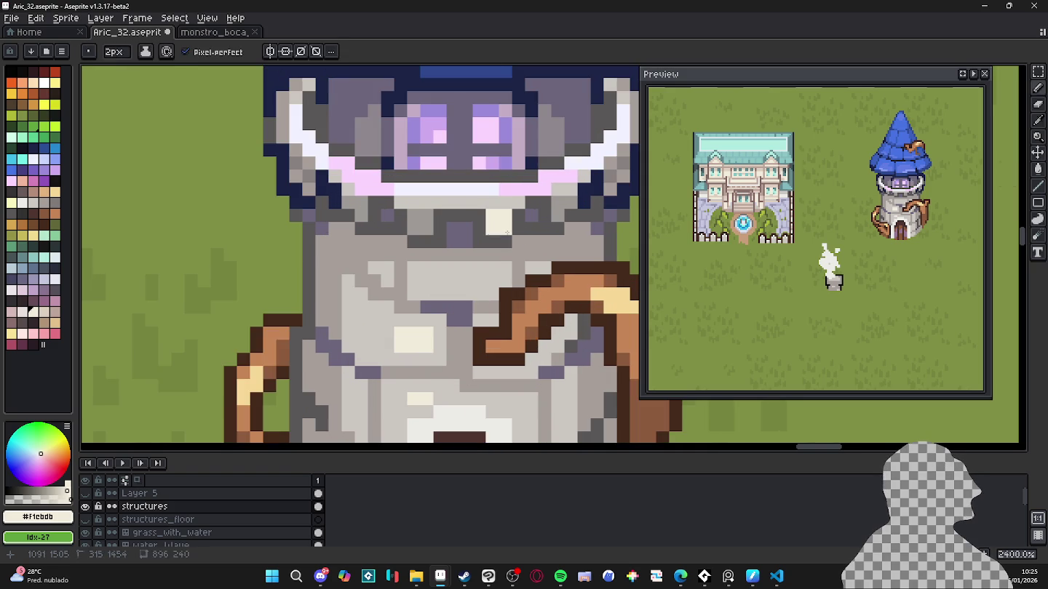
key(plus)
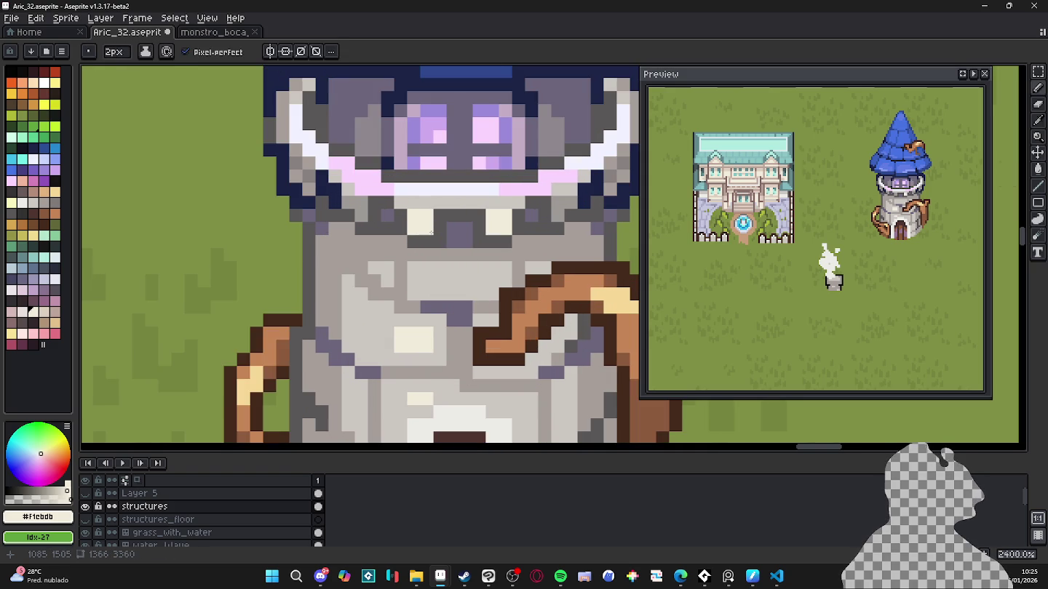
scroll(432, 232, down, 3)
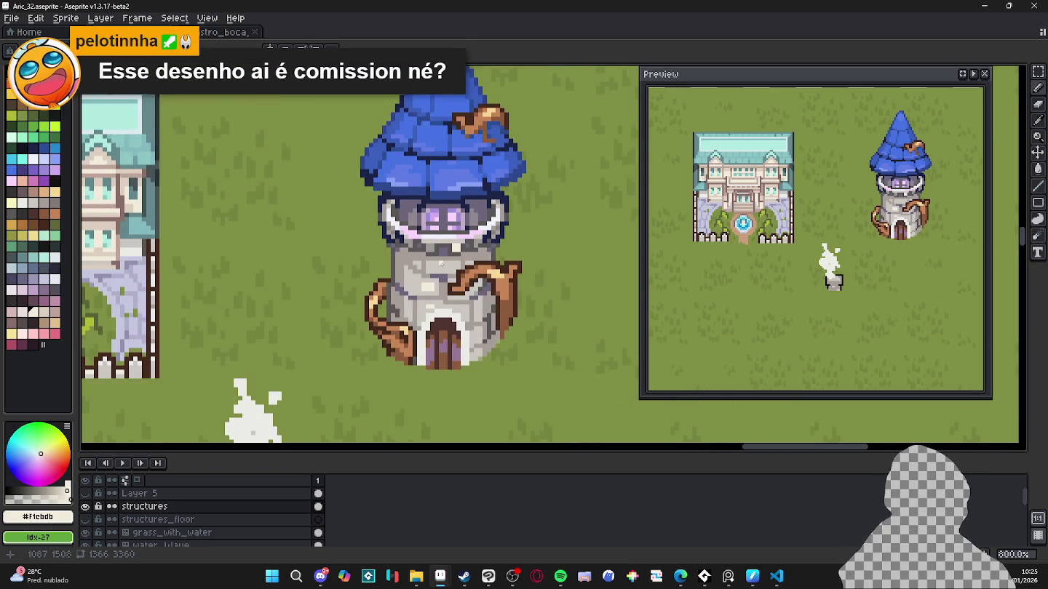
Step: Eyedrop light grey #cbc6c1 from the tower wall and save Aric_32.aseprite
scroll(442, 263, down, 1)
scroll(433, 278, down, 1)
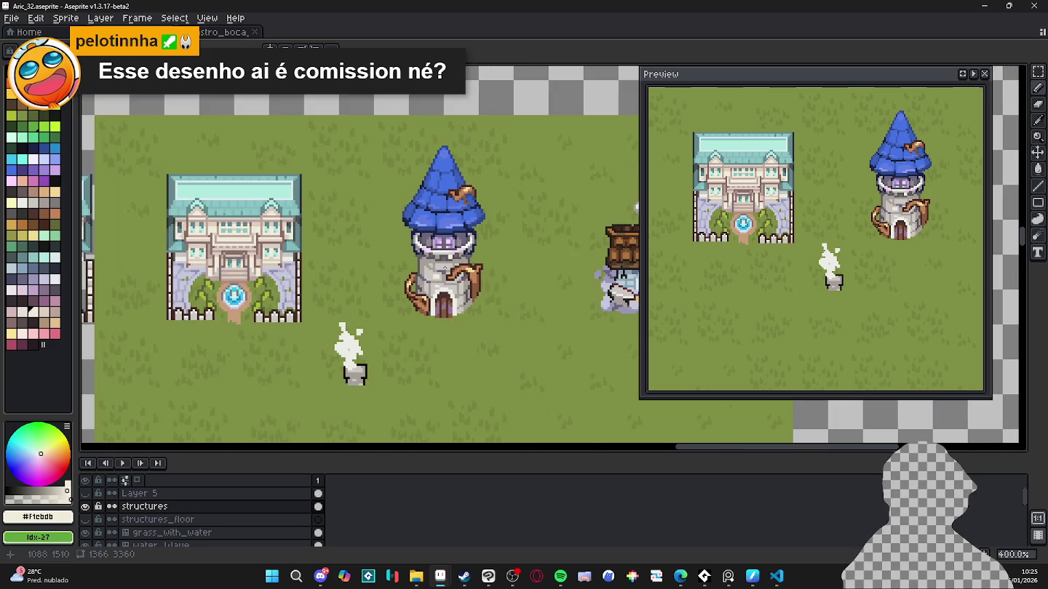
scroll(423, 295, down, 1)
scroll(418, 342, up, 3)
scroll(411, 349, up, 3)
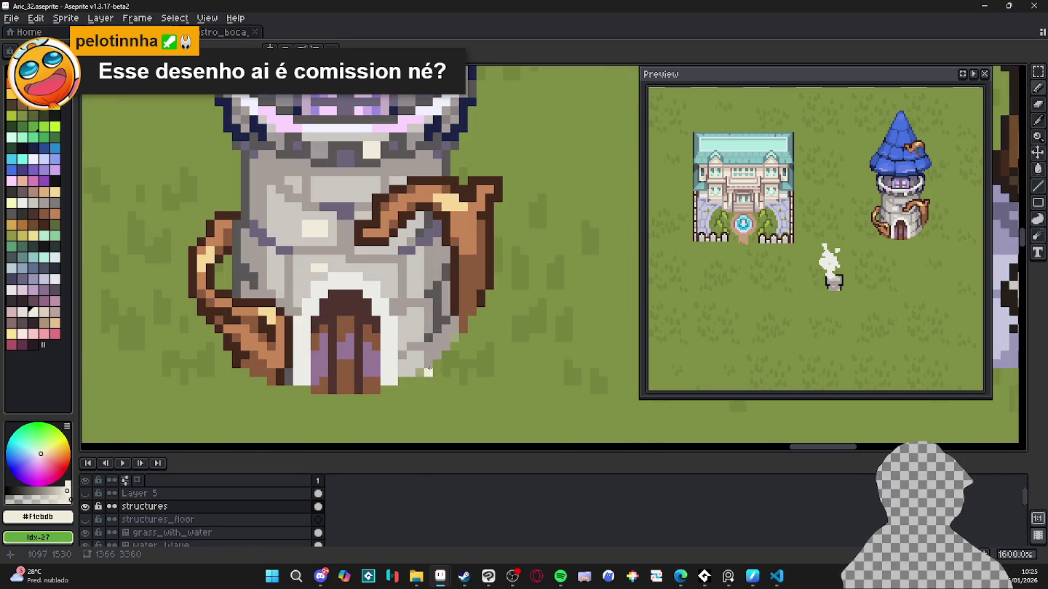
alt+click(406, 356)
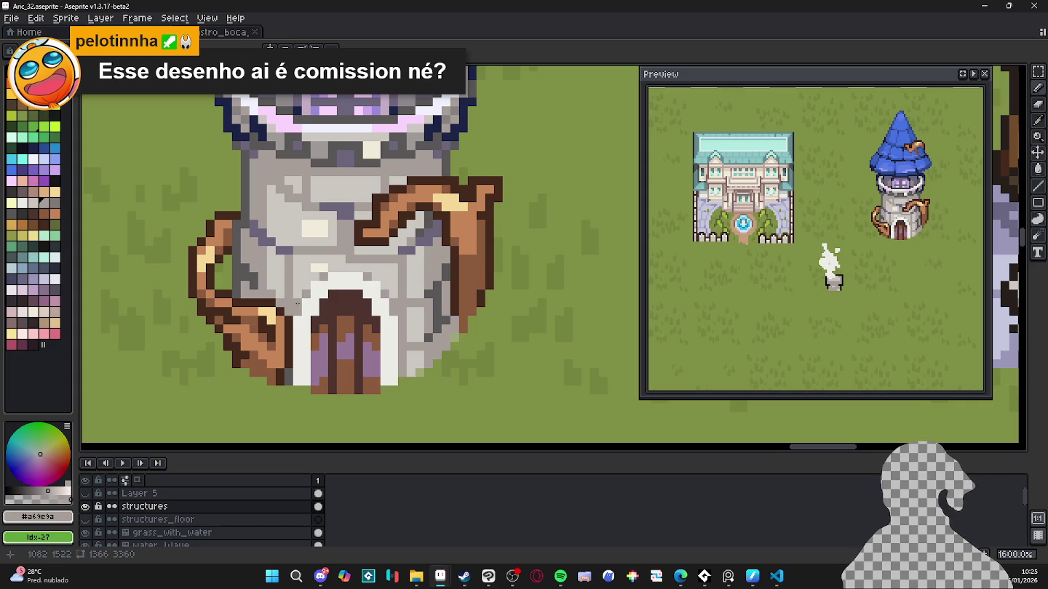
scroll(362, 342, down, 1)
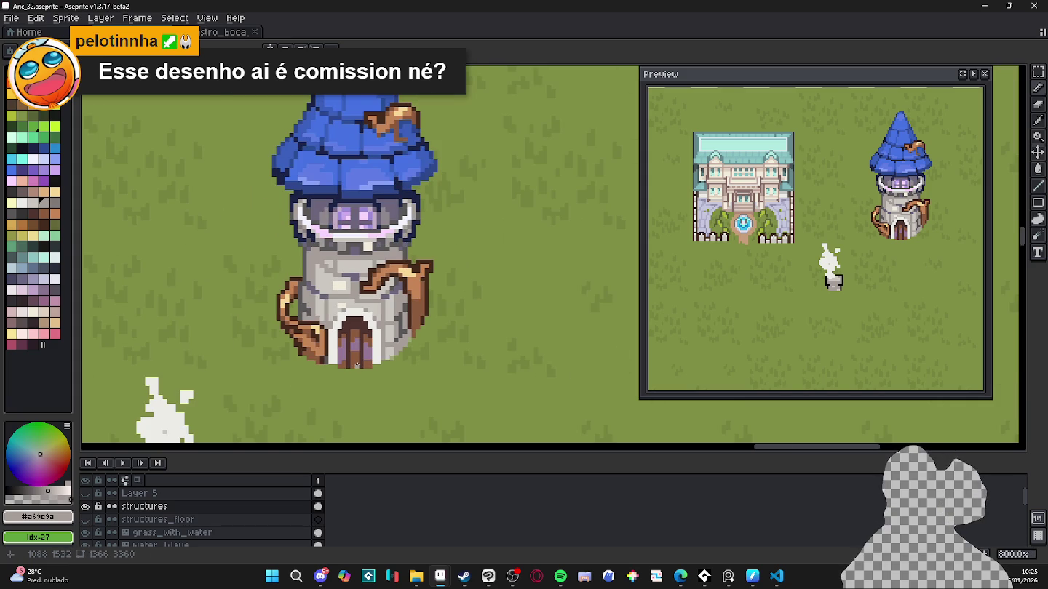
key(ctrl+s)
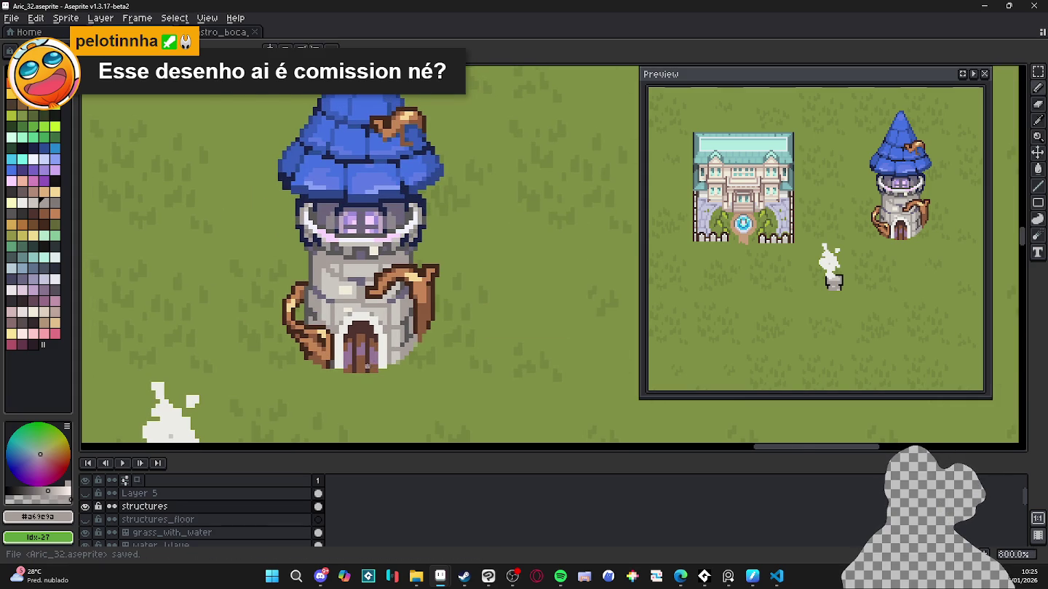
scroll(380, 354, up, 3)
Step: Paint light grey #cbc6c1 pixels along the tower wall and beside the door arch
alt+click(411, 331)
click(391, 352)
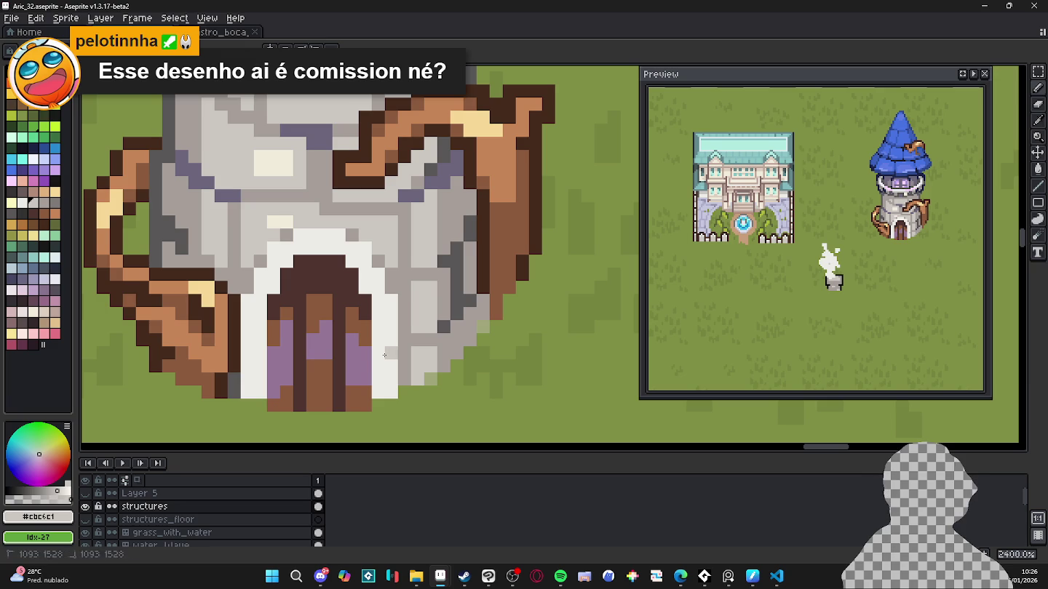
click(378, 352)
drag(261, 352, 247, 354)
click(261, 300)
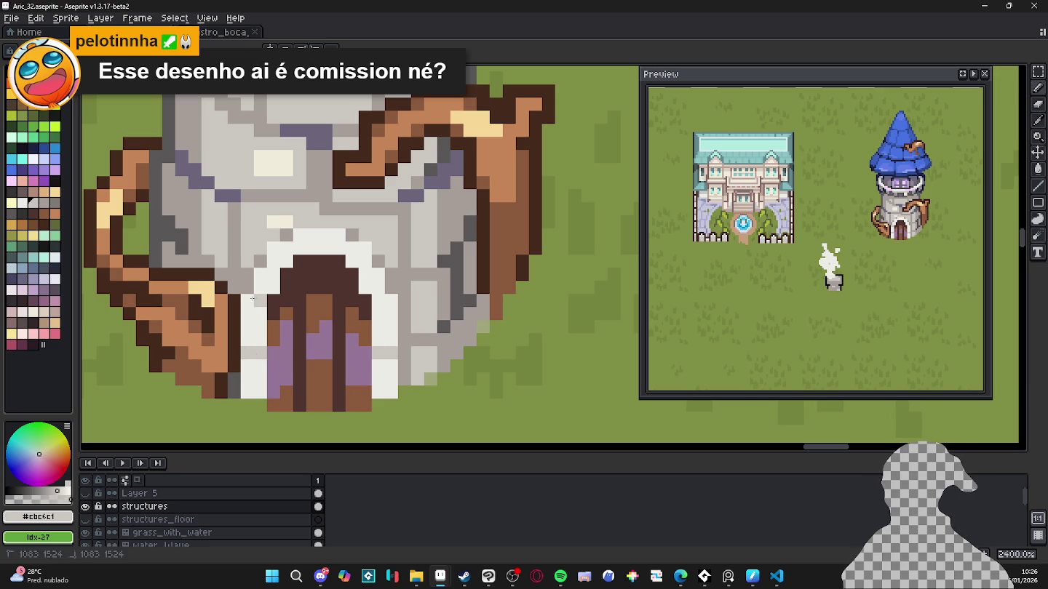
click(248, 301)
click(379, 301)
click(391, 300)
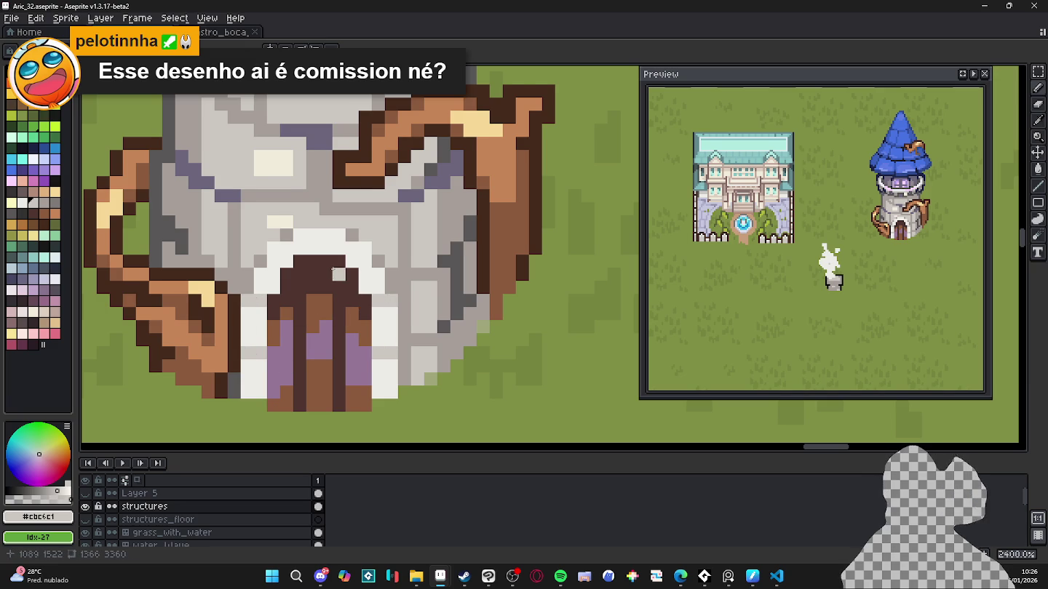
drag(335, 271, 339, 275)
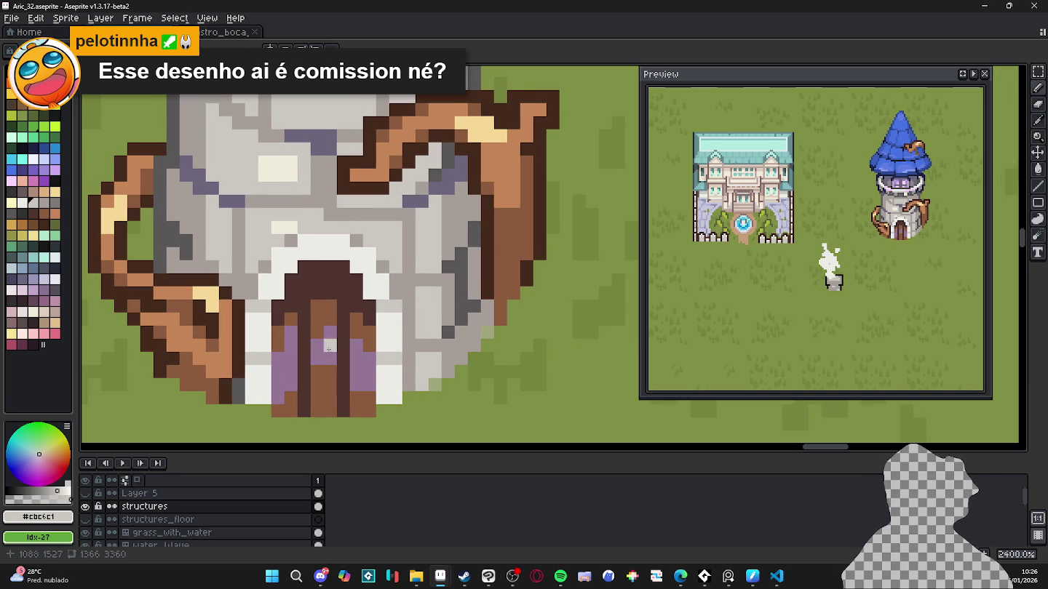
Step: Save Aric_32.aseprite and zoom around the tower to check the edit
key(ctrl+s)
scroll(327, 310, down, 4)
scroll(328, 310, down, 1)
scroll(331, 369, down, 2)
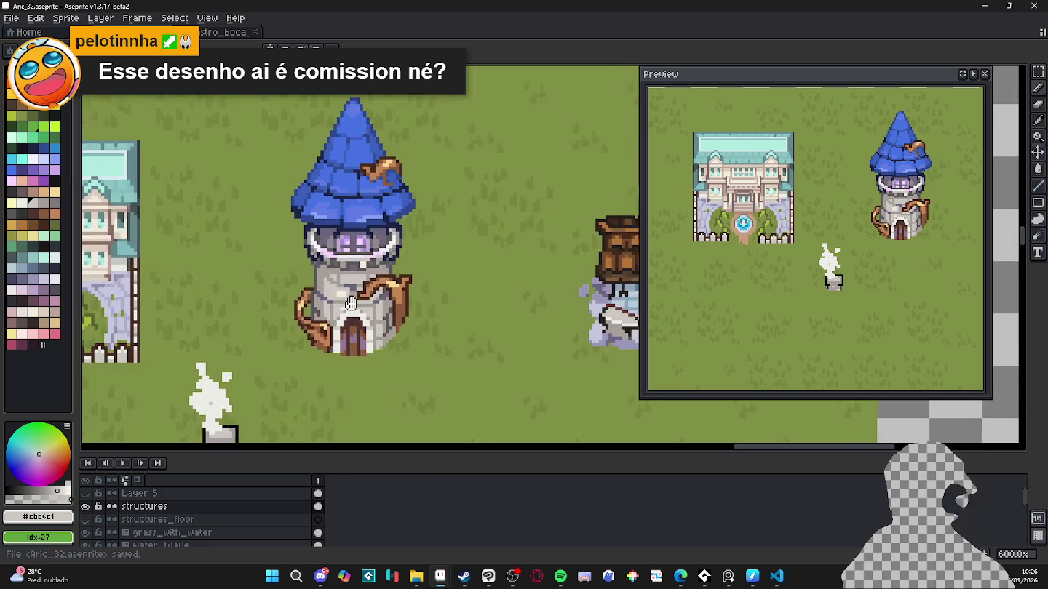
scroll(332, 369, down, 1)
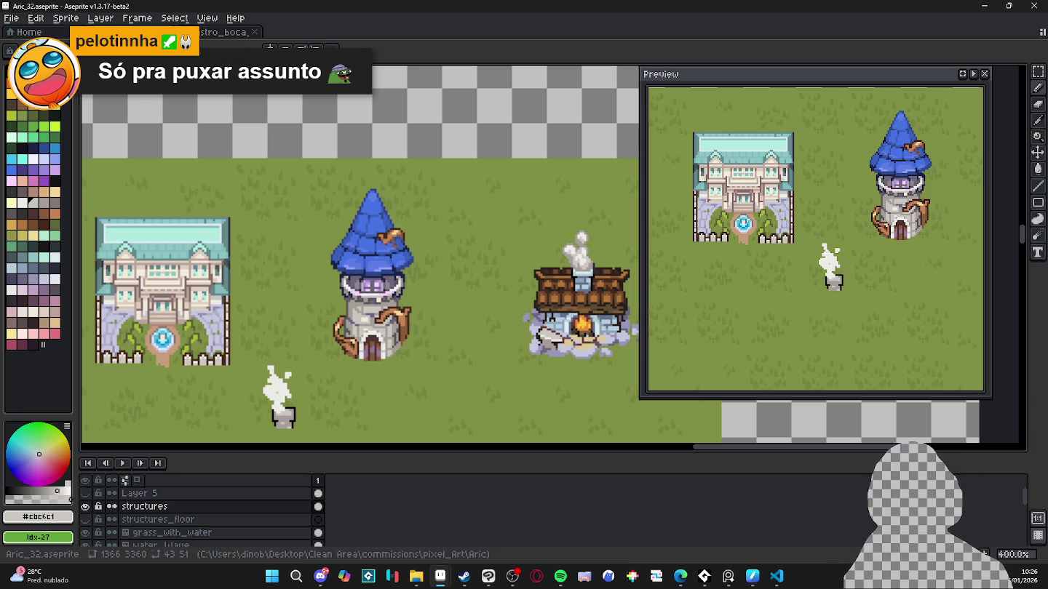
scroll(419, 331, up, 1)
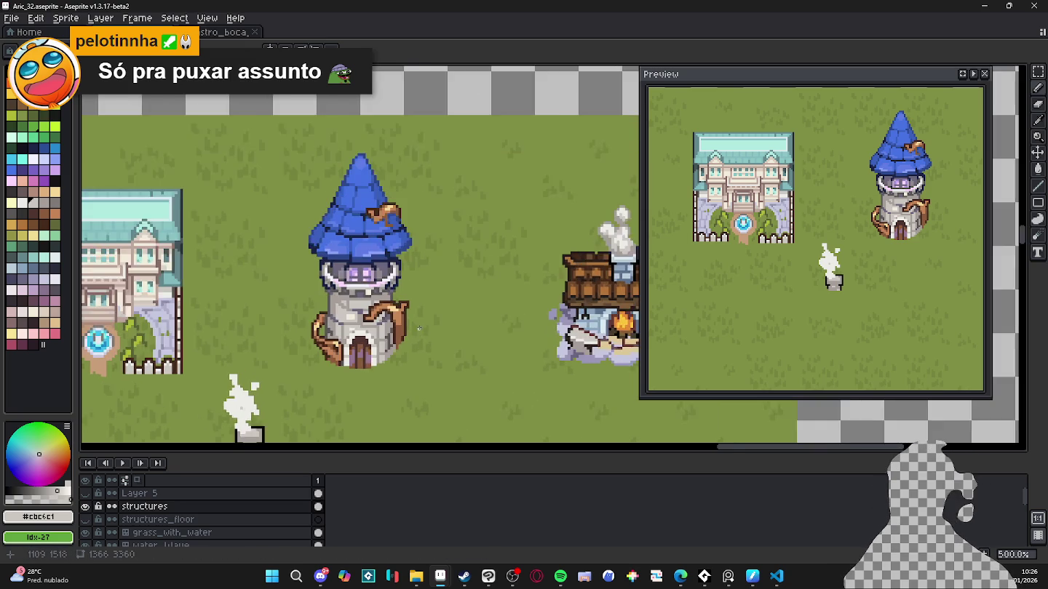
scroll(419, 331, up, 1)
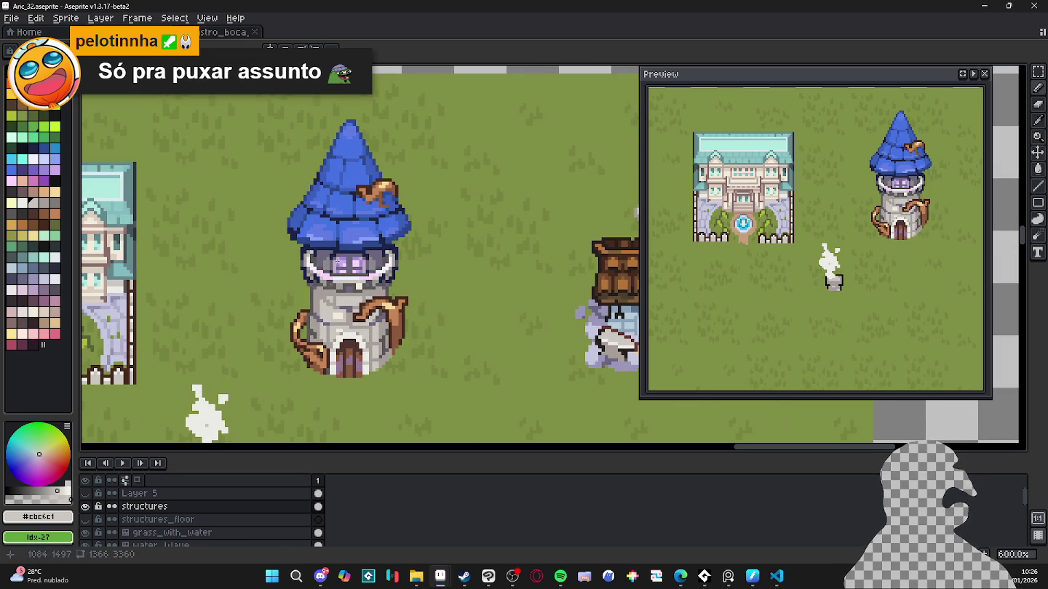
Step: Sample lilac and pale pink #fad6ff from the tower, switch to rectangle marquee, and save again
alt+click(335, 358)
scroll(342, 364, up, 1)
scroll(342, 364, up, 2)
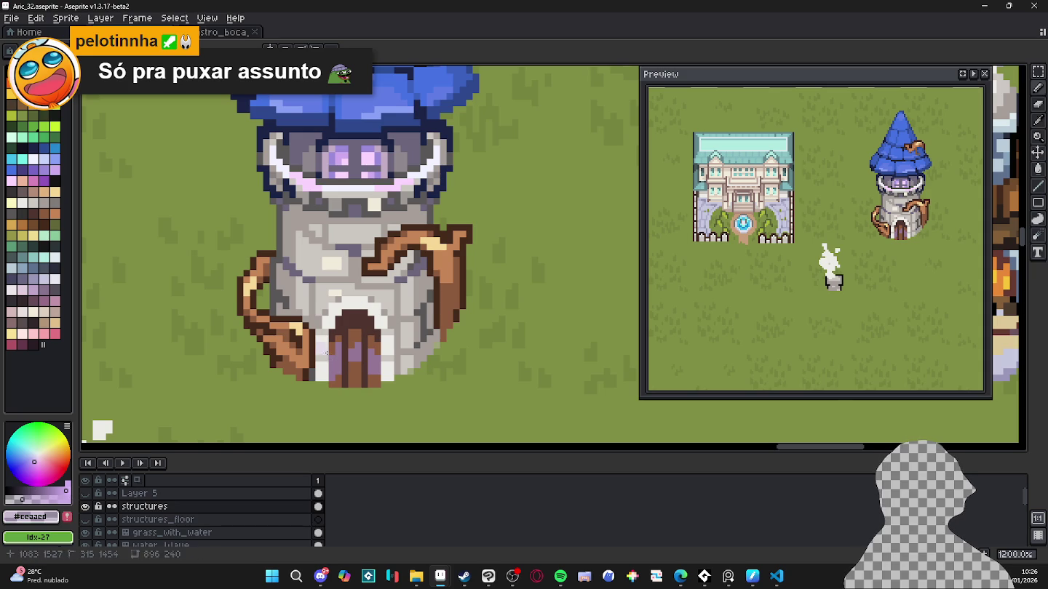
alt+click(325, 348)
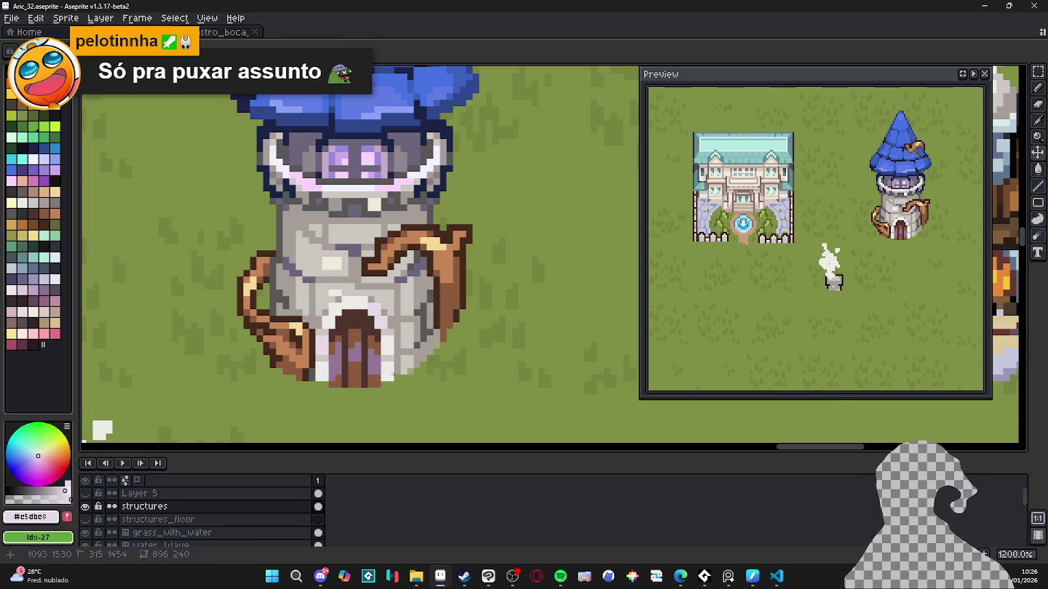
key(m)
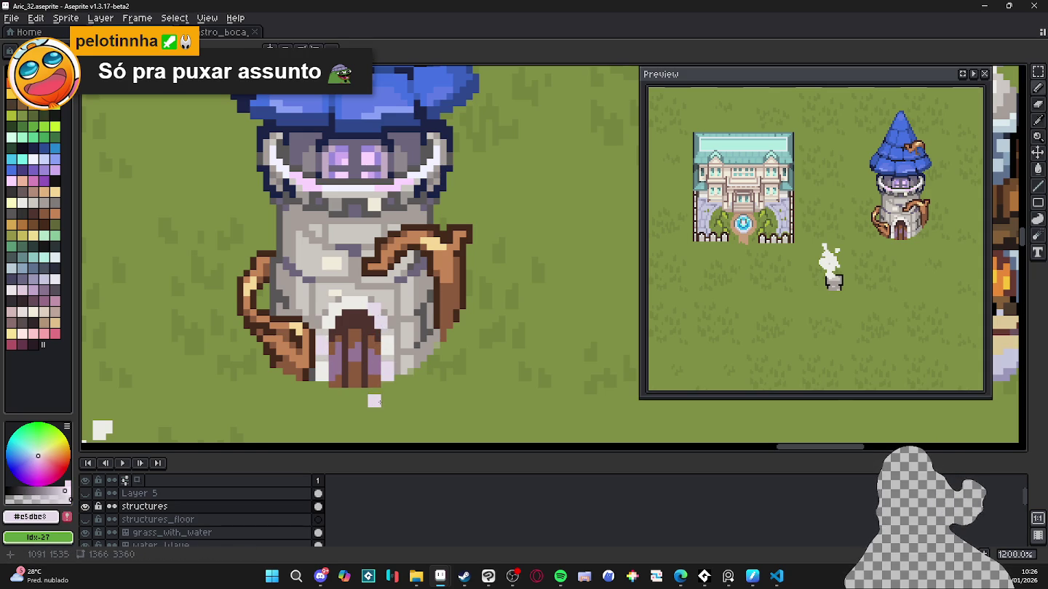
click(400, 377)
scroll(404, 377, down, 3)
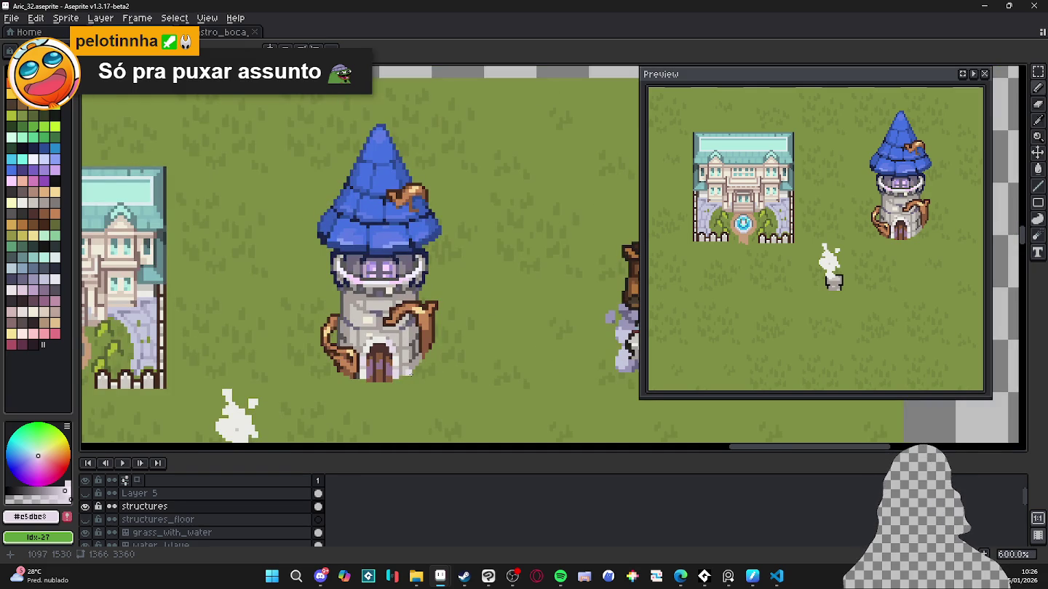
scroll(445, 275, down, 1)
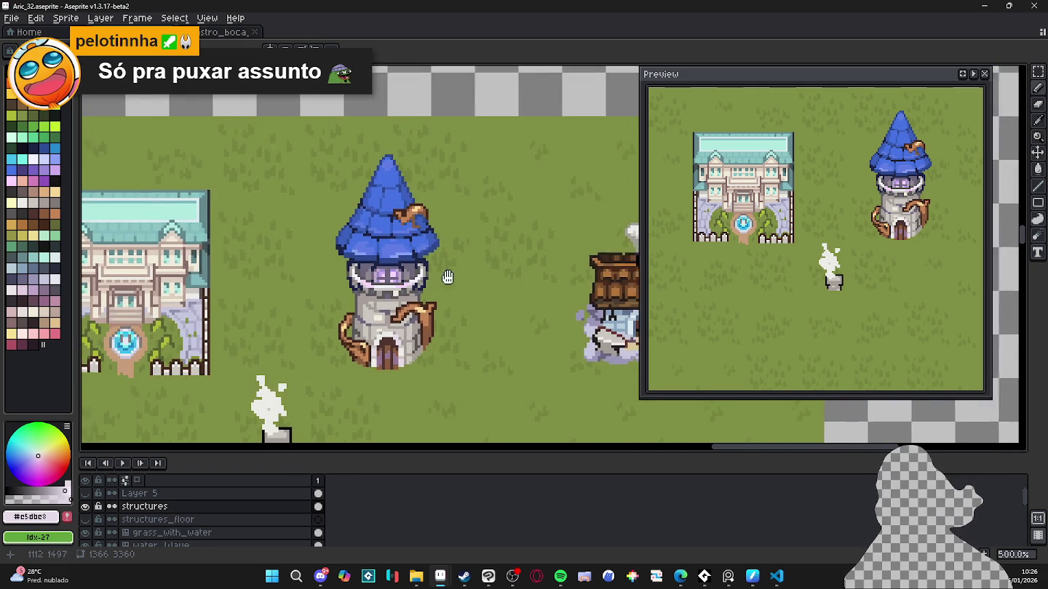
key(ctrl+s)
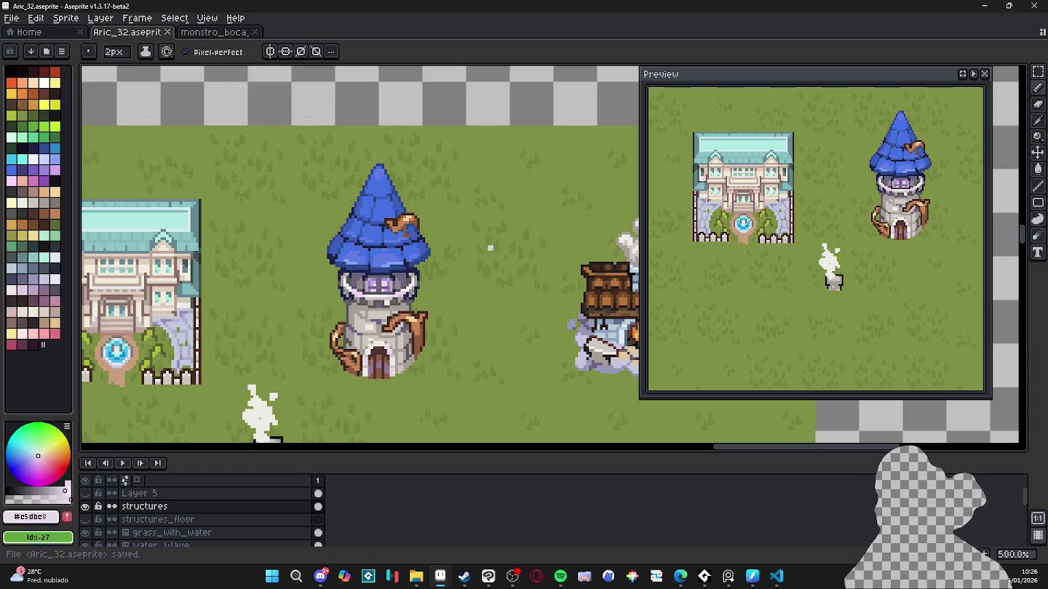
scroll(370, 285, up, 2)
scroll(371, 286, up, 2)
Step: Sample the pale pink from the window band and check the browser reference
key(i)
alt+click(370, 286)
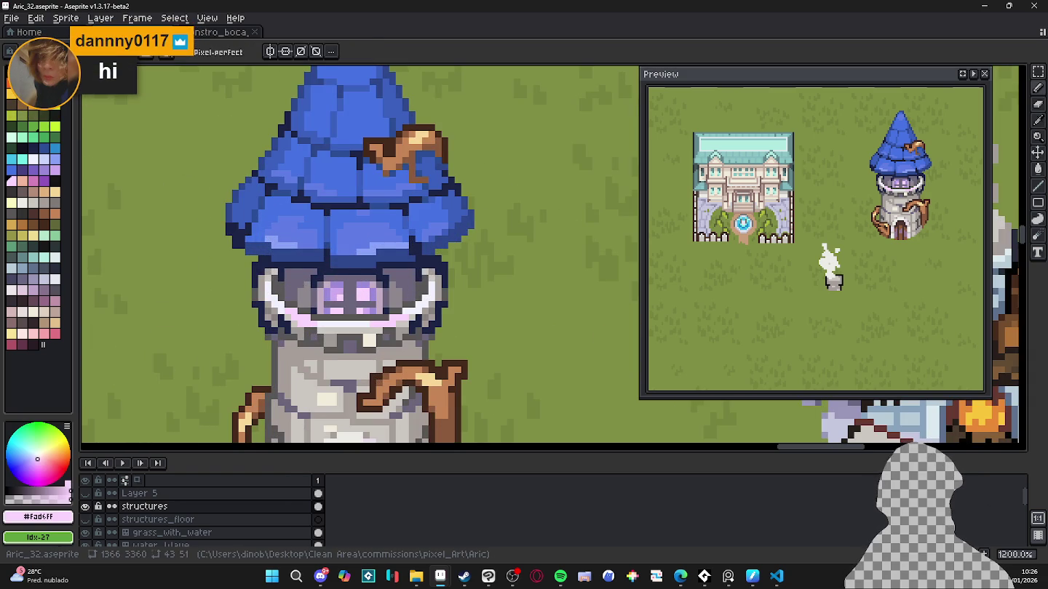
key(alt+Tab)
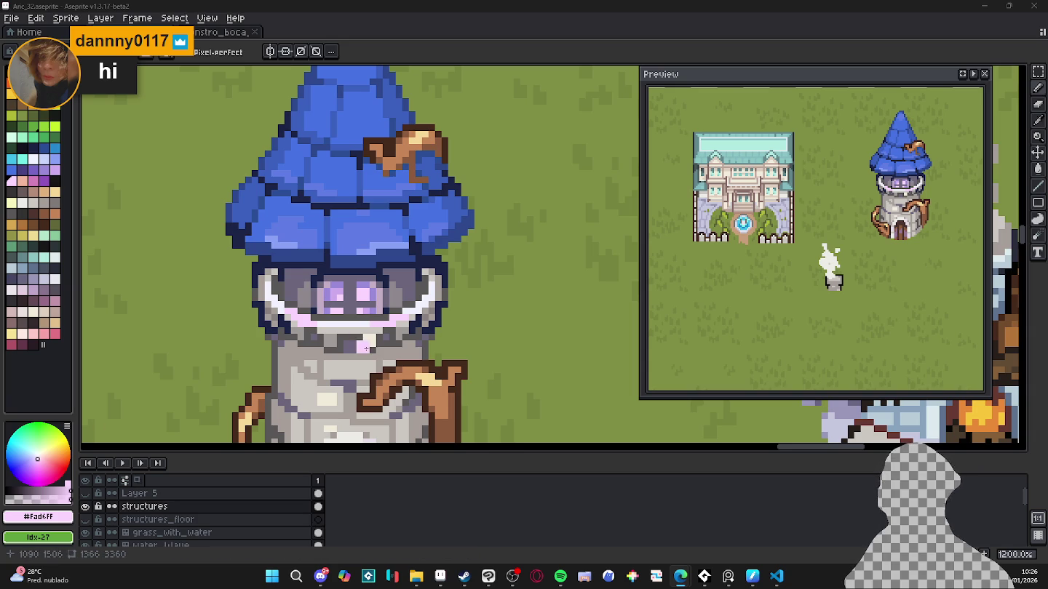
scroll(376, 304, down, 2)
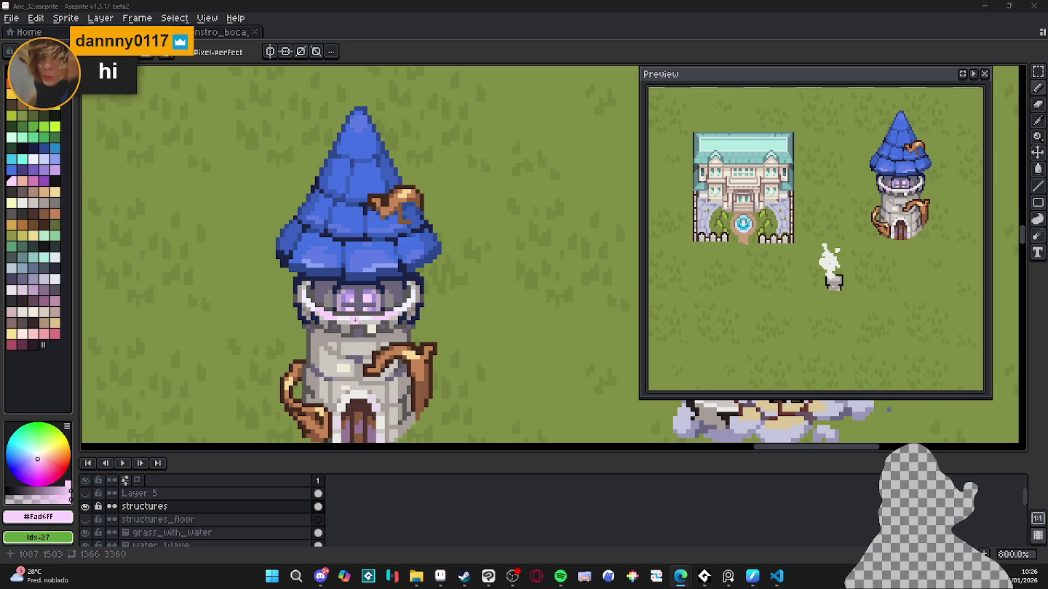
scroll(342, 313, up, 2)
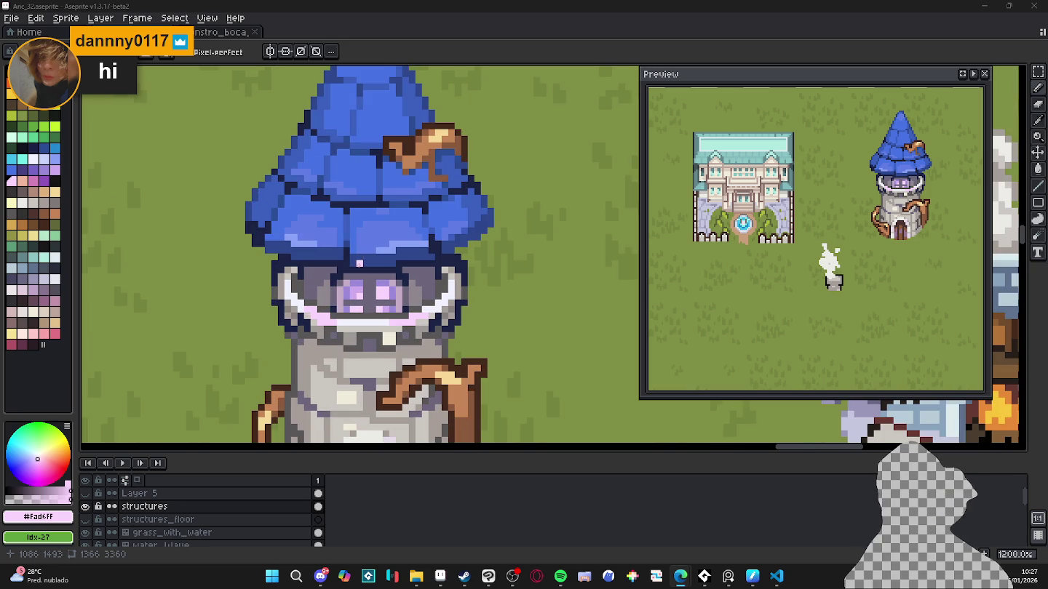
Step: Sample muted purple #8685bc and pencil a short highlight along the roof's bottom edge
click(33, 501)
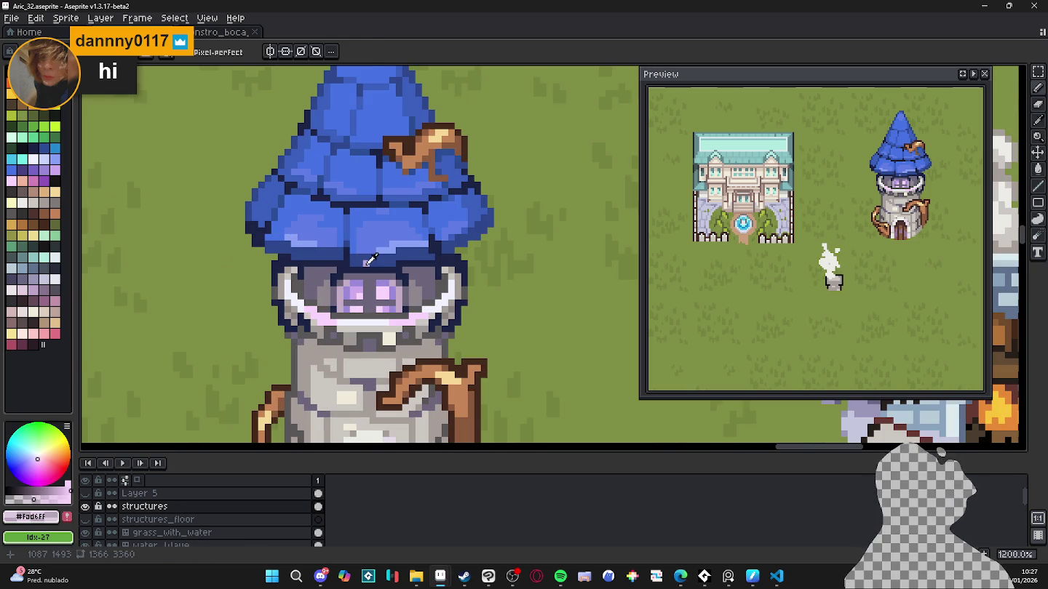
alt+click(366, 263)
drag(366, 262, 390, 266)
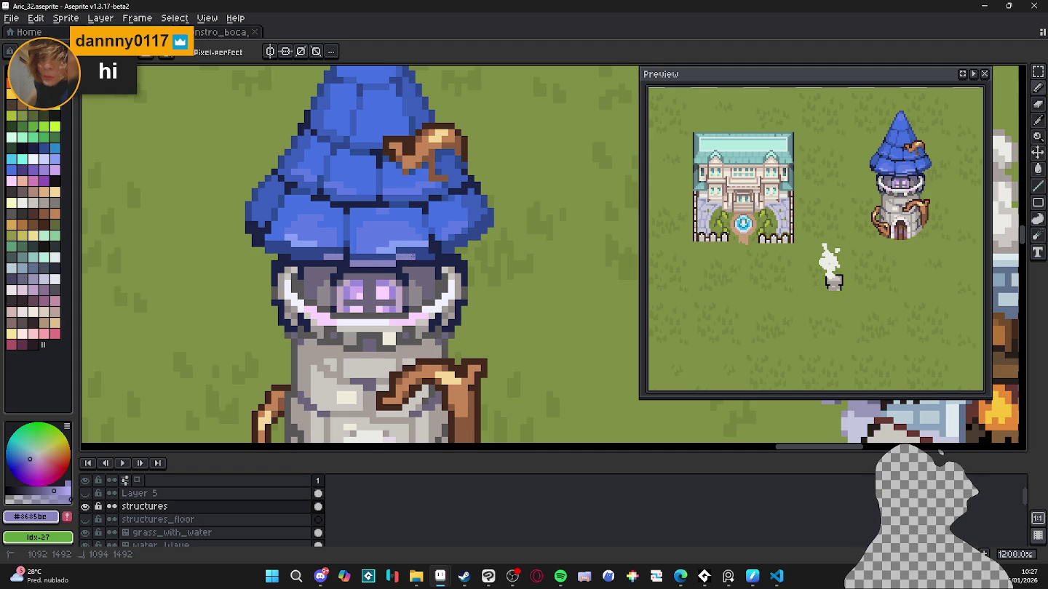
Step: Zoom out over the whole map and save Aric_32.aseprite with the roof touch-up
scroll(393, 258, down, 4)
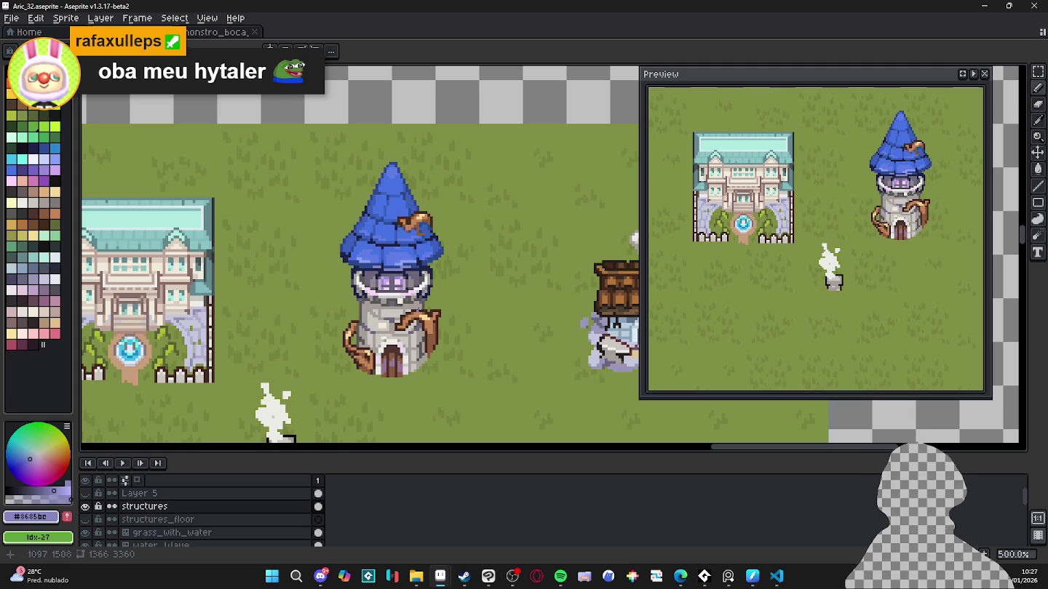
scroll(425, 335, down, 2)
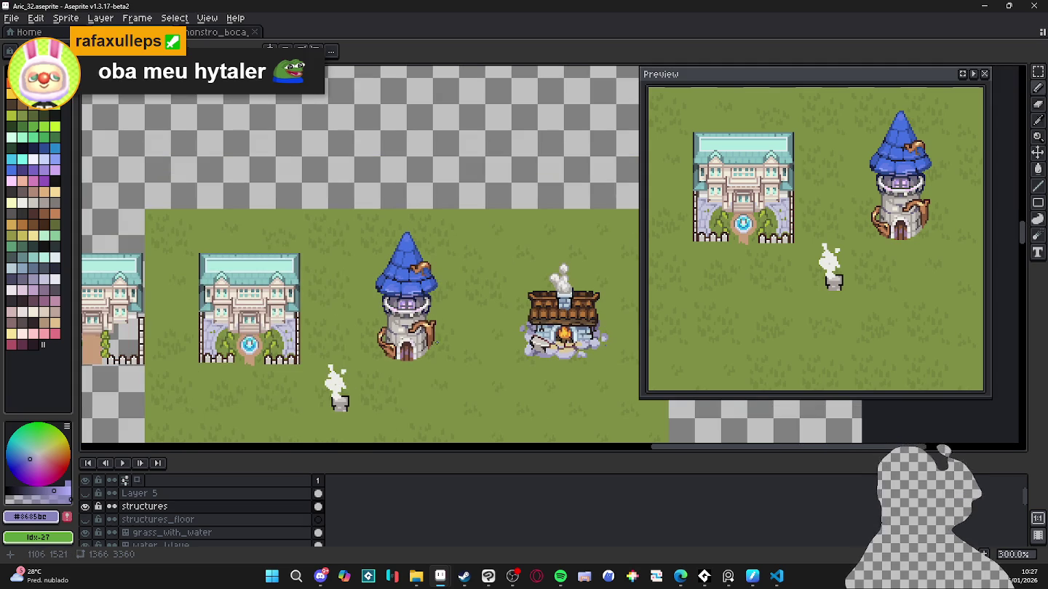
scroll(436, 344, up, 1)
scroll(428, 328, up, 5)
scroll(418, 297, up, 1)
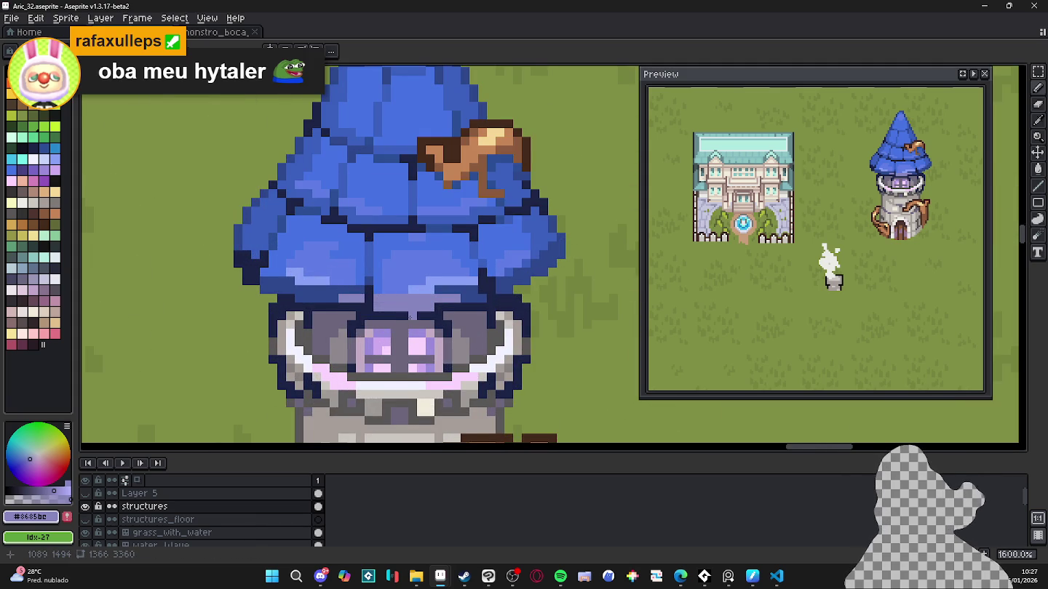
scroll(409, 318, down, 2)
scroll(415, 328, down, 2)
scroll(423, 342, down, 2)
scroll(433, 359, down, 1)
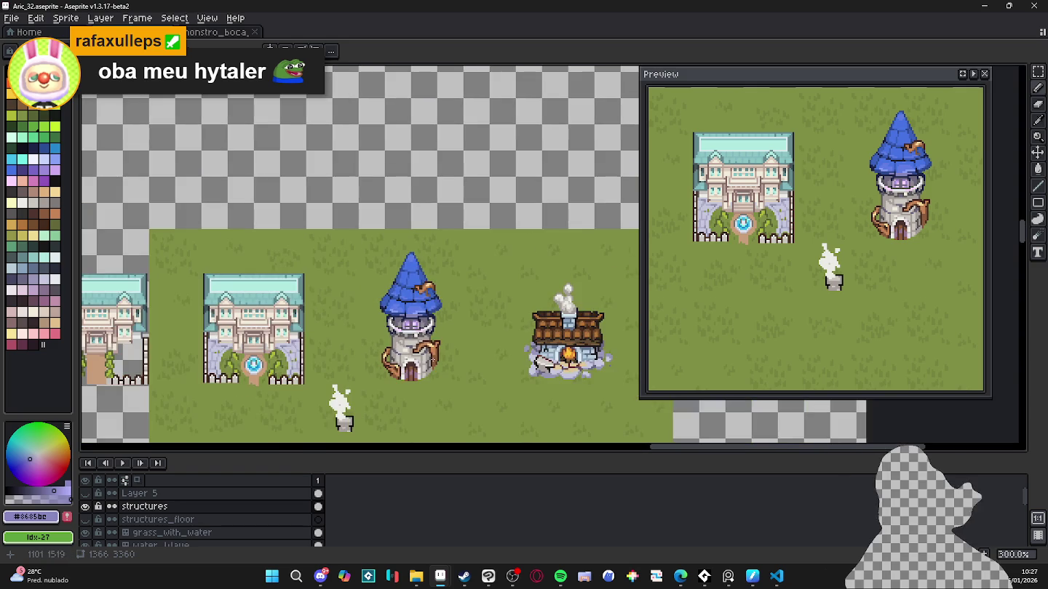
scroll(450, 366, down, 1)
key(ctrl+s)
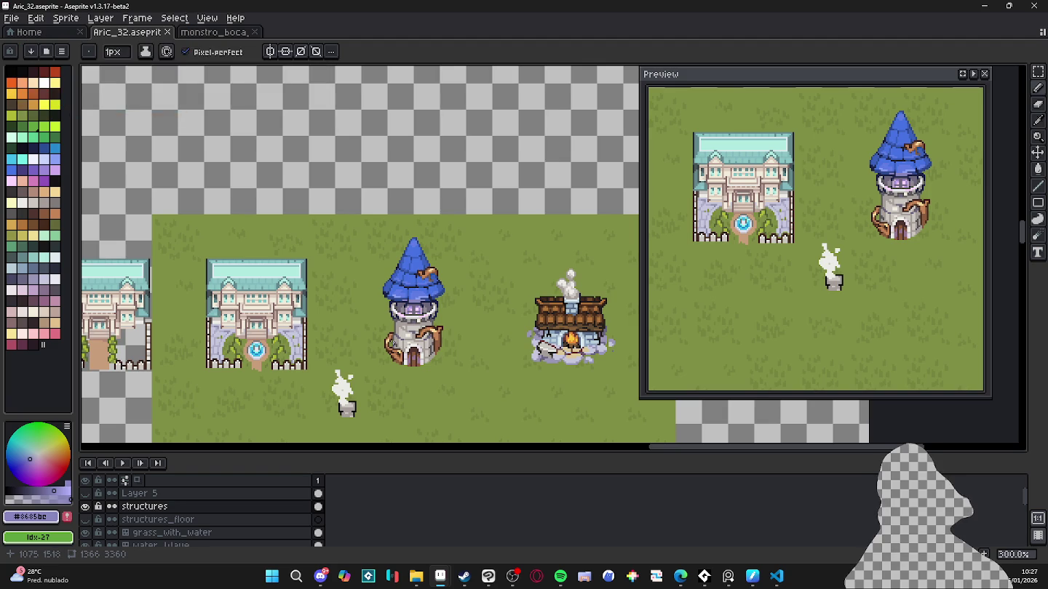
scroll(378, 363, up, 3)
scroll(444, 387, up, 3)
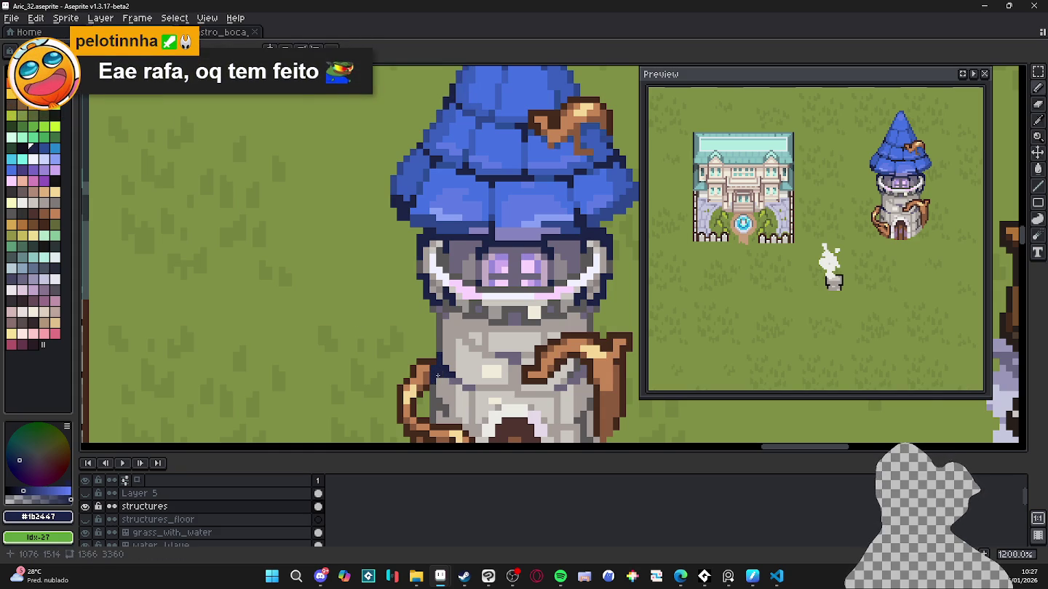
Step: Zoom out over the map and sample the tower's light grey and warm grey #a69e9a wall tones
scroll(440, 376, down, 1)
scroll(441, 376, down, 1)
scroll(441, 375, down, 1)
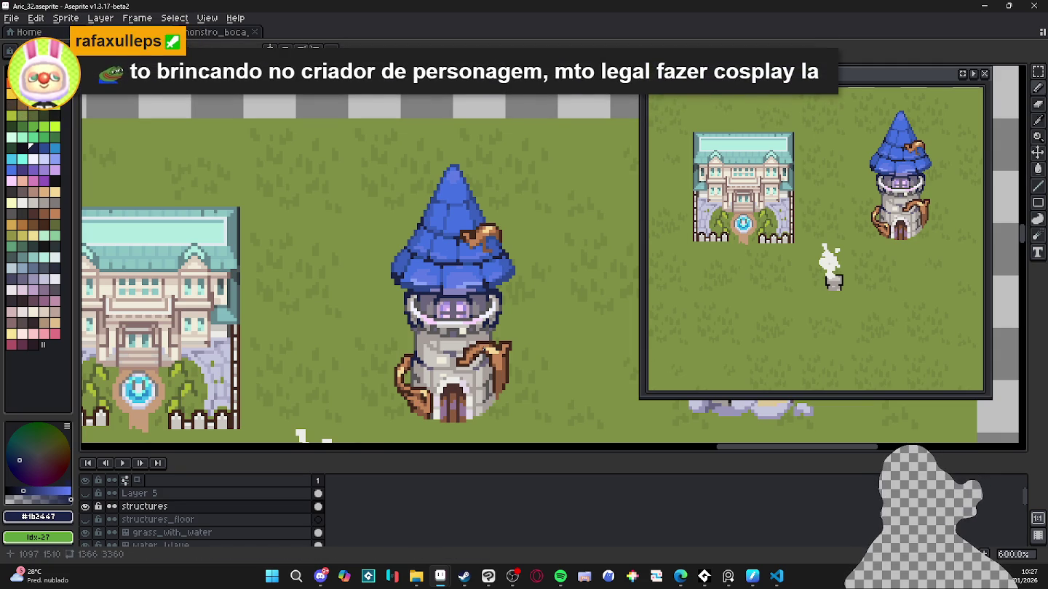
scroll(484, 340, down, 1)
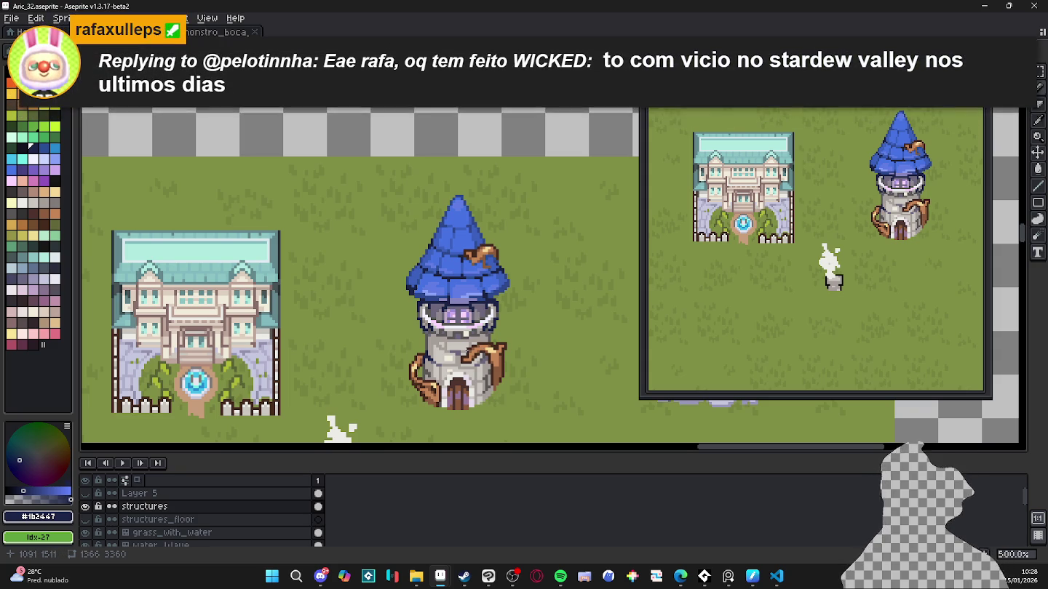
scroll(468, 351, up, 4)
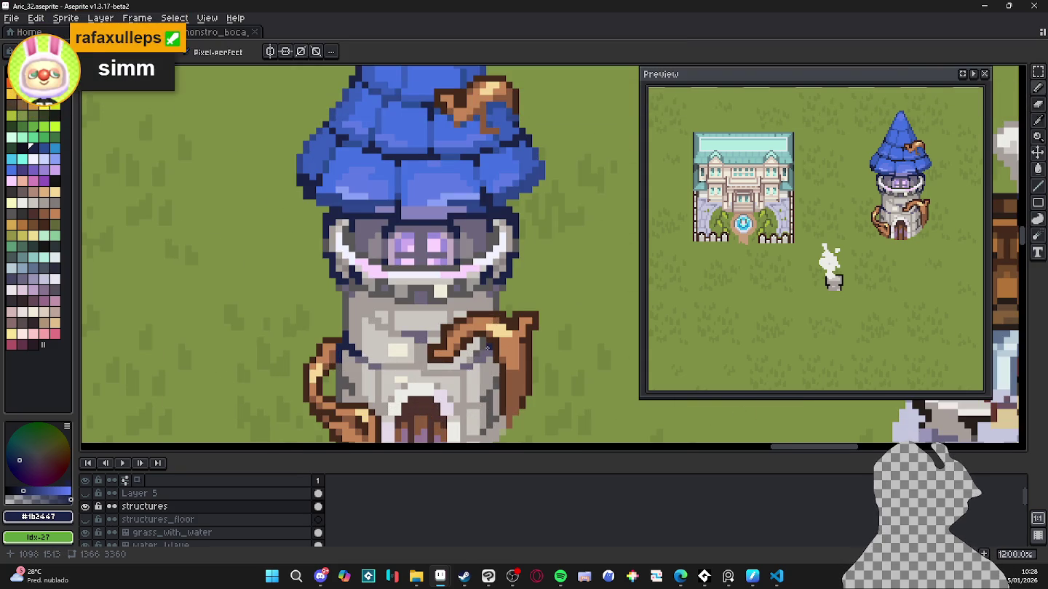
alt+click(478, 350)
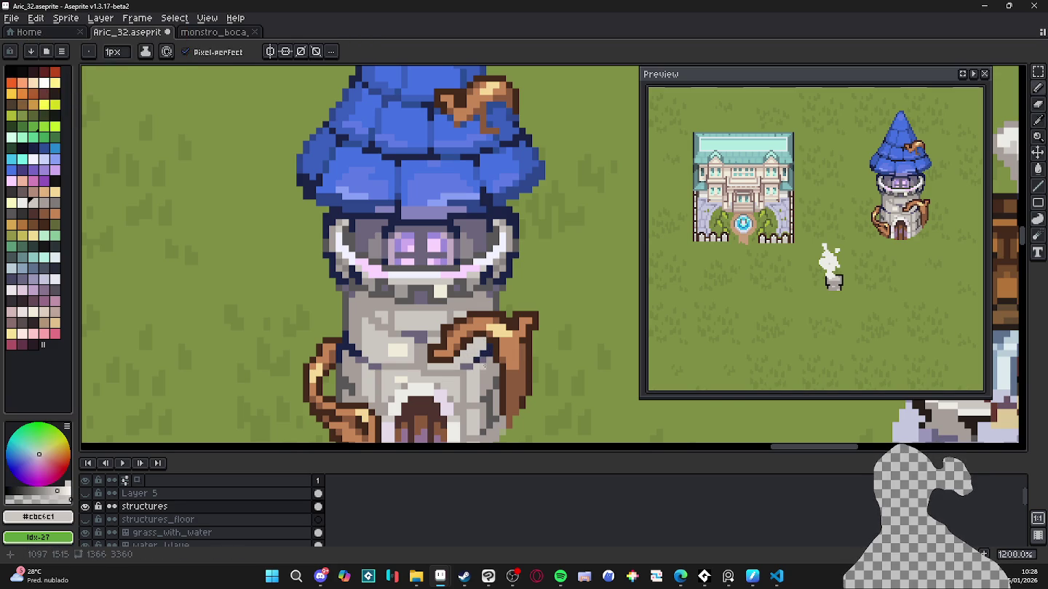
scroll(494, 386, down, 3)
scroll(462, 373, up, 3)
alt+click(461, 373)
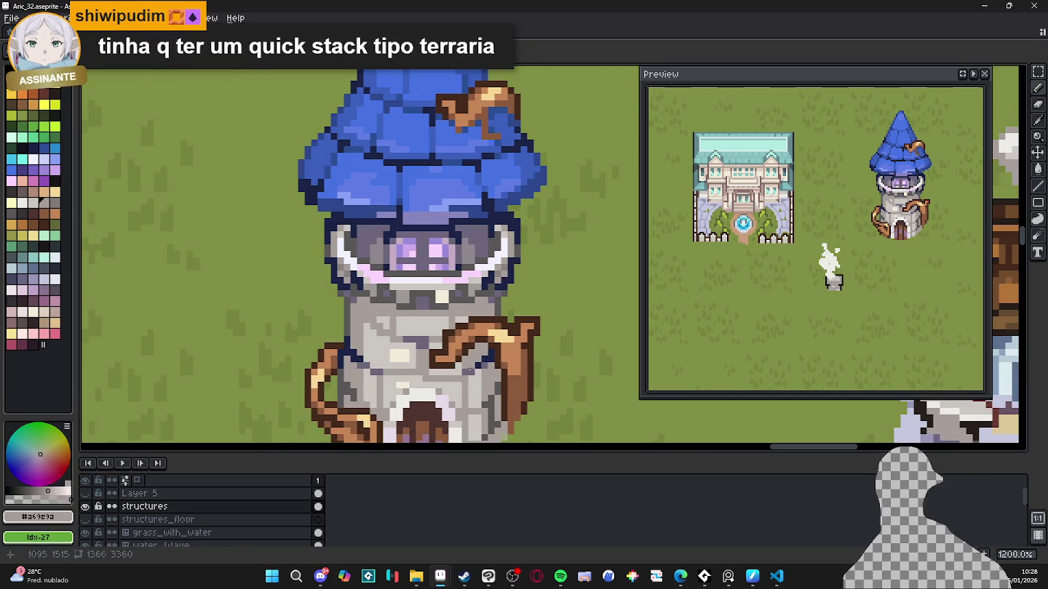
scroll(462, 374, down, 3)
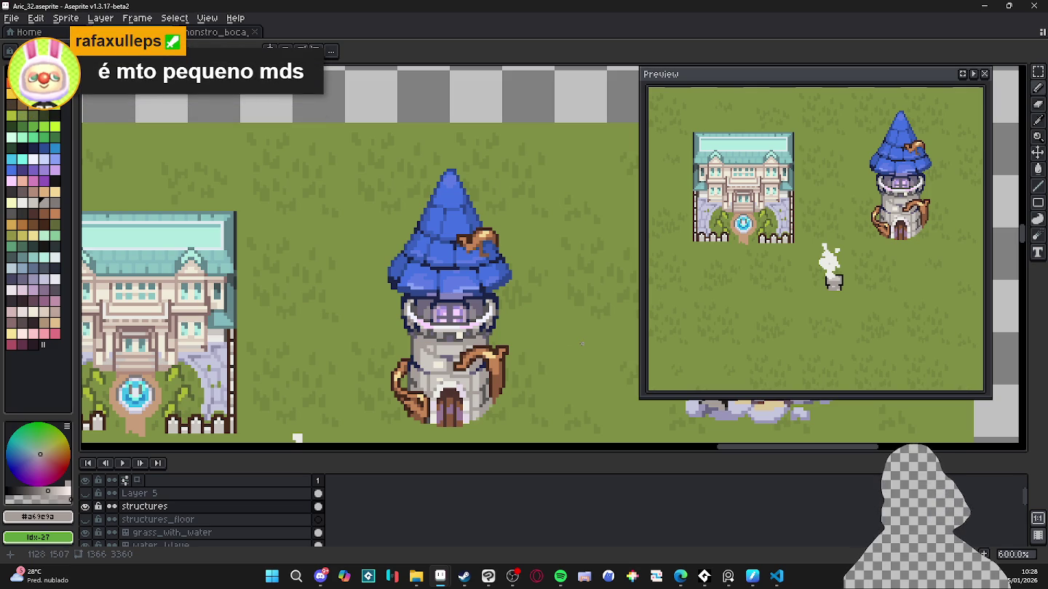
scroll(553, 305, down, 2)
scroll(510, 247, down, 1)
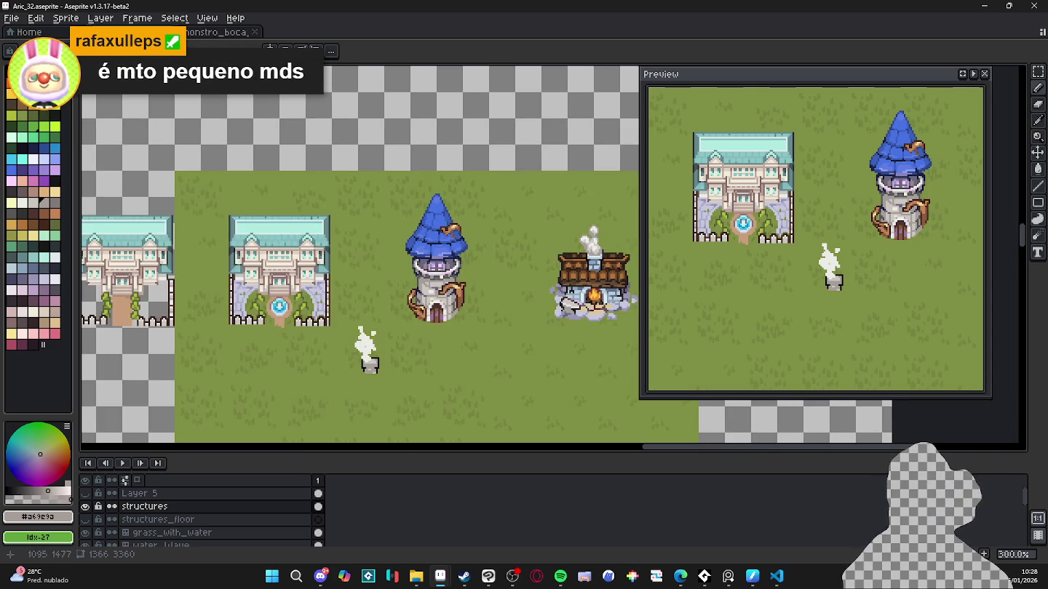
key(ctrl+s)
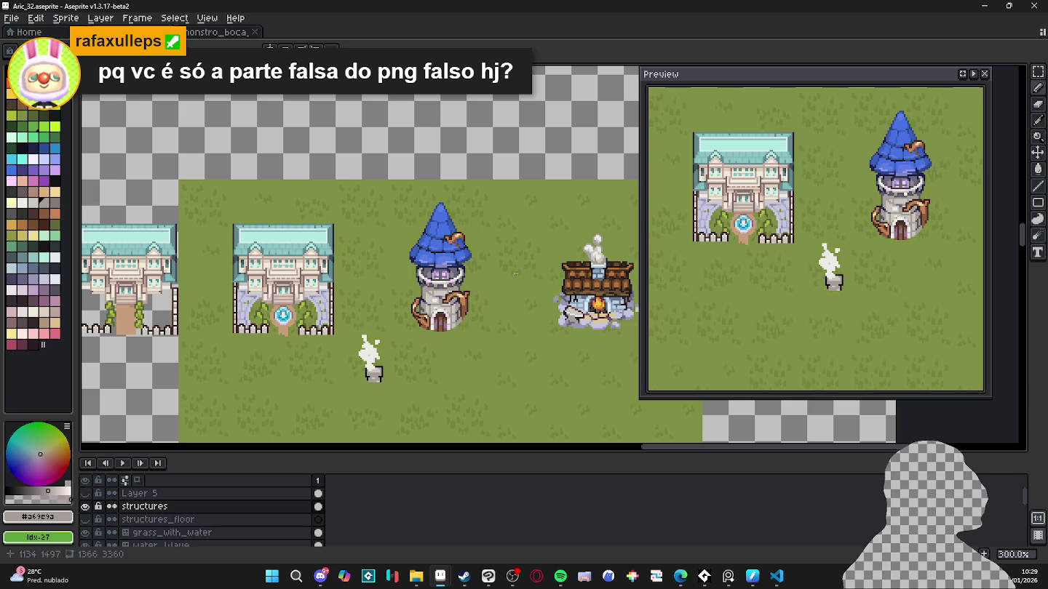
Step: Zoom in on the wizard tower and save the map
scroll(380, 334, up, 4)
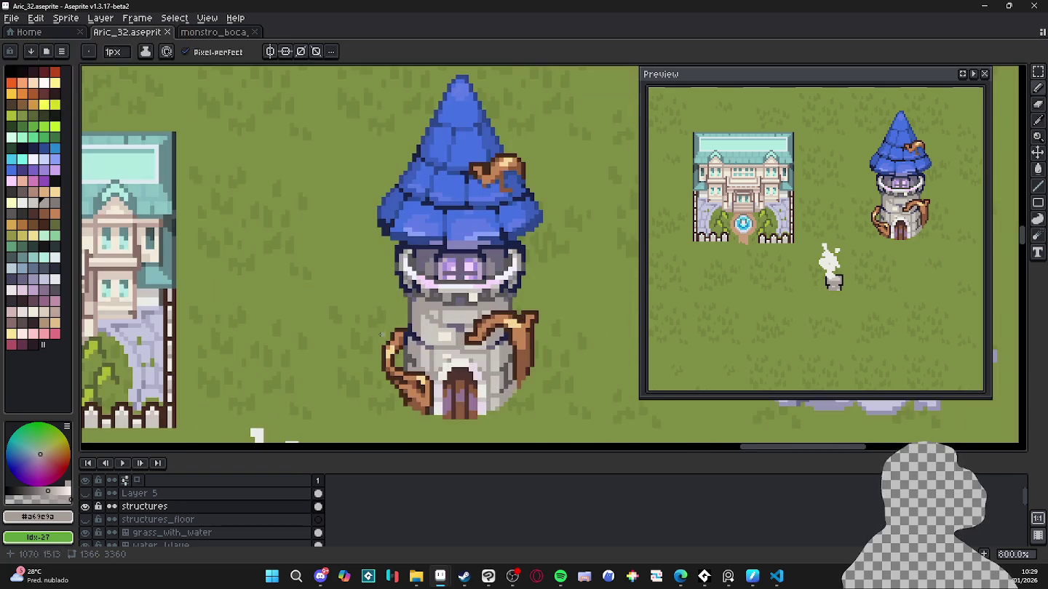
scroll(381, 334, up, 3)
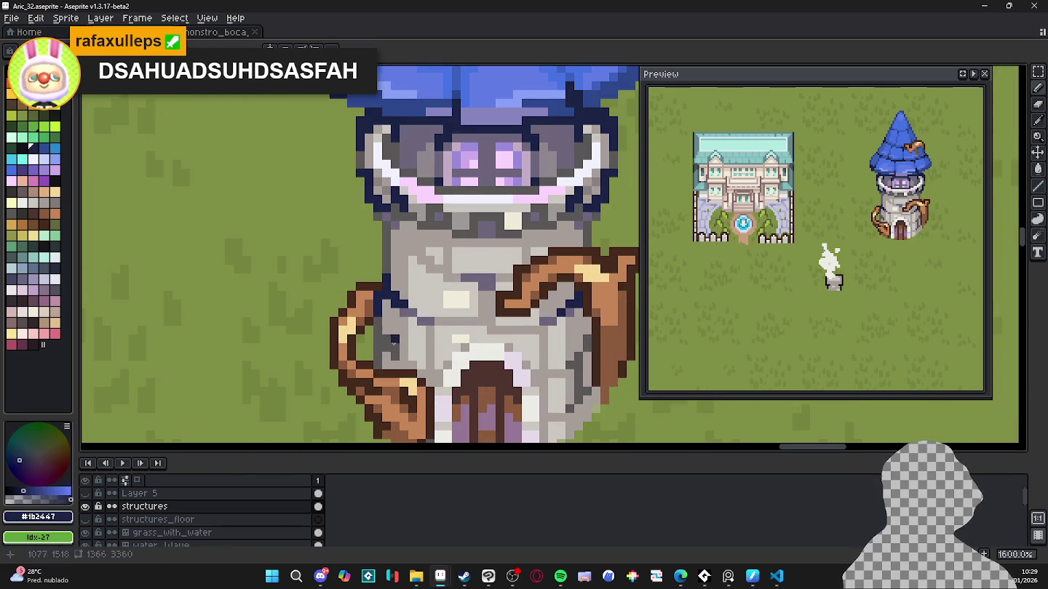
scroll(379, 359, down, 3)
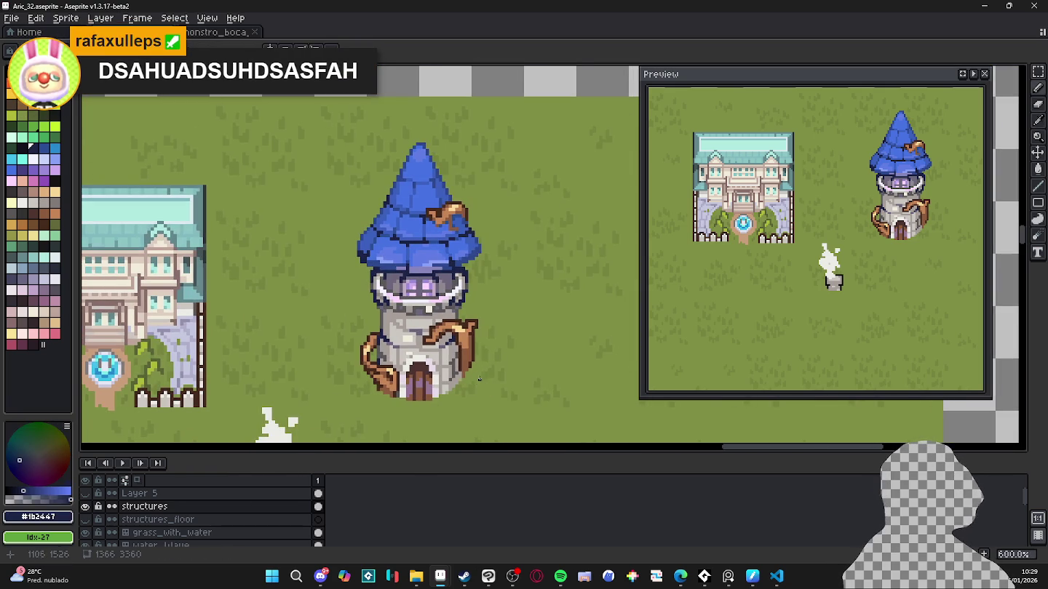
key(ctrl+s)
Step: Pan and zoom to inspect the tower again, then save once more
scroll(437, 350, down, 1)
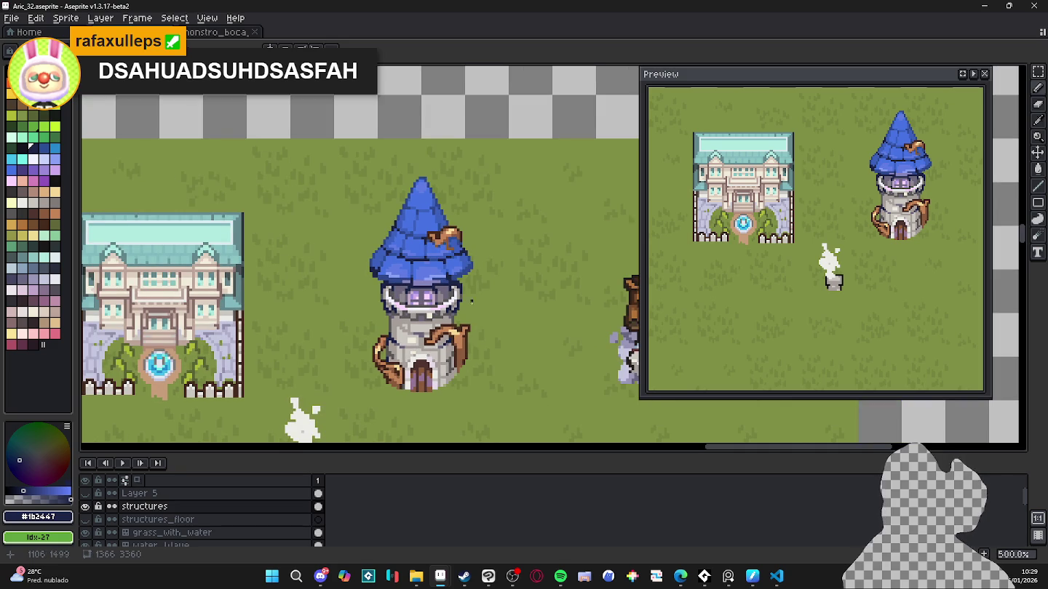
drag(471, 302, 471, 316)
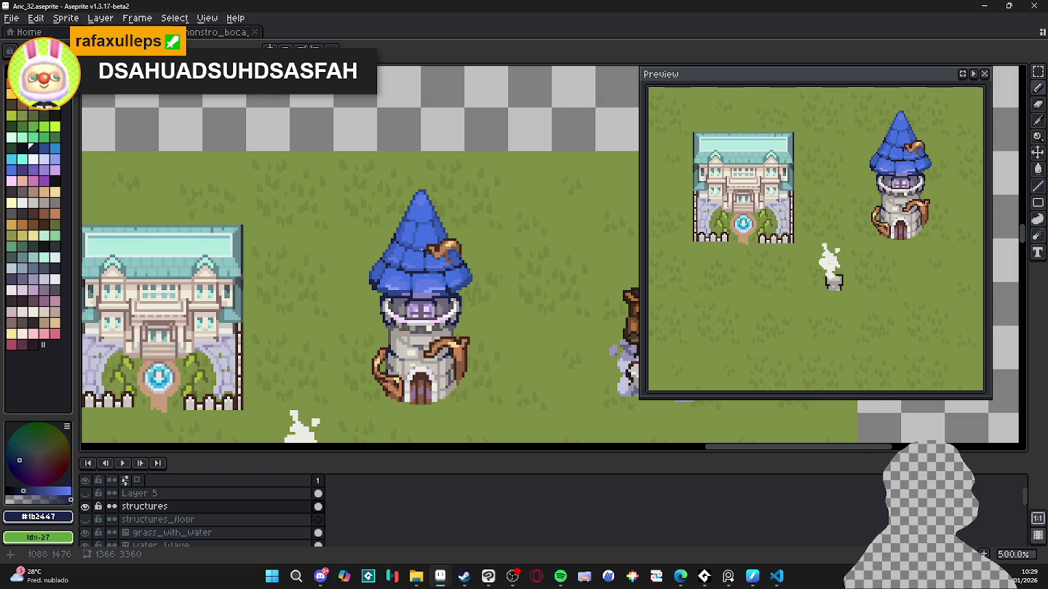
scroll(422, 249, down, 1)
scroll(436, 269, down, 1)
scroll(424, 303, up, 3)
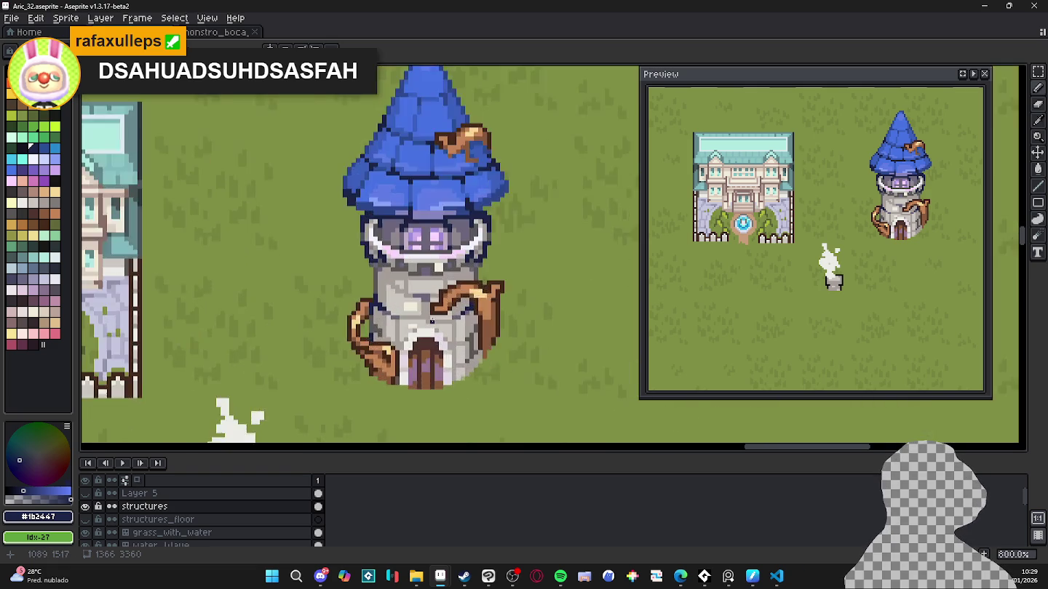
scroll(424, 303, up, 2)
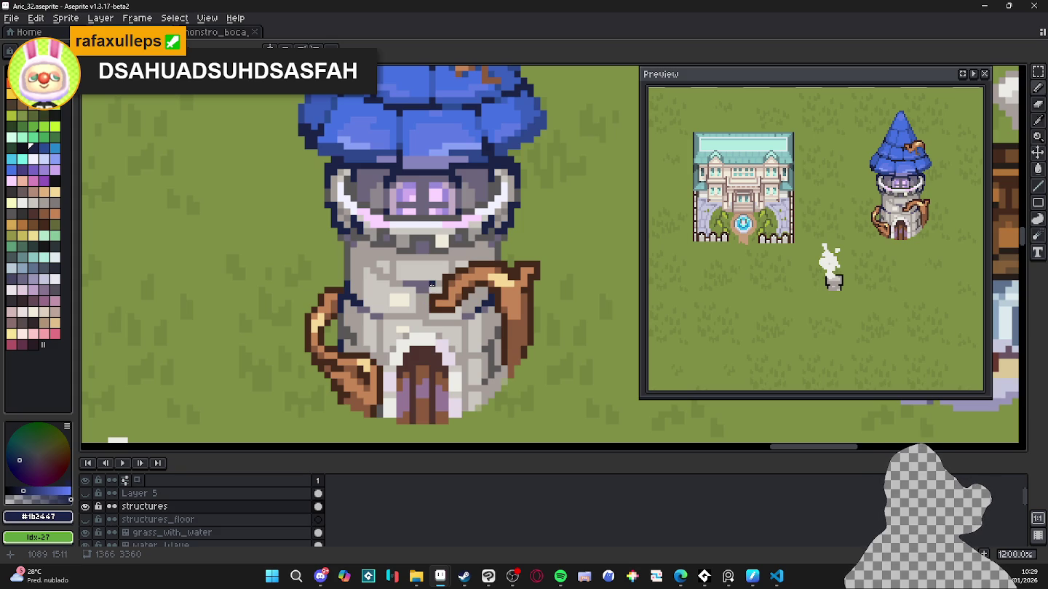
scroll(432, 284, down, 2)
scroll(437, 292, down, 3)
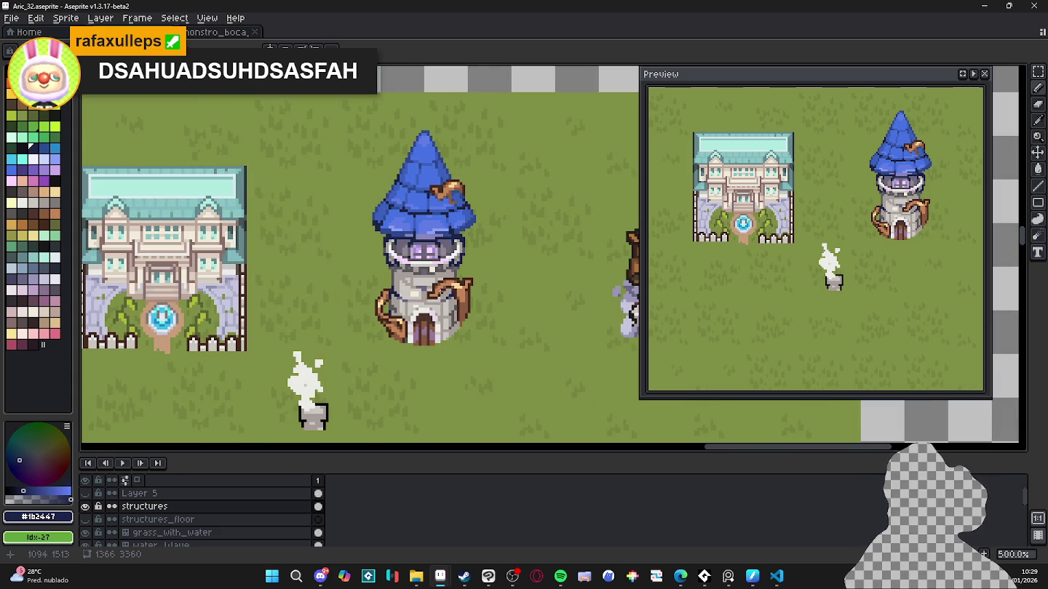
scroll(441, 297, down, 1)
key(ctrl+s)
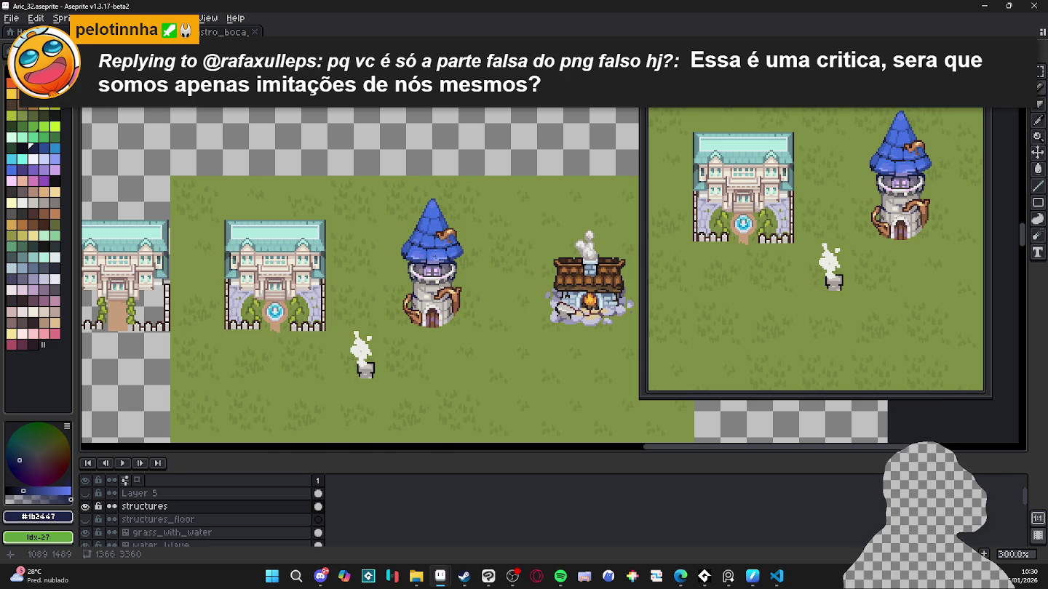
Step: Sample the lavender from the tower's hat and zoom in to inspect it
scroll(435, 259, up, 6)
alt+click(405, 265)
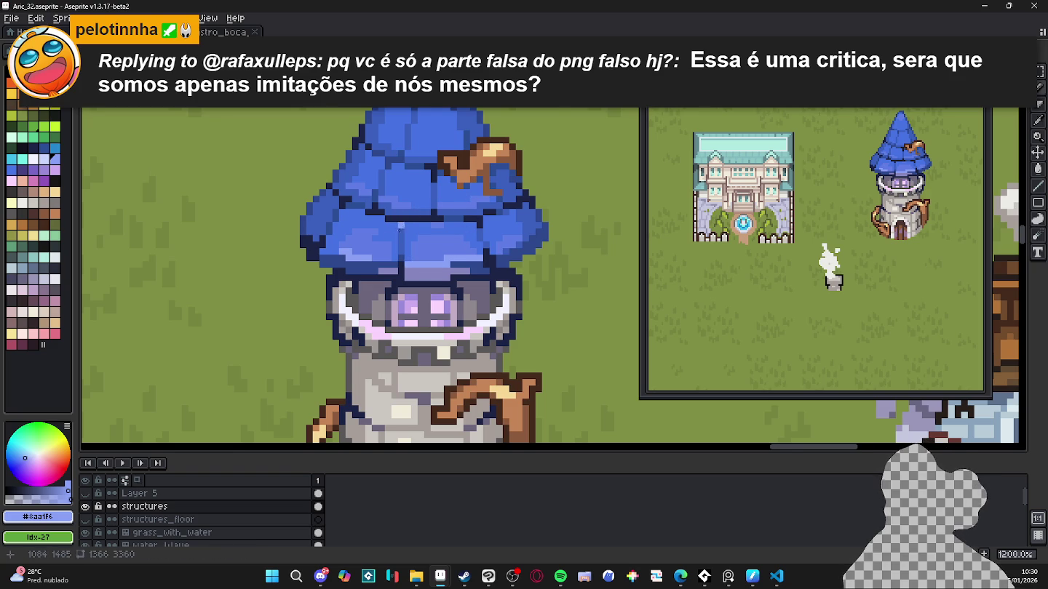
scroll(393, 259, up, 1)
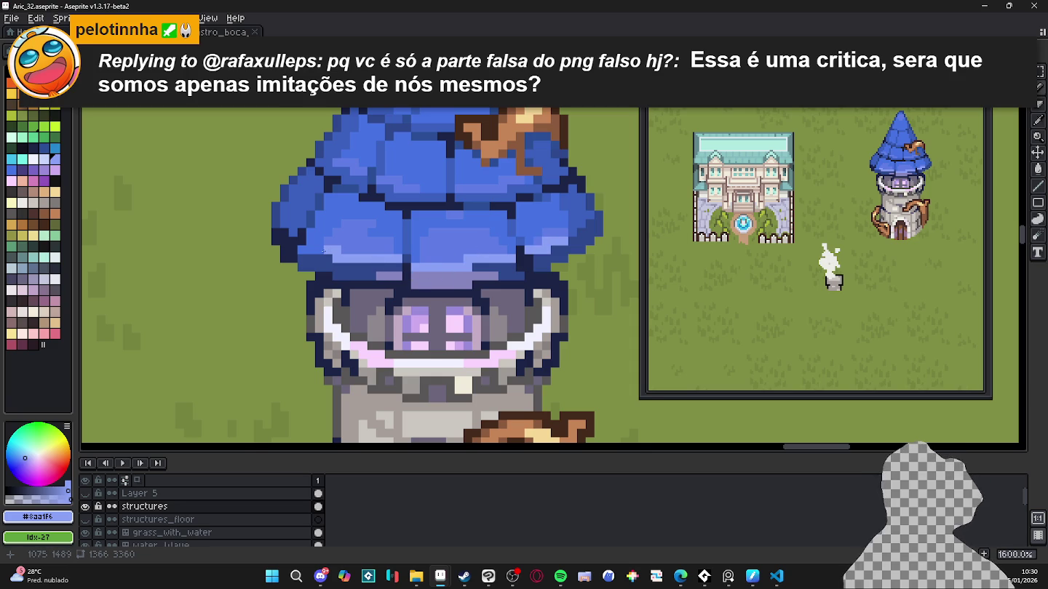
scroll(328, 256, down, 3)
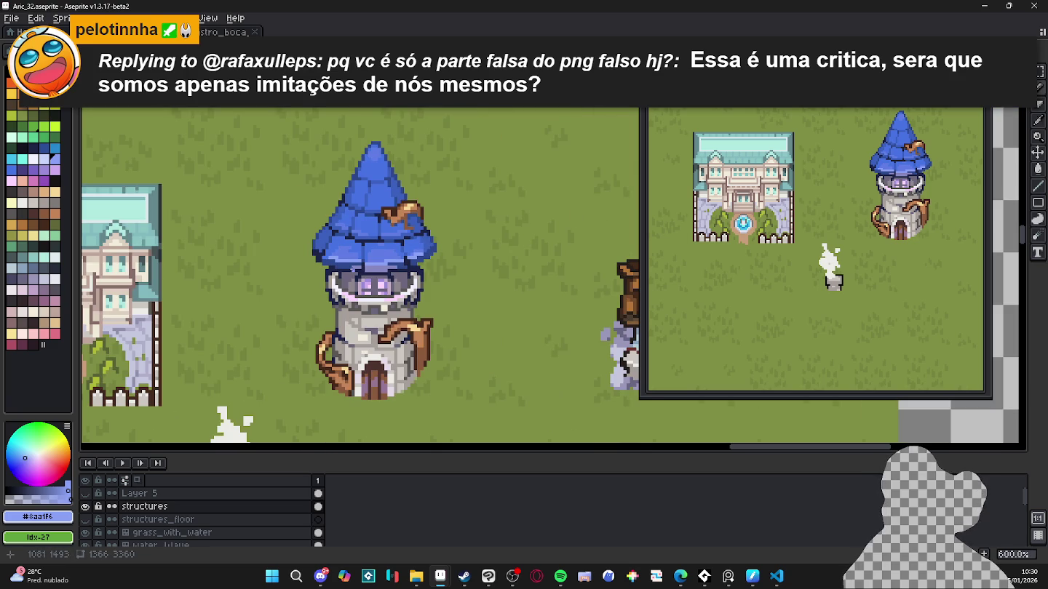
scroll(321, 252, up, 1)
scroll(321, 251, up, 2)
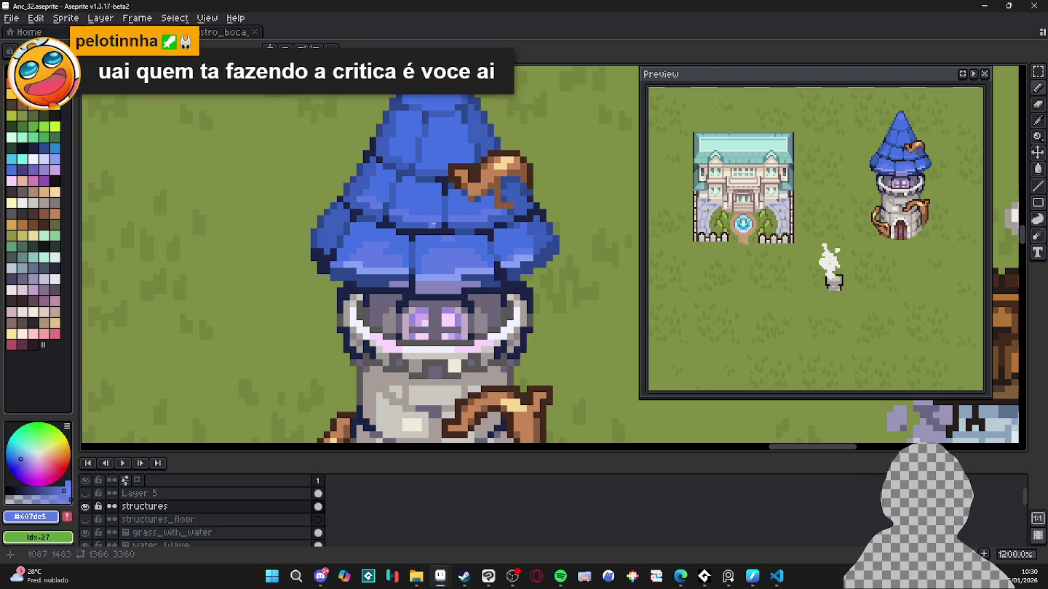
scroll(420, 232, down, 3)
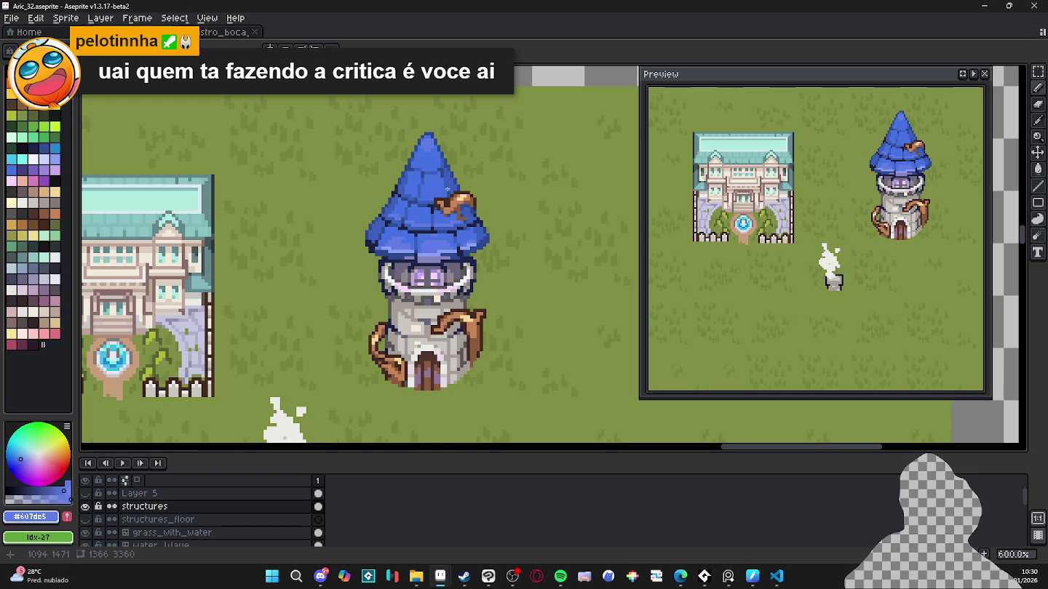
Step: Save the map and make purple-grey #6c667c the active colour
key(ctrl+s)
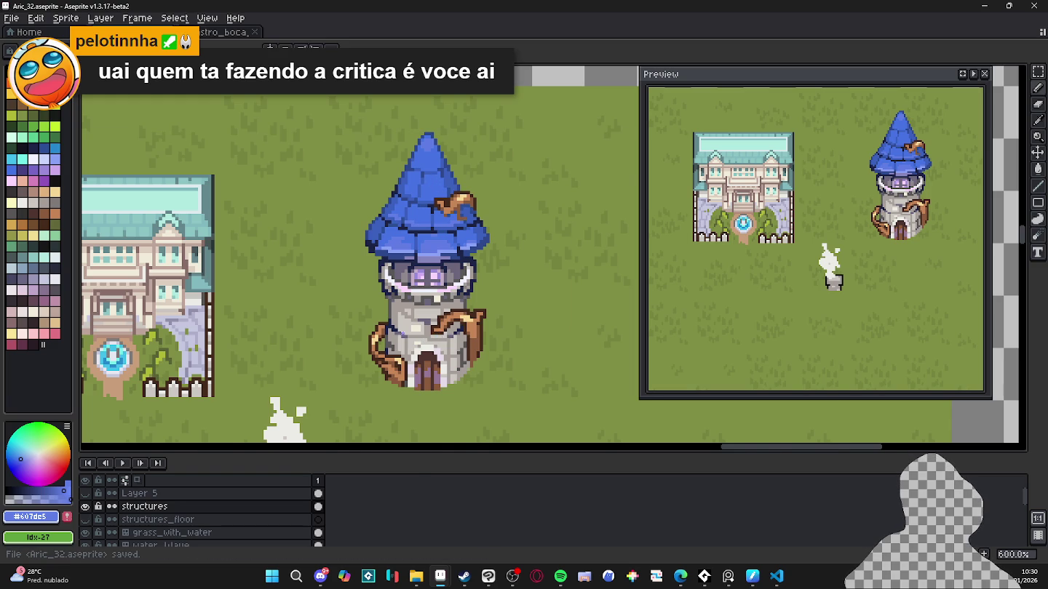
scroll(398, 332, up, 4)
alt+click(393, 330)
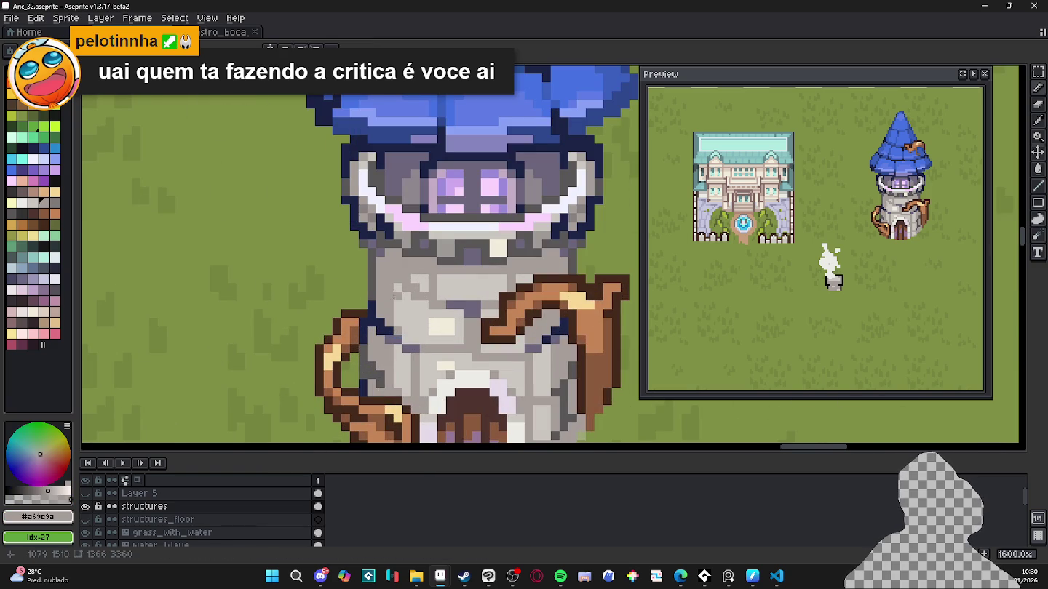
alt+click(456, 303)
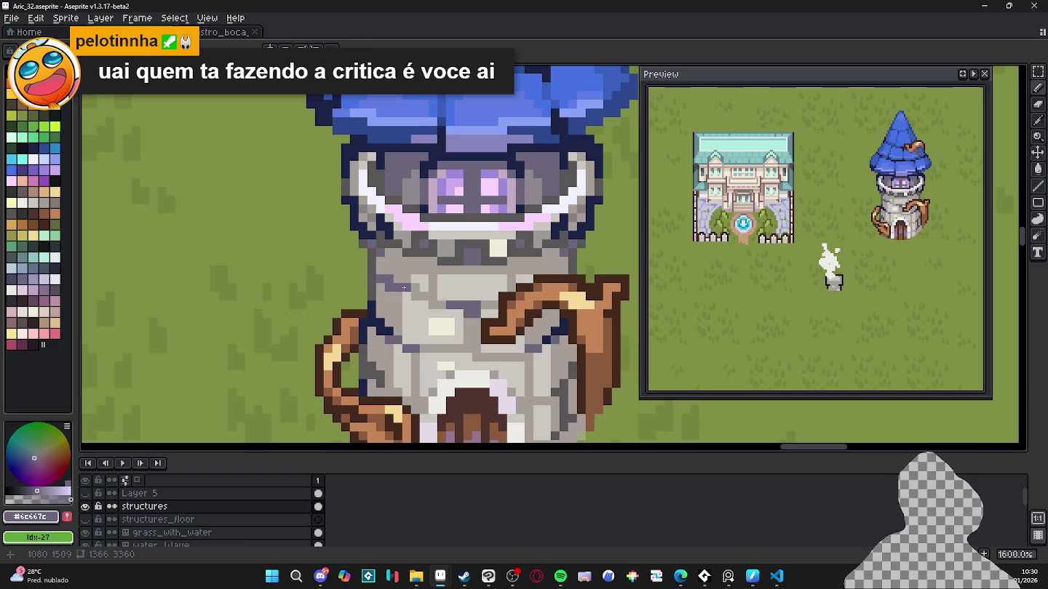
scroll(404, 288, down, 4)
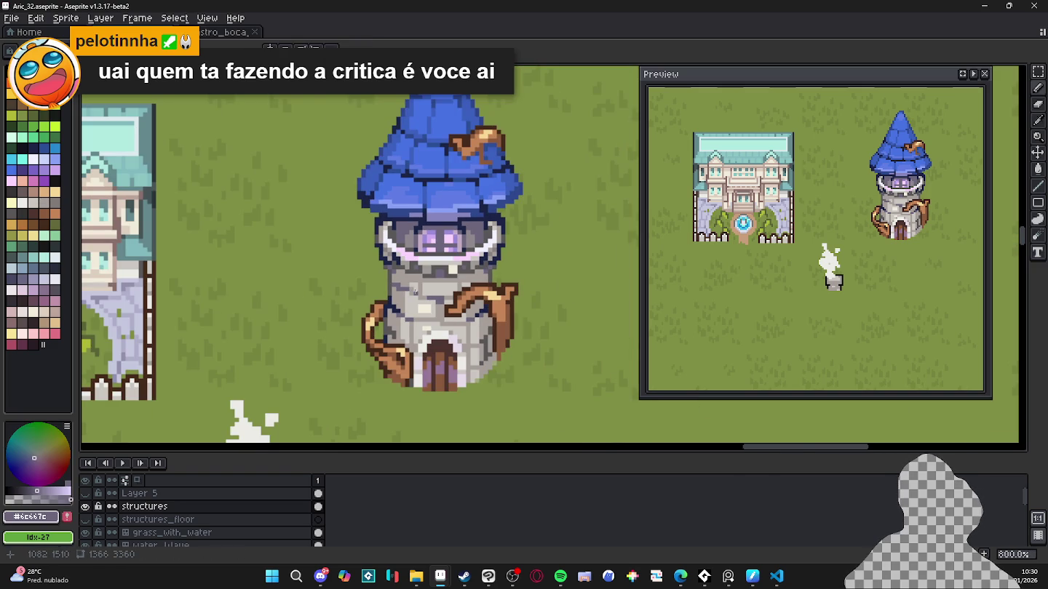
scroll(431, 357, down, 1)
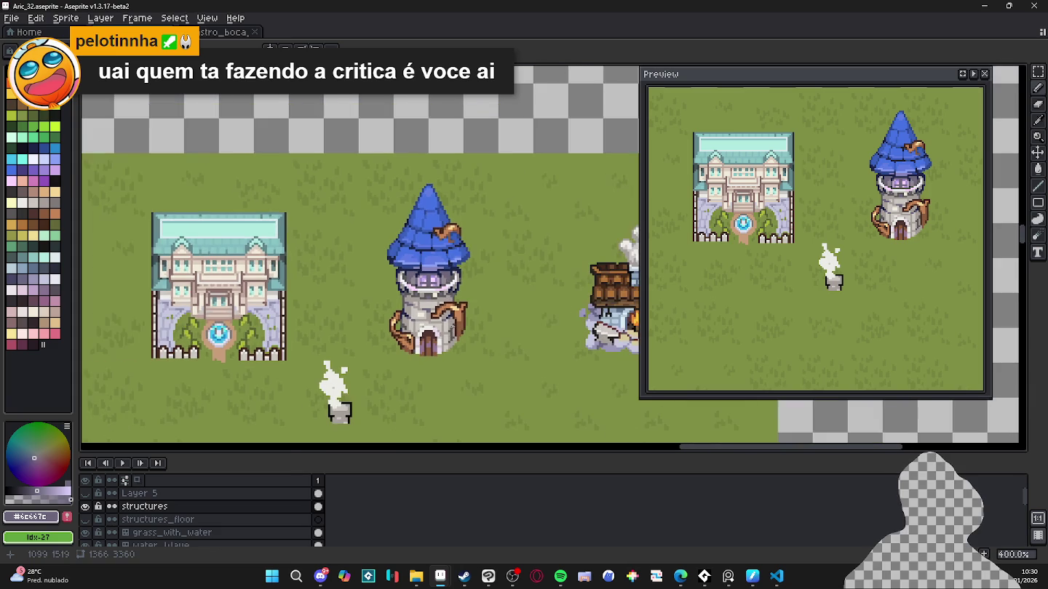
scroll(432, 358, down, 1)
scroll(452, 326, up, 1)
scroll(451, 326, up, 2)
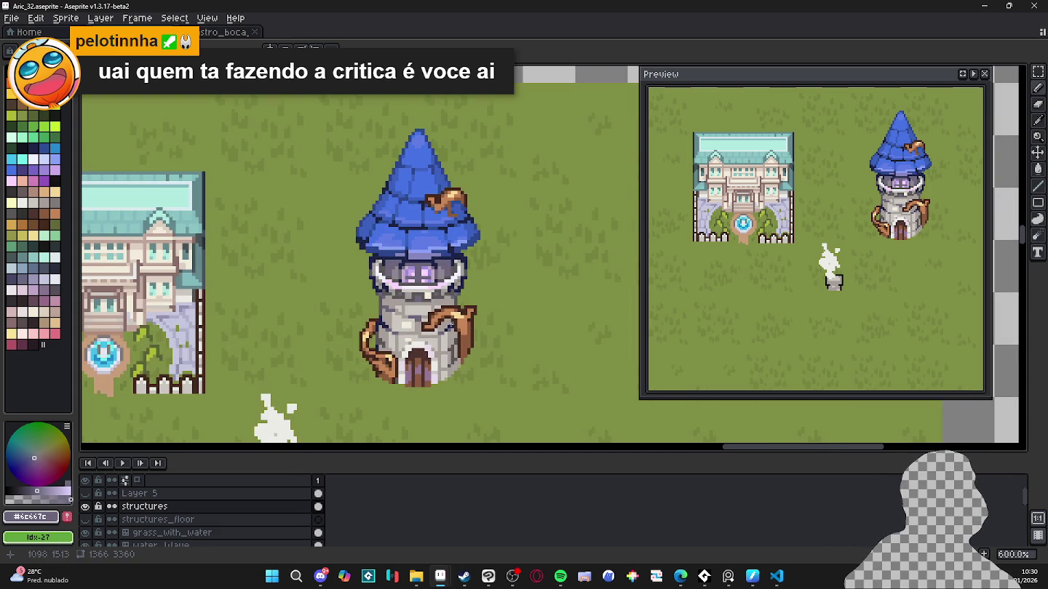
scroll(466, 340, up, 4)
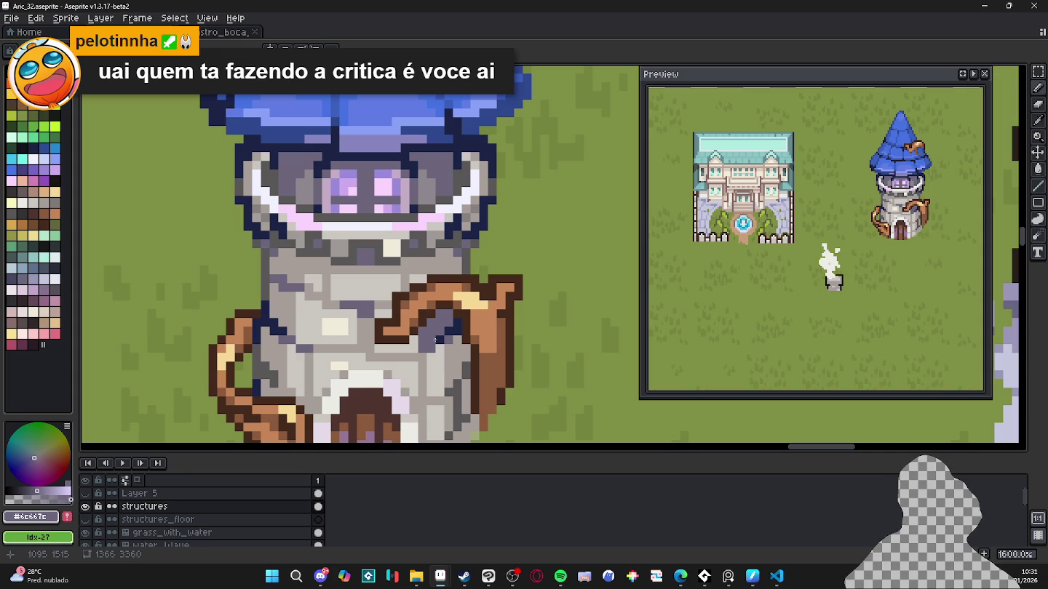
alt+click(441, 357)
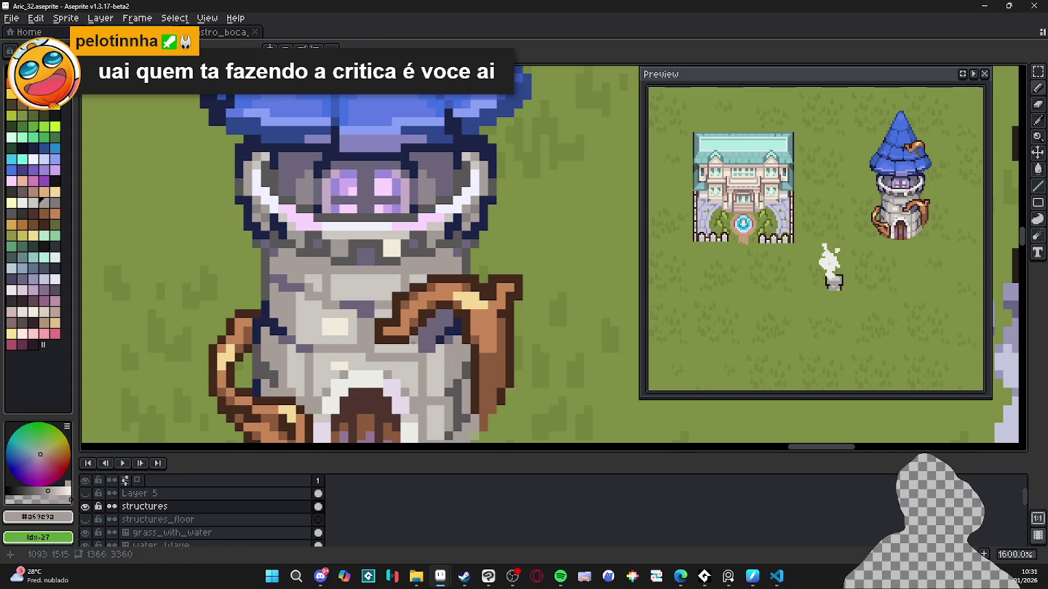
alt+click(403, 348)
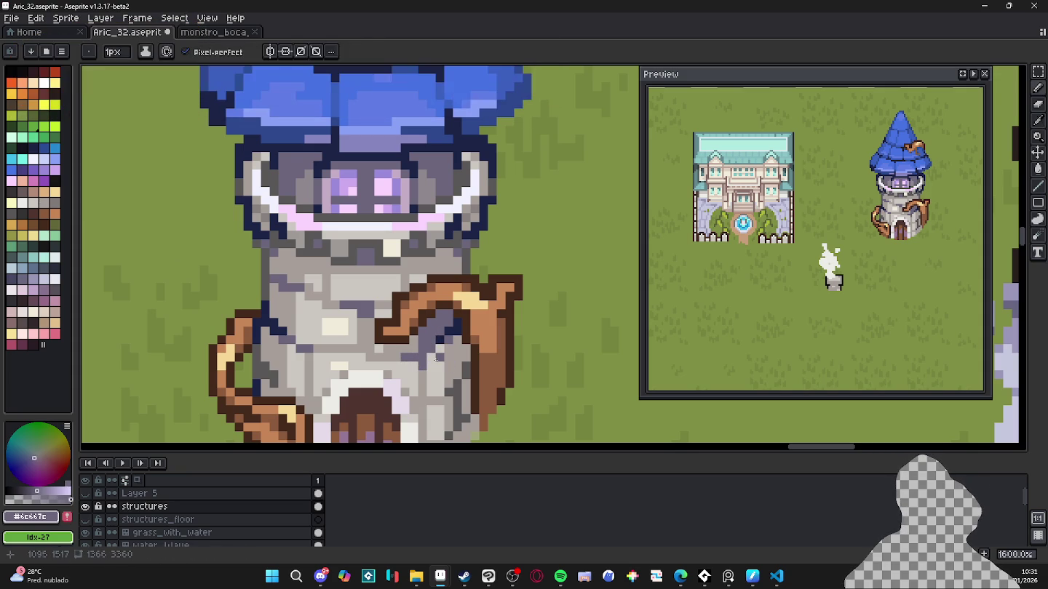
scroll(439, 358, down, 1)
scroll(440, 357, down, 1)
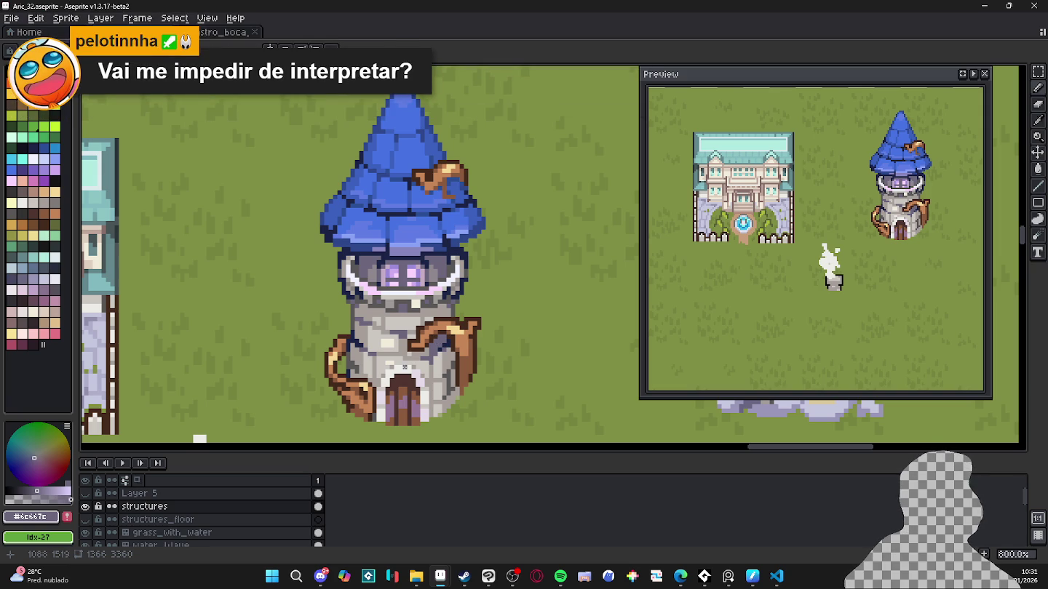
scroll(412, 419, up, 2)
Step: Paint a purple-grey shadow down the tower's right edge
scroll(430, 377, up, 1)
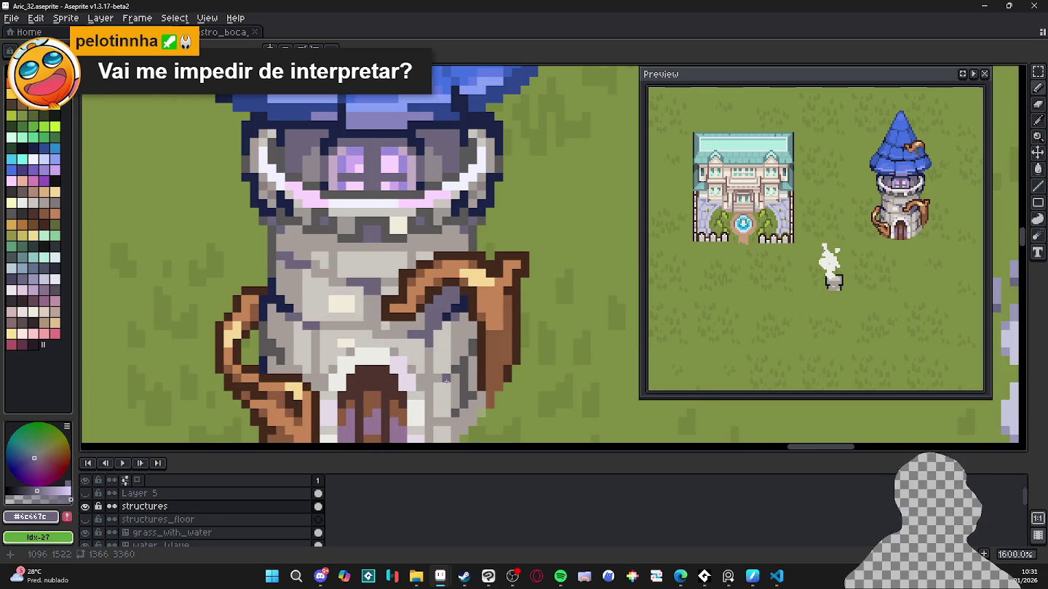
scroll(463, 368, up, 1)
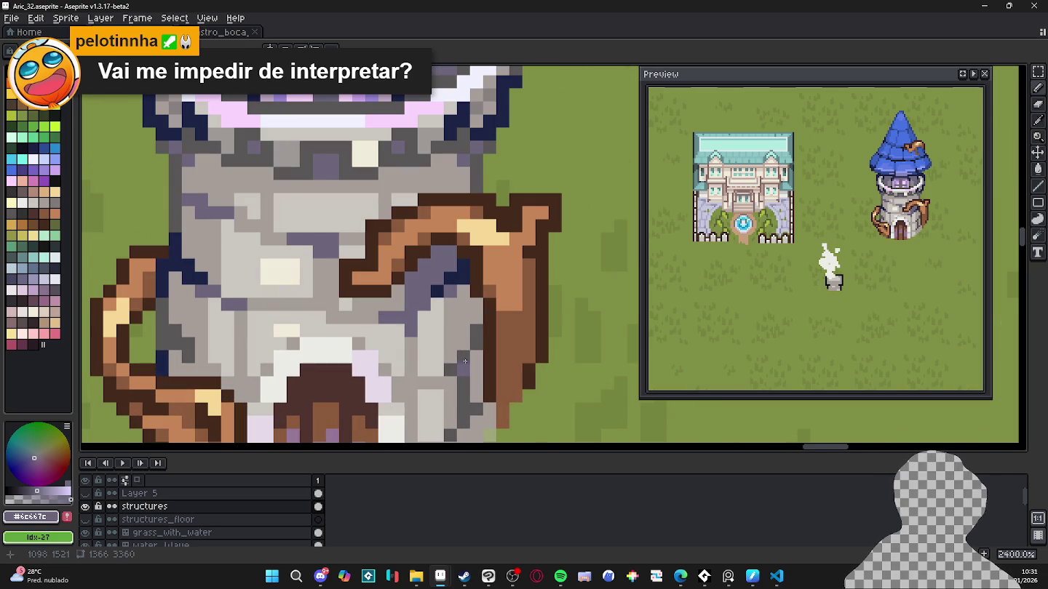
mouse_move(462, 369)
mouse_down()
mouse_move(462, 415)
mouse_move(491, 365)
mouse_up()
click(517, 286)
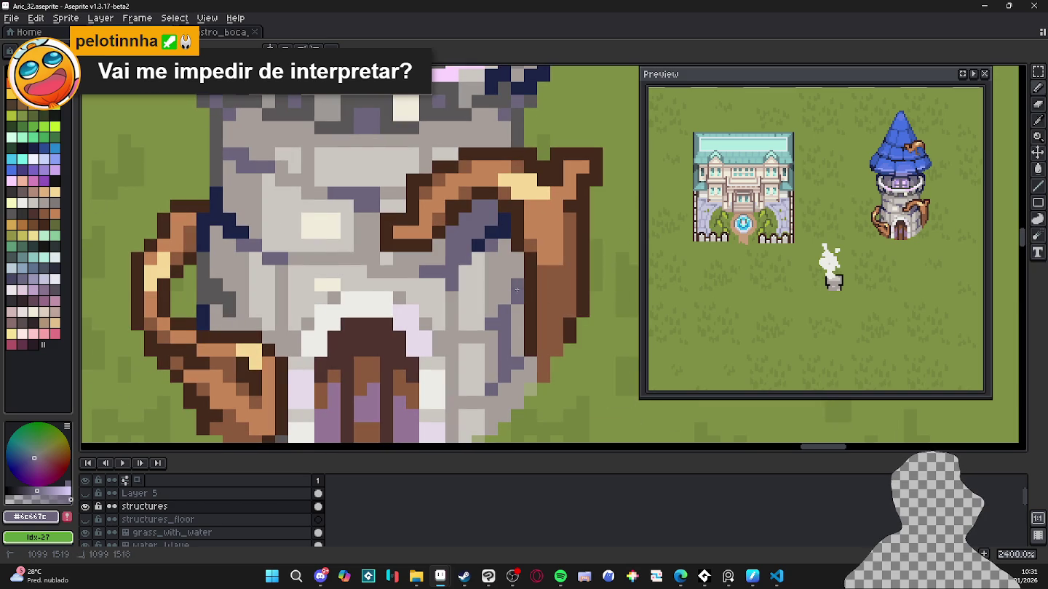
scroll(517, 285, down, 3)
scroll(518, 285, down, 2)
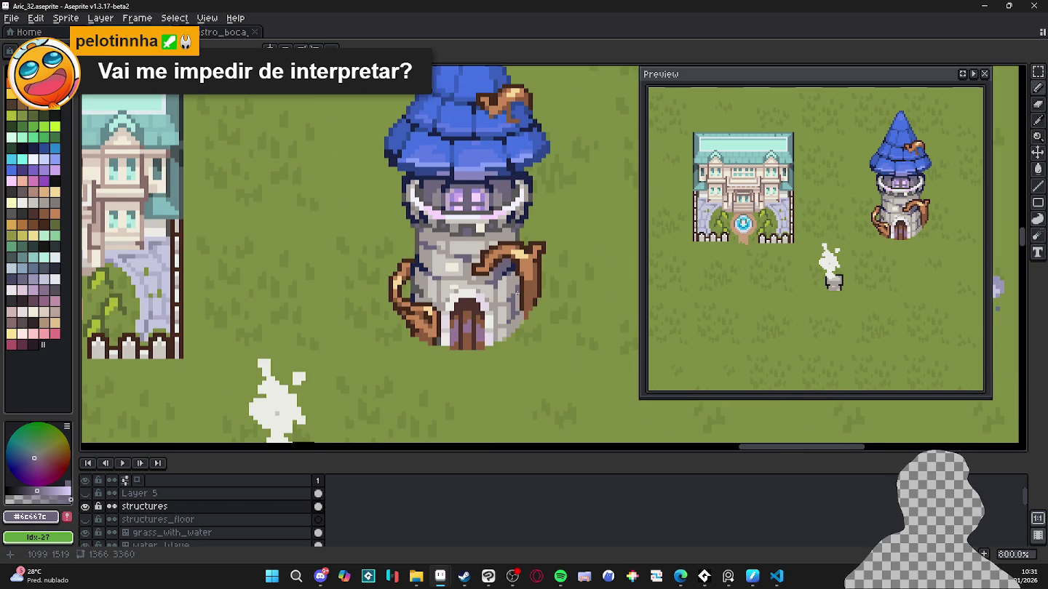
Step: Recolour the tower's left edge pixels lavender-grey and save the map
scroll(438, 291, up, 5)
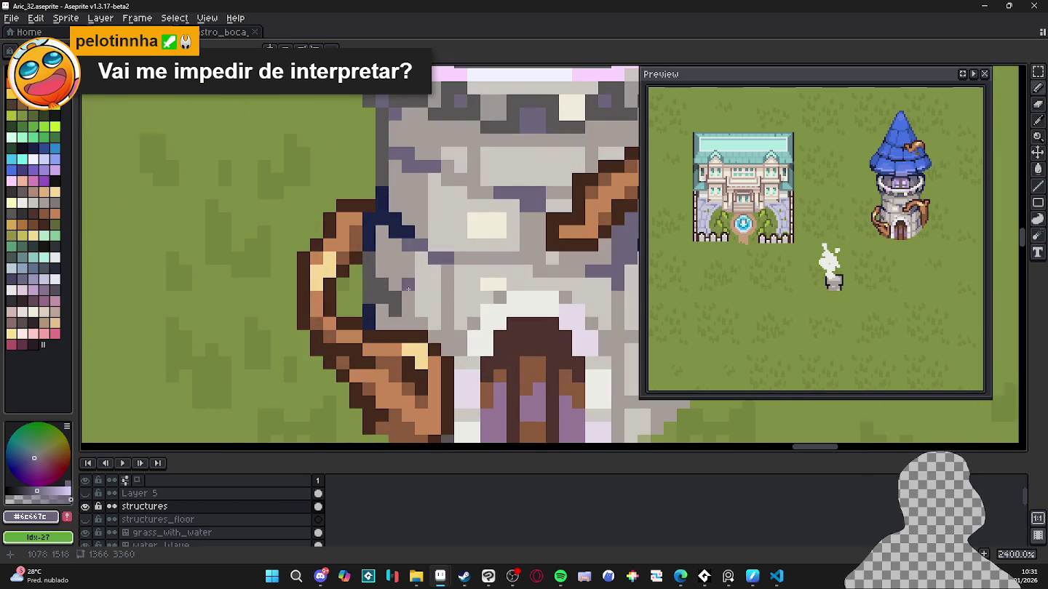
click(357, 269)
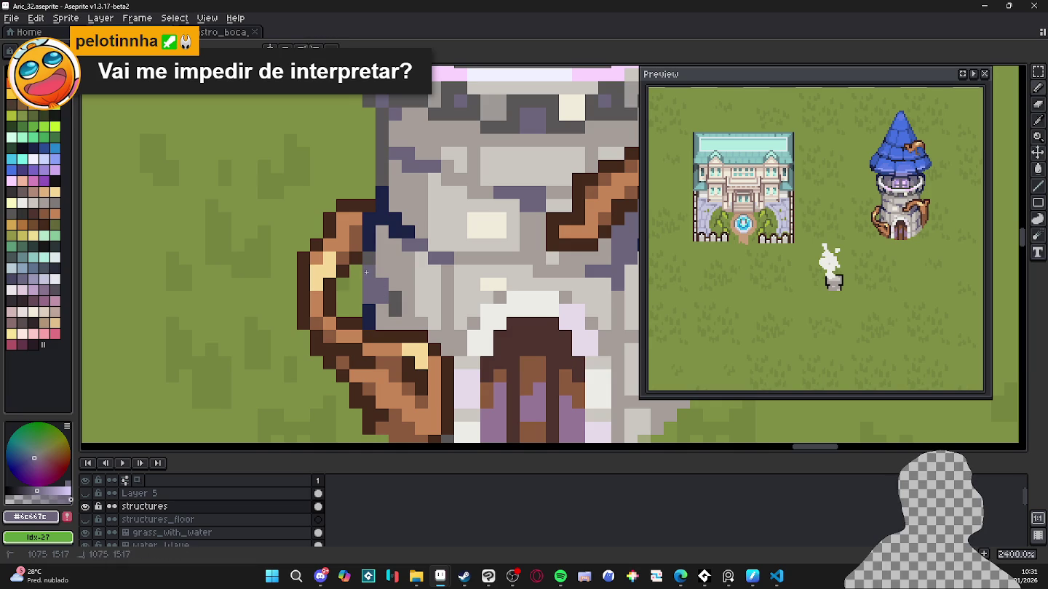
click(368, 259)
click(395, 298)
click(394, 310)
click(394, 298)
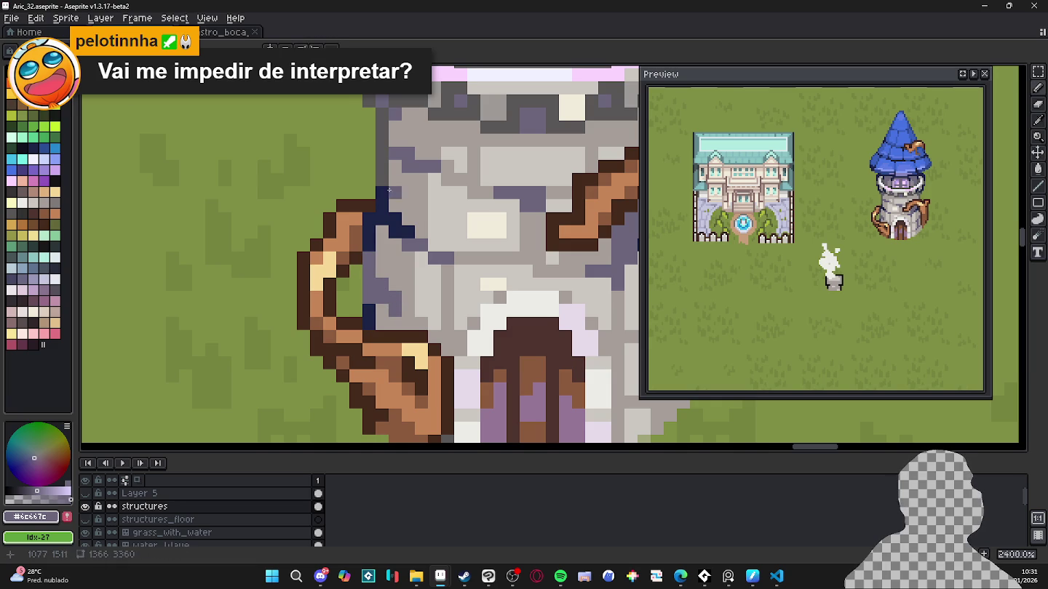
click(382, 180)
click(381, 167)
drag(381, 154, 381, 114)
click(370, 102)
key(ctrl+s)
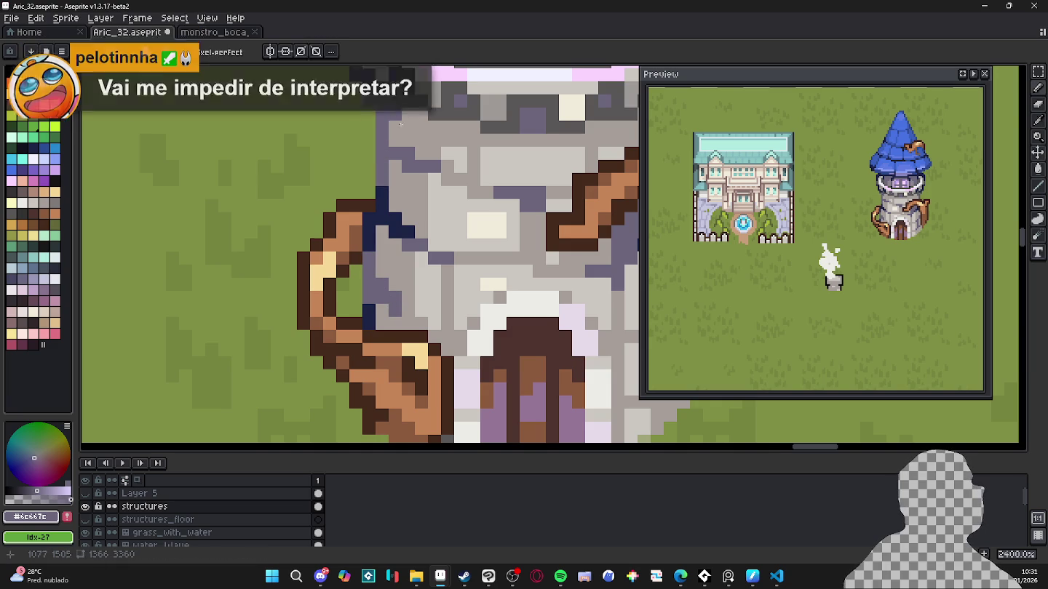
scroll(439, 336, down, 5)
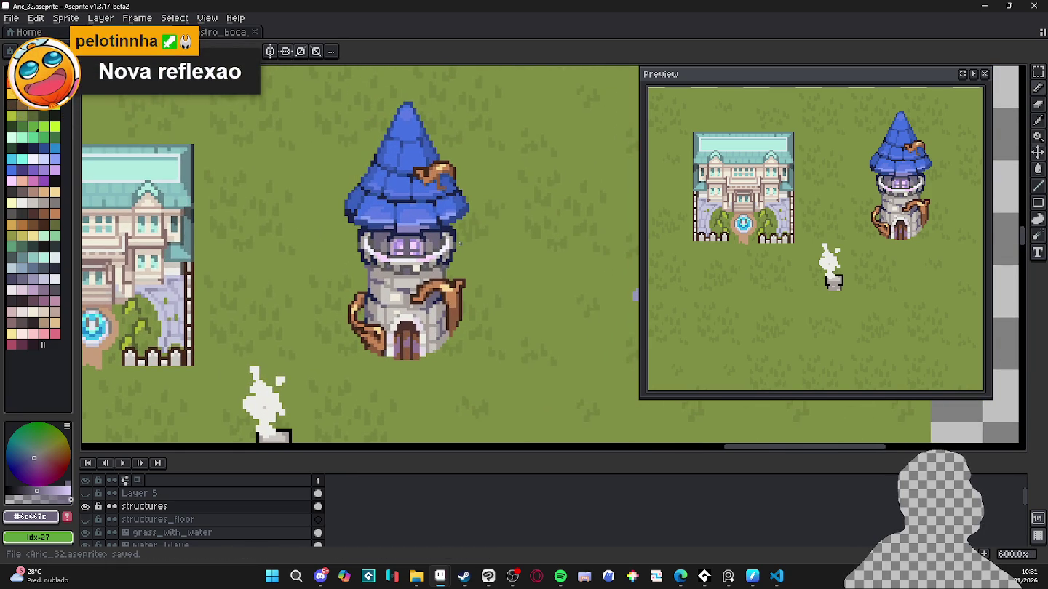
Step: Paint purple-grey #6c667c pixels beneath the window band, recentre the tower, and save
scroll(460, 243, up, 1)
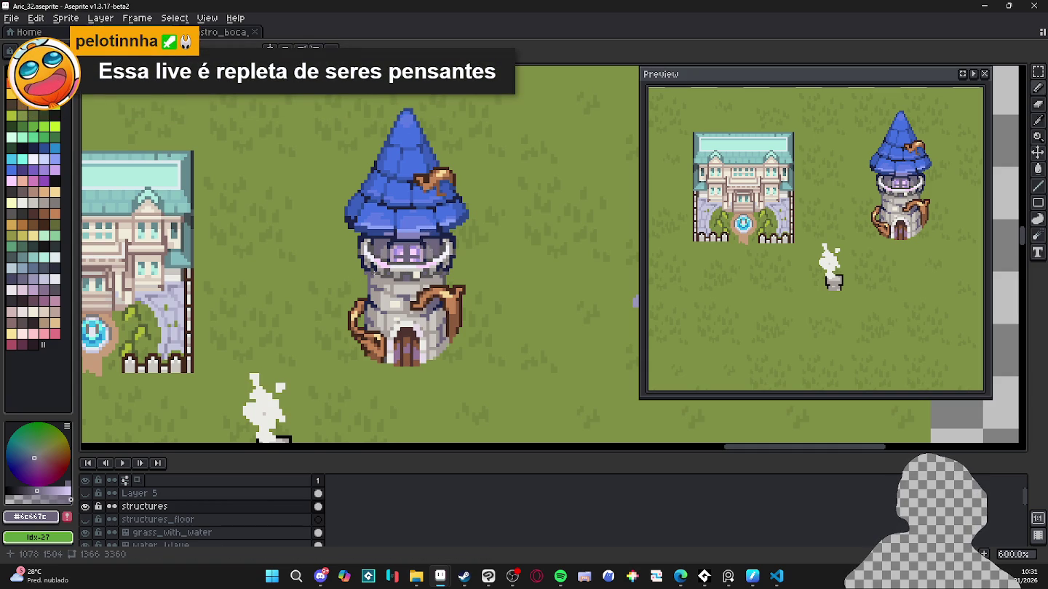
scroll(377, 270, up, 4)
scroll(378, 271, up, 3)
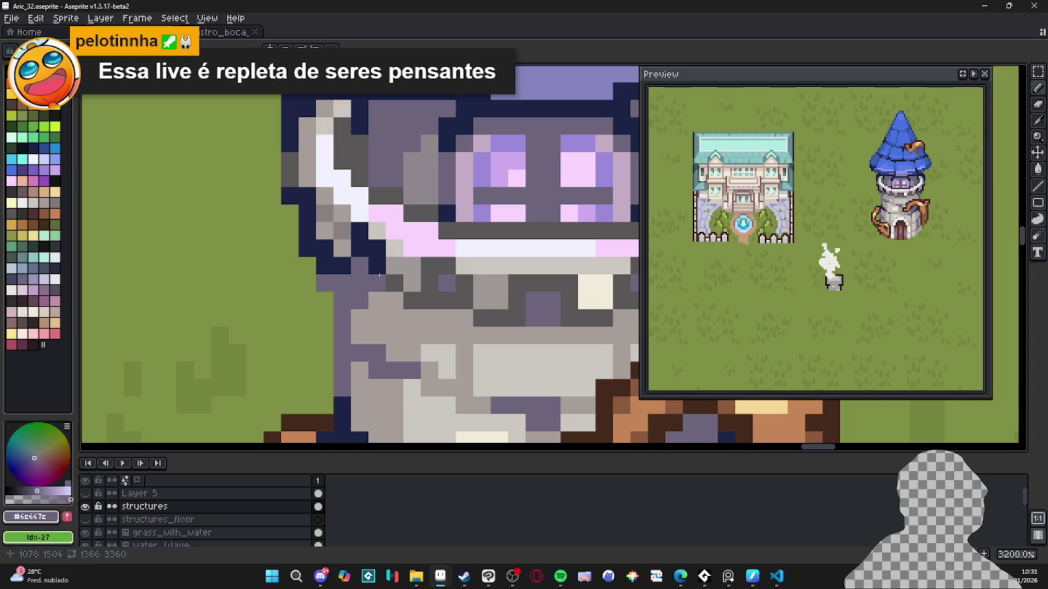
drag(422, 291, 412, 299)
click(437, 299)
click(464, 292)
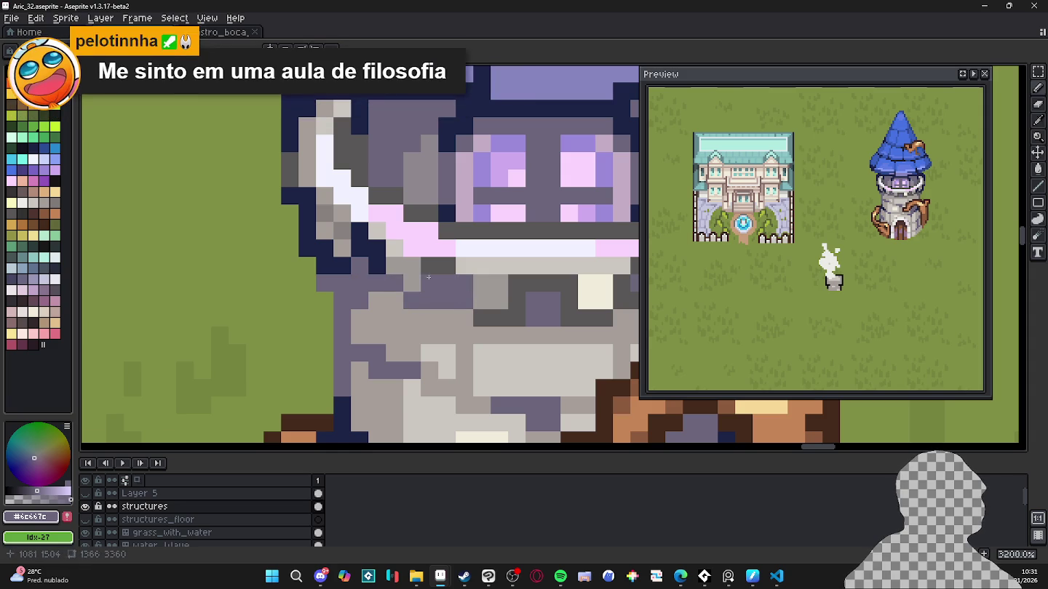
drag(429, 265, 446, 269)
scroll(446, 267, down, 4)
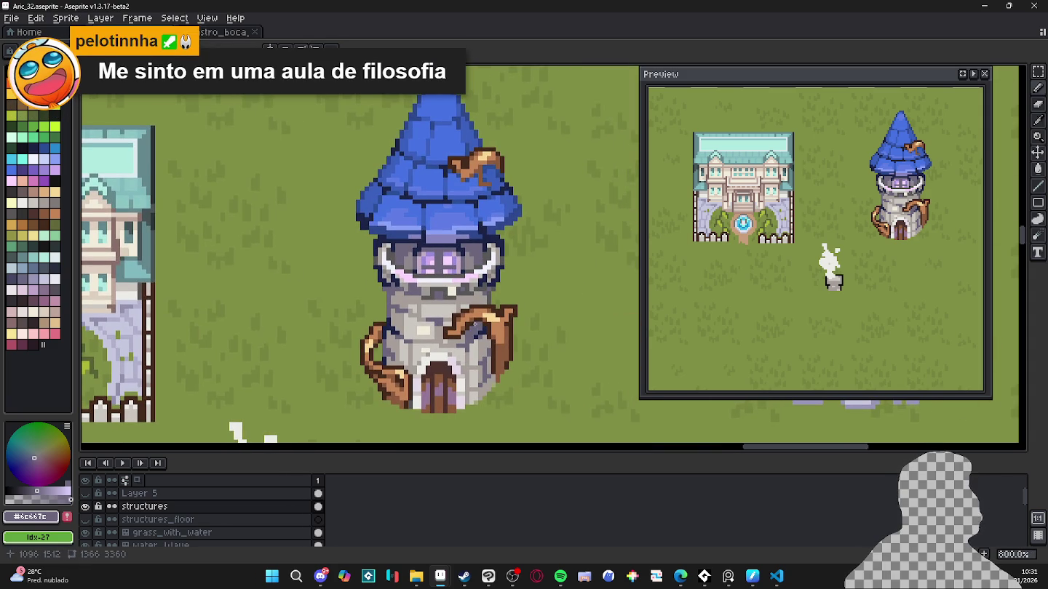
drag(474, 323, 456, 330)
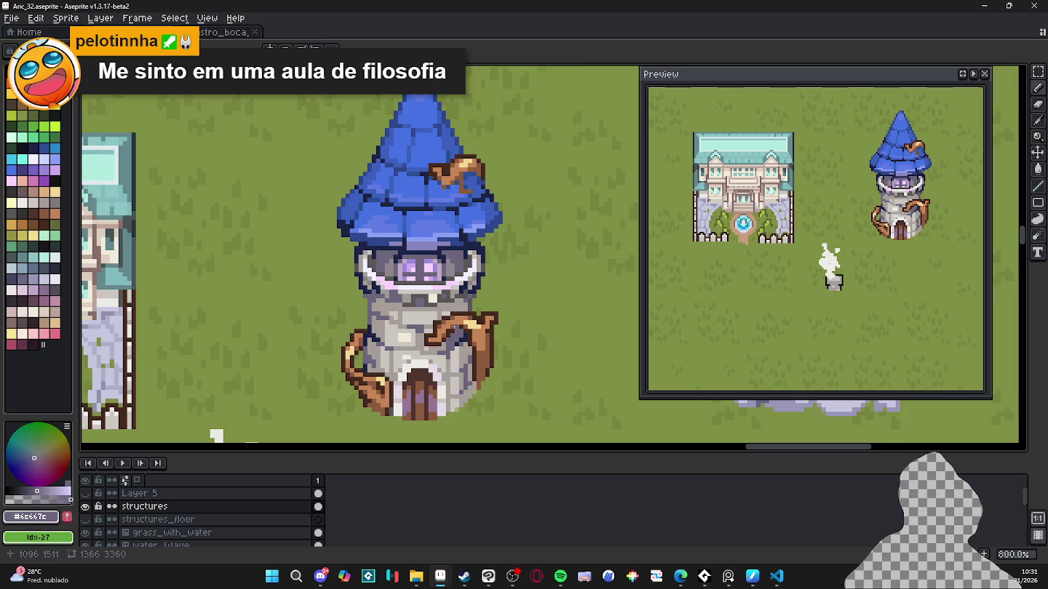
scroll(455, 327, down, 2)
scroll(454, 326, down, 2)
scroll(454, 327, up, 2)
key(ctrl+s)
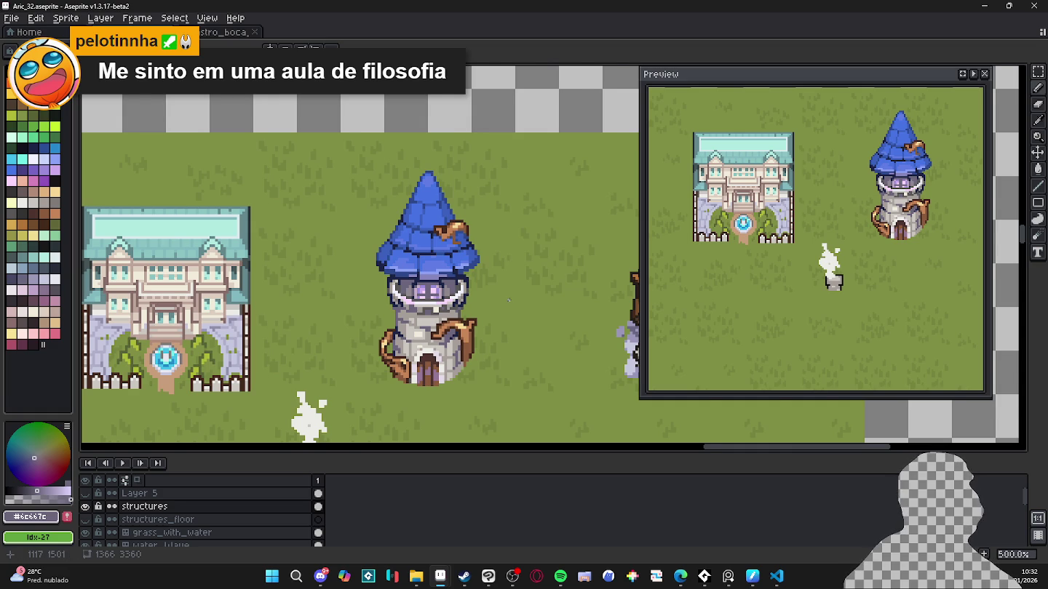
Step: Save the finished tower map several times while zooming over it
scroll(508, 299, down, 2)
key(ctrl+s)
scroll(484, 306, up, 1)
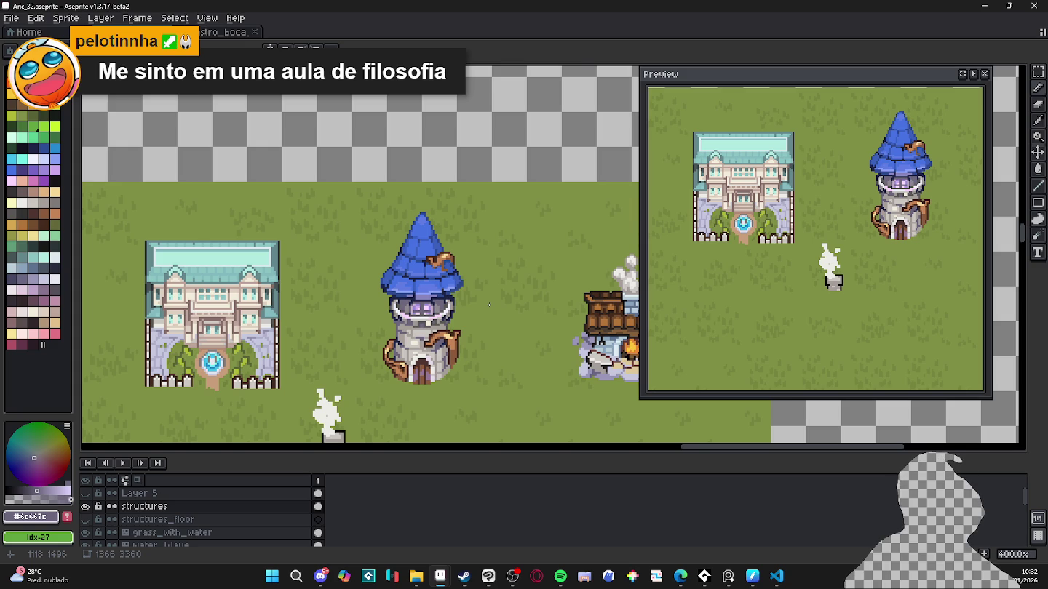
scroll(487, 304, down, 1)
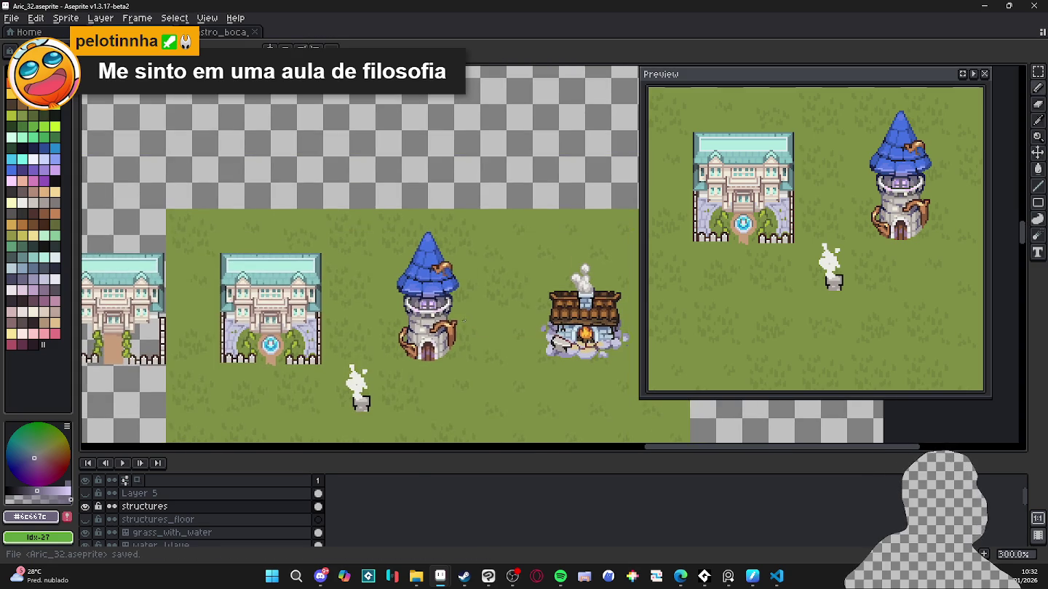
key(ctrl+s)
scroll(462, 326, down, 1)
scroll(465, 320, down, 1)
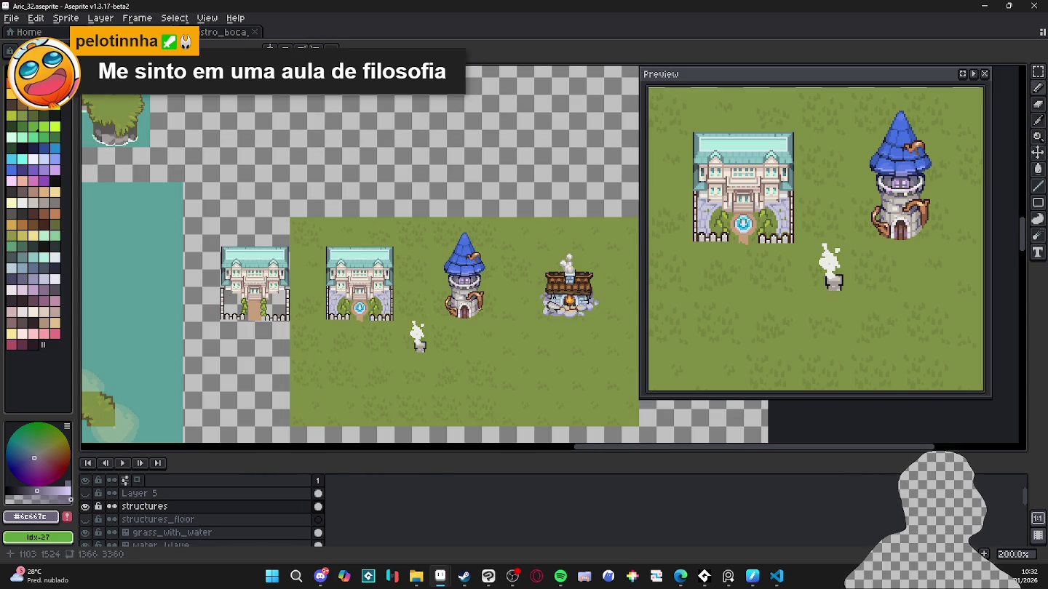
scroll(481, 308, up, 2)
scroll(464, 306, down, 1)
key(ctrl+s)
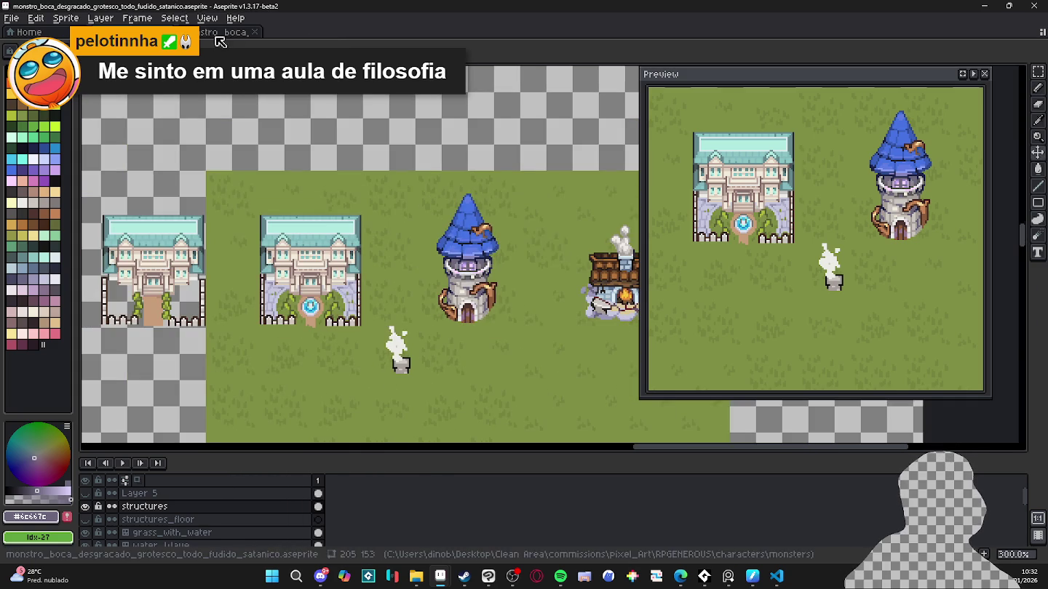
Step: Bring the tower and campfire house into view, then switch to the browser and Discord DMs
scroll(404, 291, down, 1)
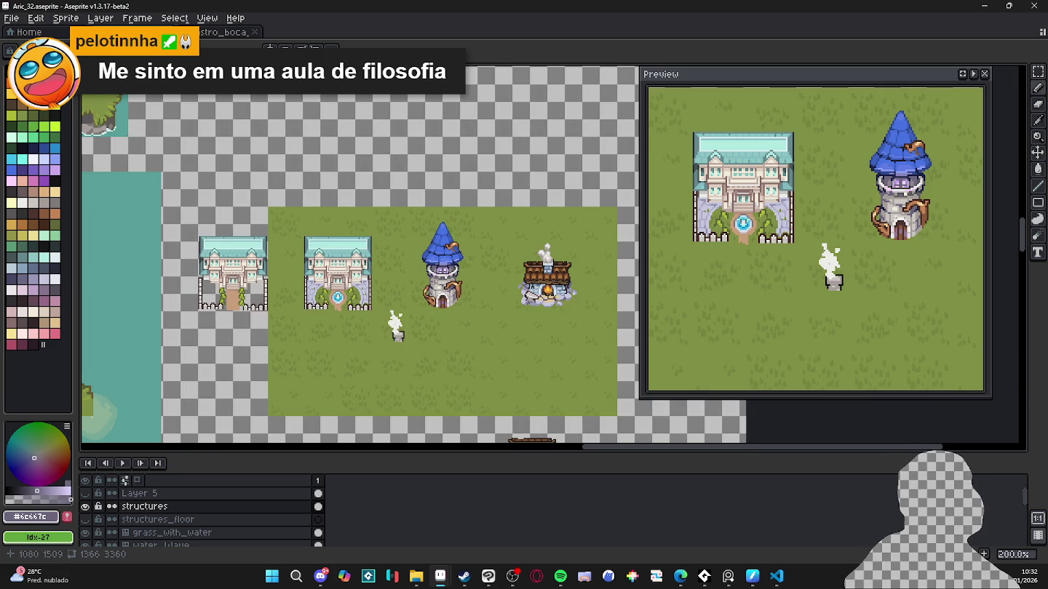
drag(432, 284, 395, 281)
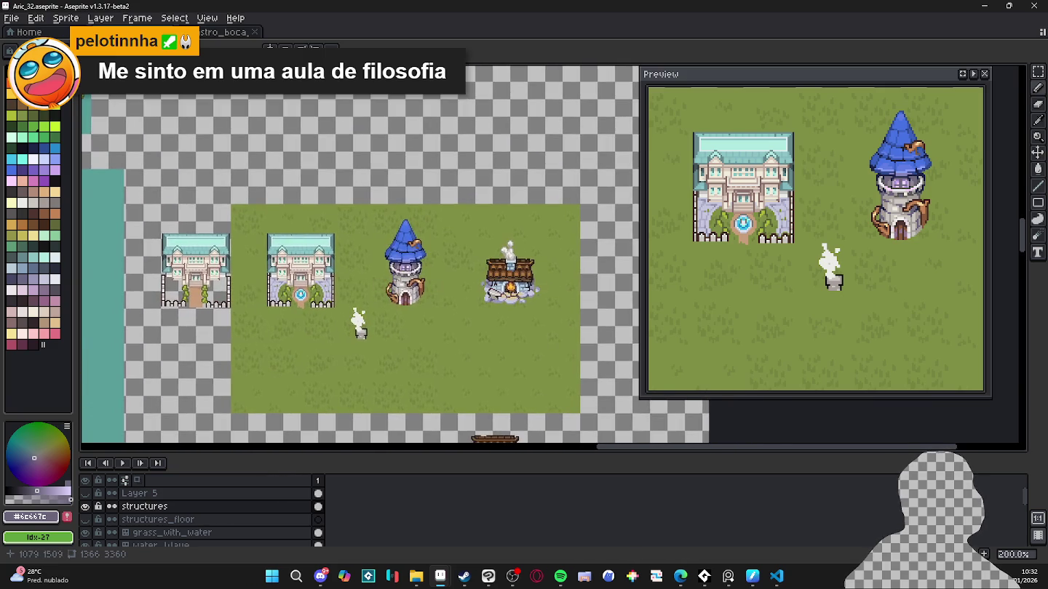
scroll(393, 278, down, 1)
scroll(393, 278, down, 1)
scroll(451, 269, up, 1)
scroll(451, 270, up, 2)
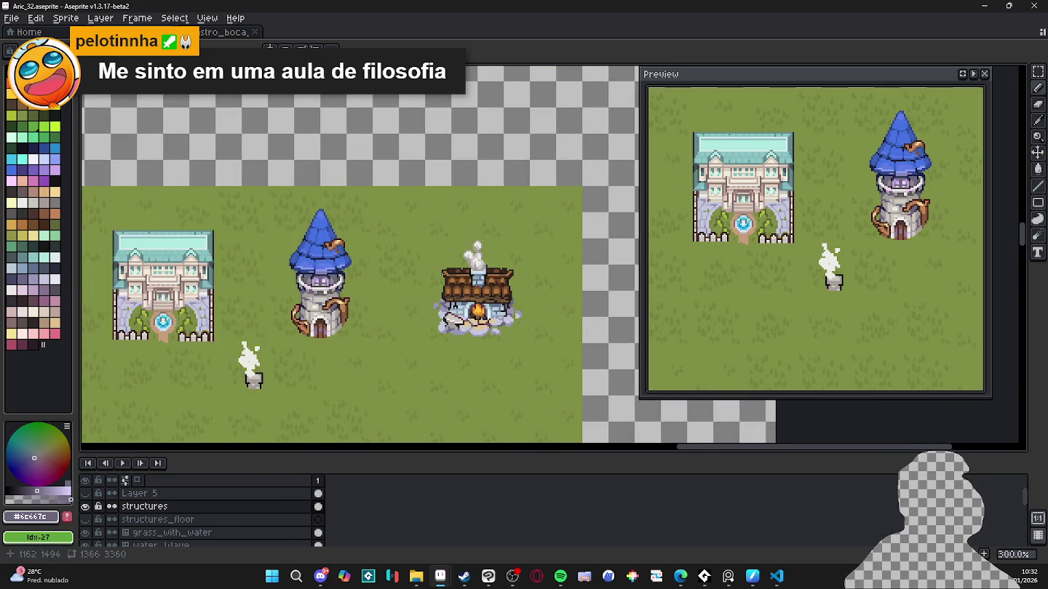
scroll(402, 278, down, 2)
scroll(408, 272, up, 2)
scroll(423, 254, up, 1)
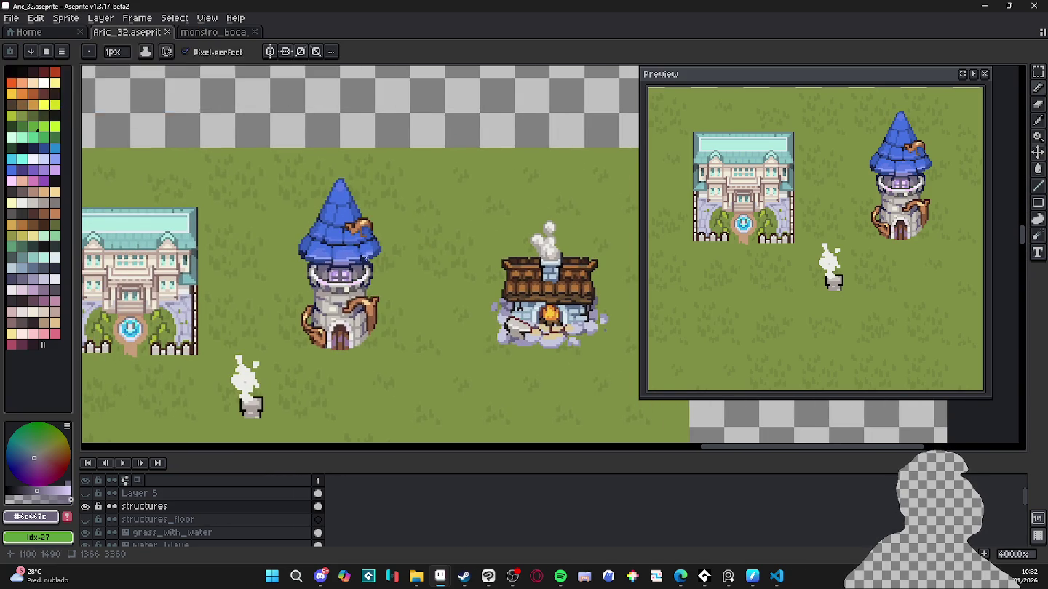
drag(350, 270, 412, 282)
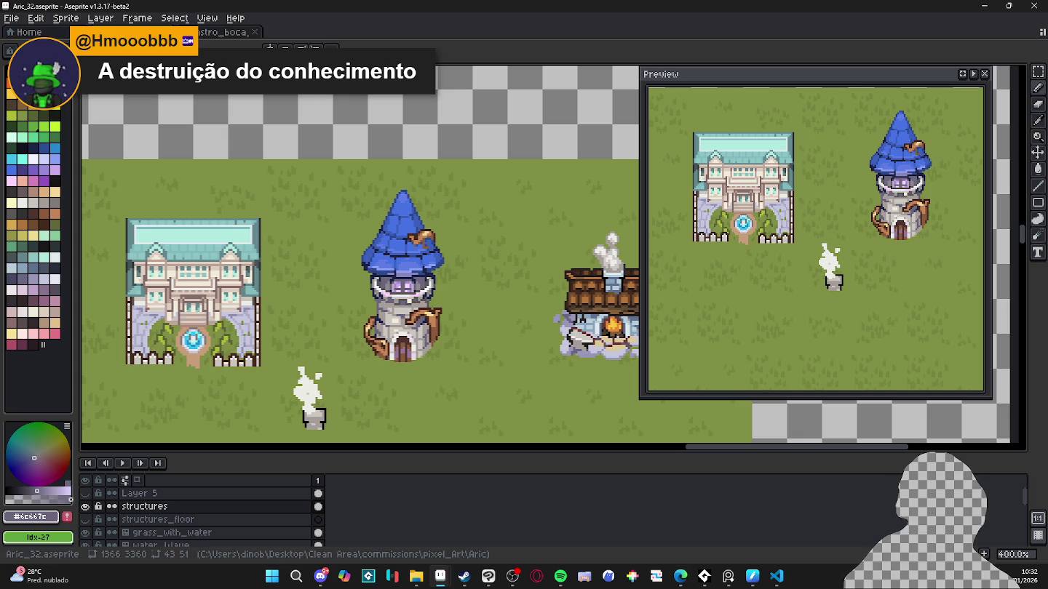
key(alt+Tab)
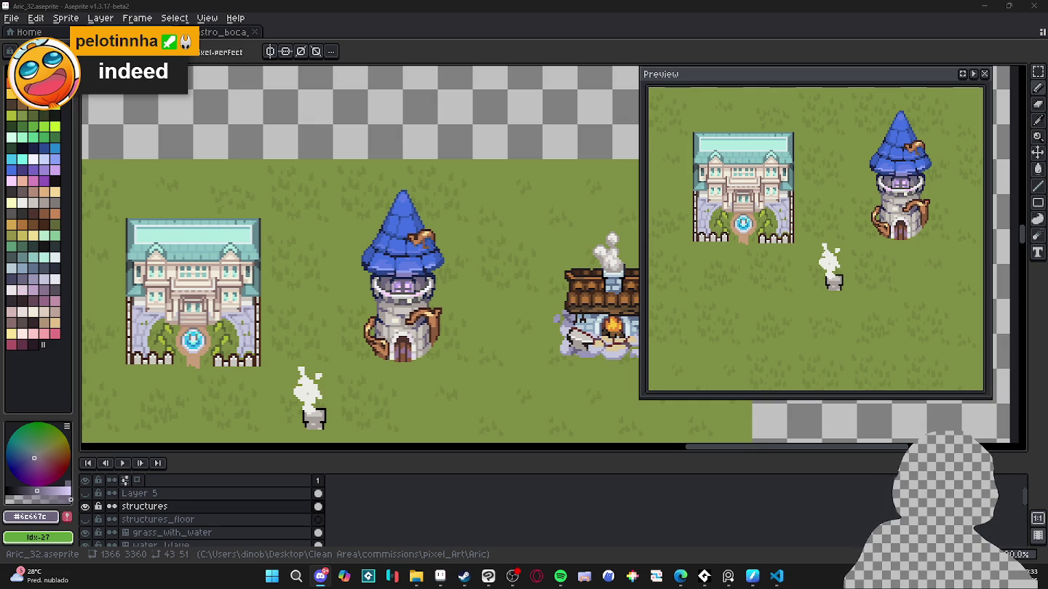
key(alt+Tab)
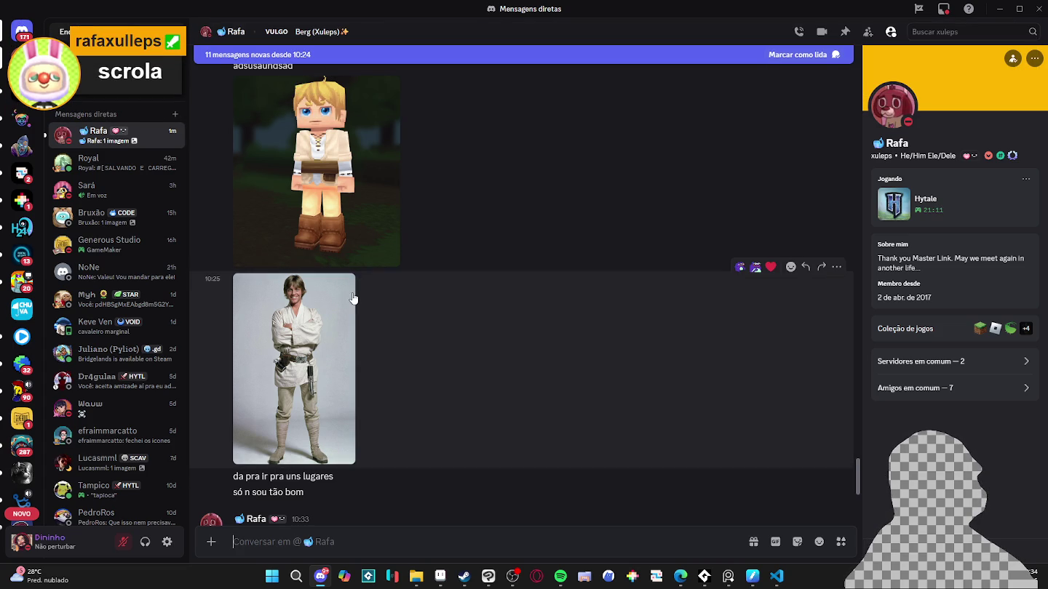
Step: Scroll to the newest image in the Discord DM, then return to Aseprite
scroll(353, 298, down, 3)
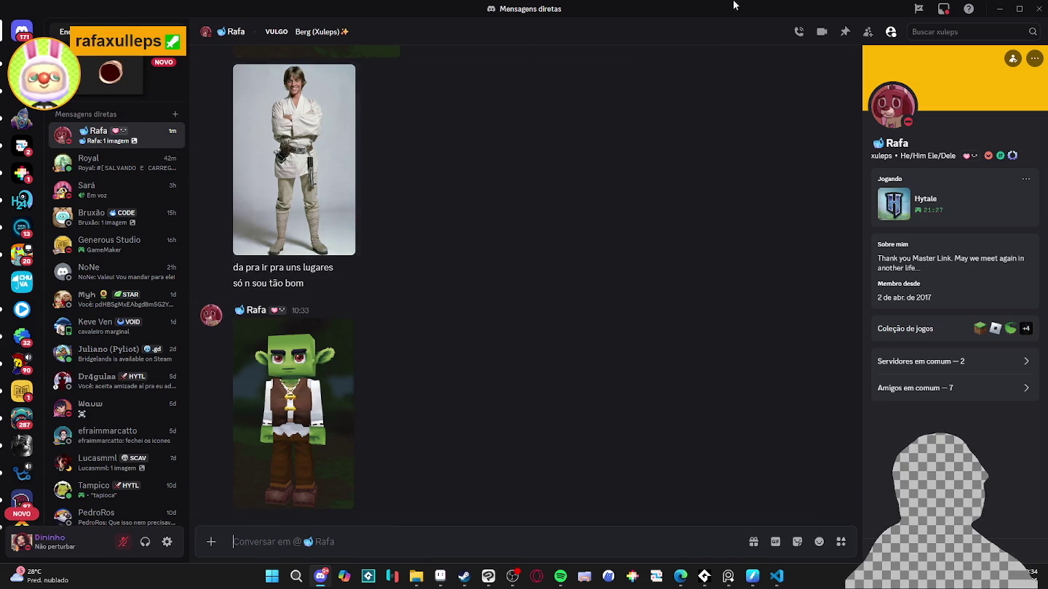
key(alt+Tab)
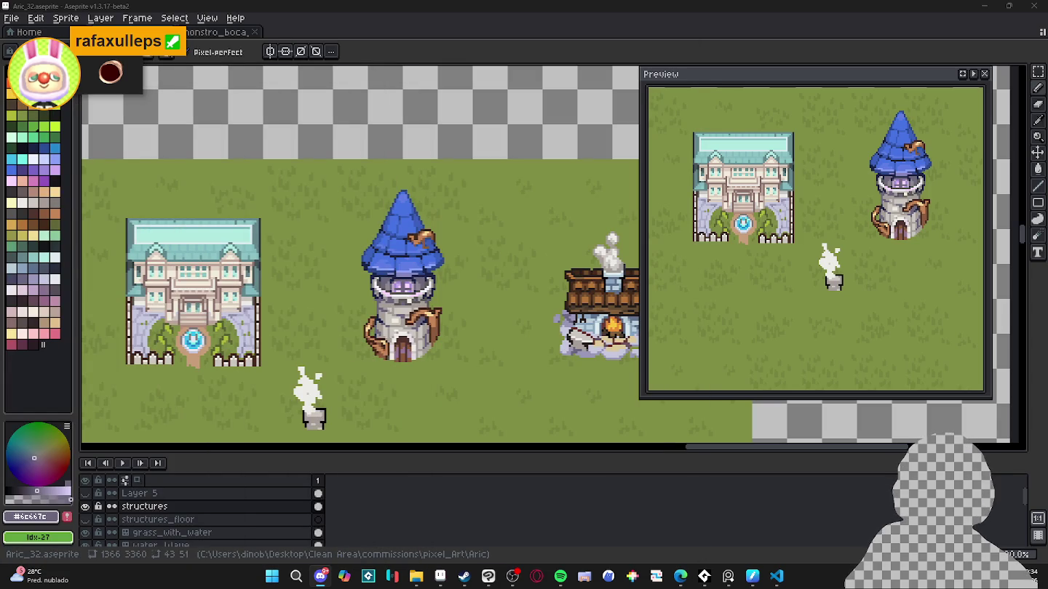